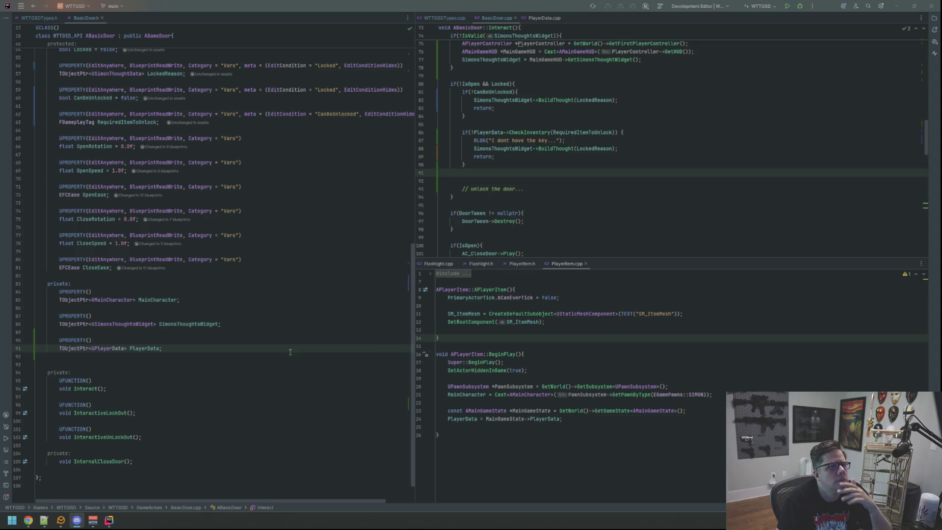
- Compile the BasicDoor code in Rider and launch the Unreal editor
click(522, 171)
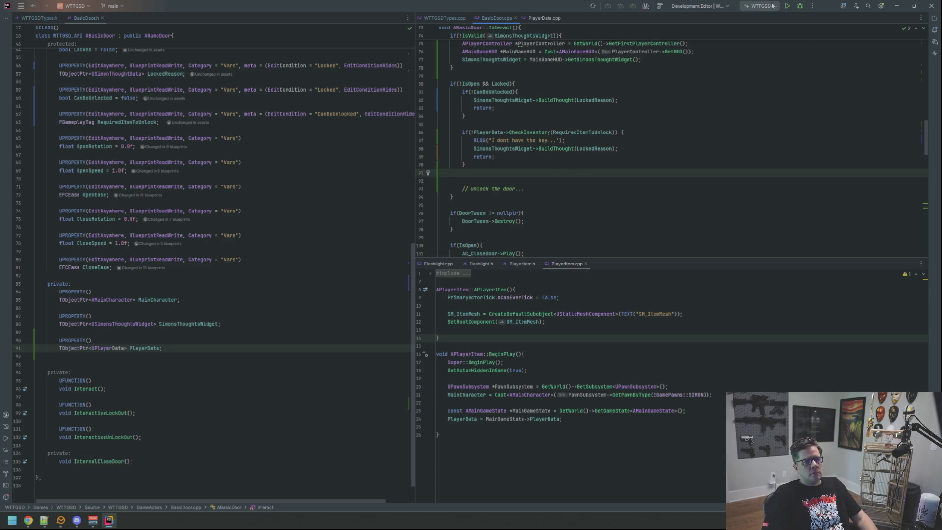
click(787, 6)
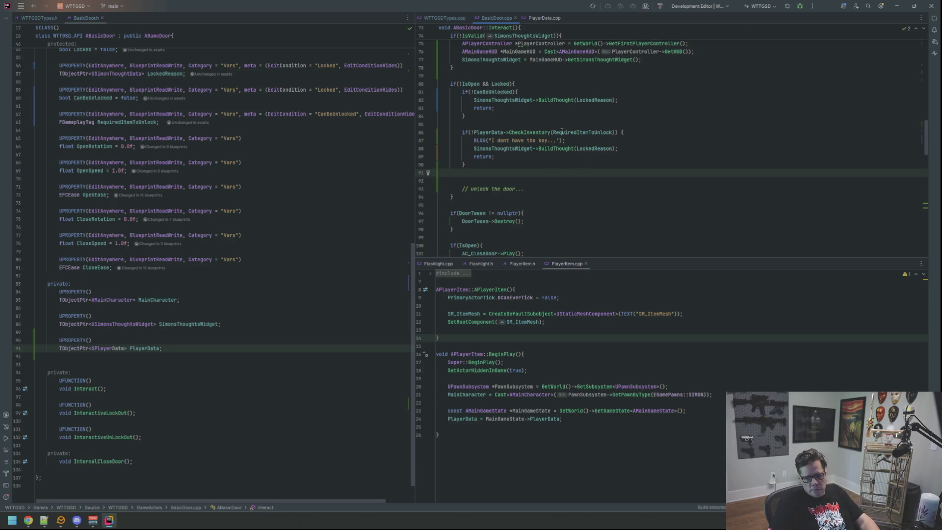
mouse_move(562, 132)
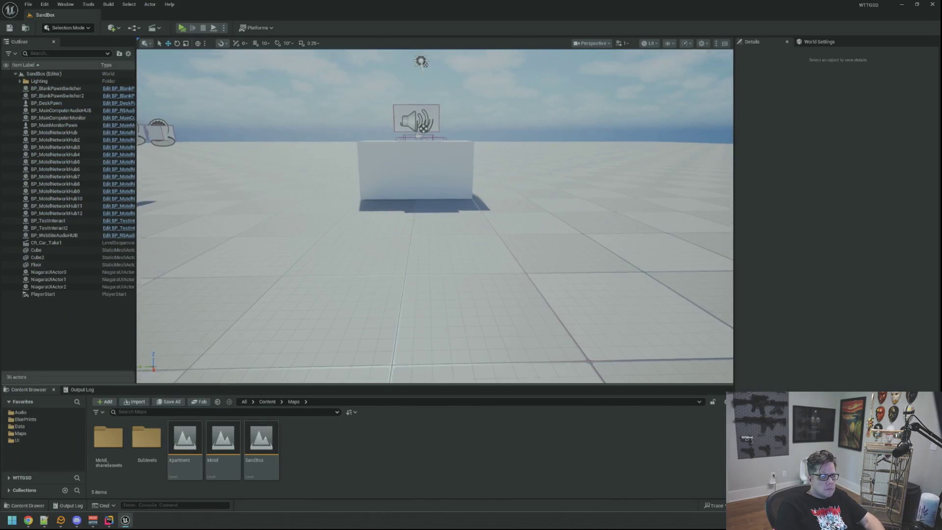
- Fly the camera around the SandBox scene, then load the Motel map from the Content Browser
key(w)
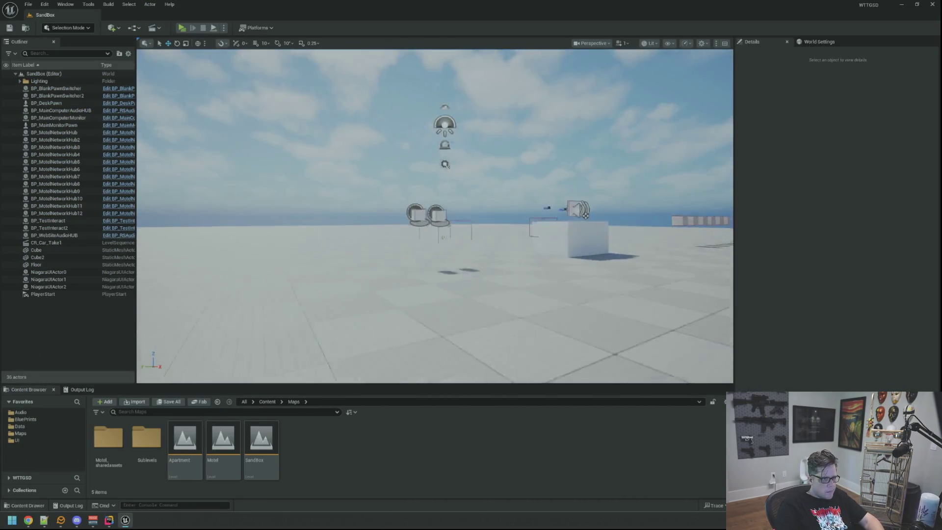
key(w)
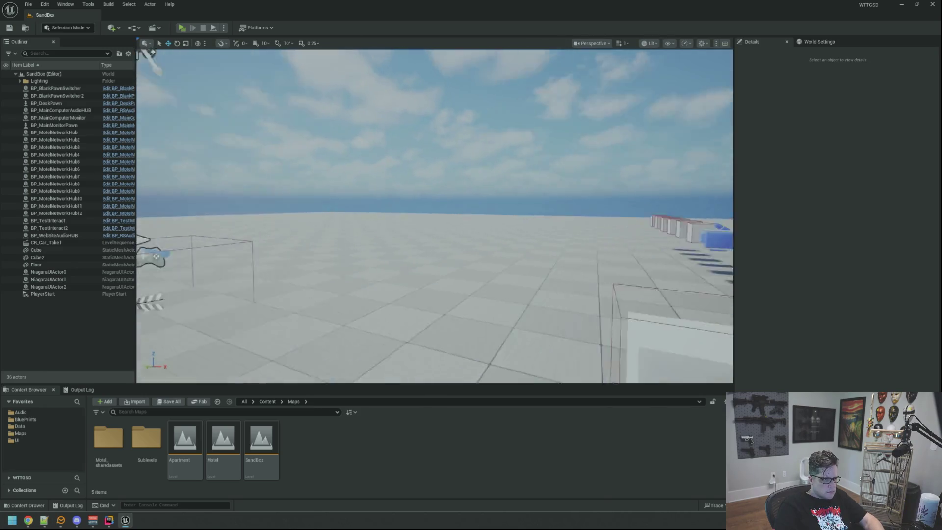
key(w)
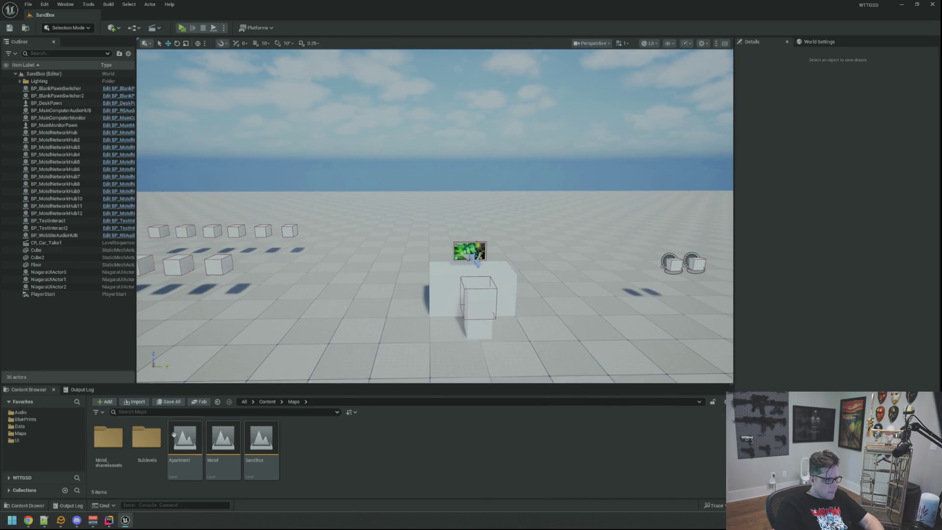
double_click(223, 439)
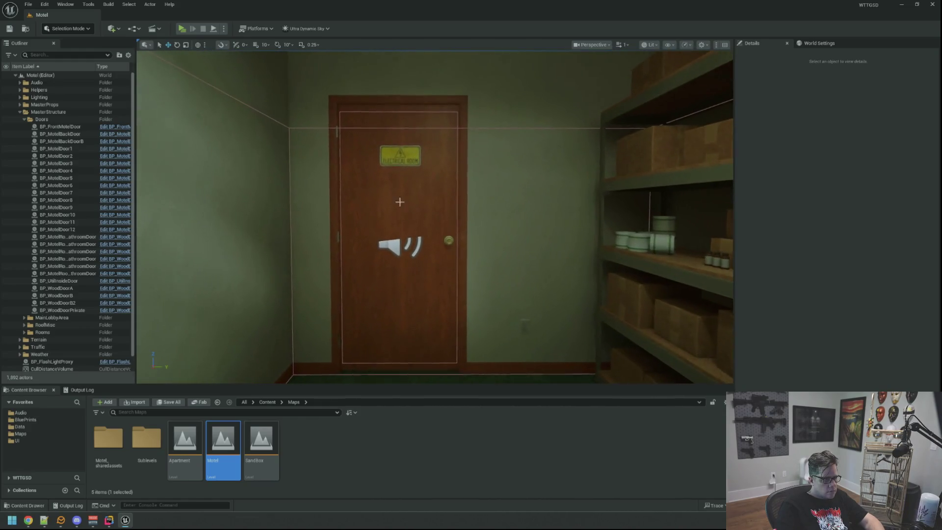
- Toggle Locked and Can be Unlocked on the electrical-room door back off, then save the level
click(400, 201)
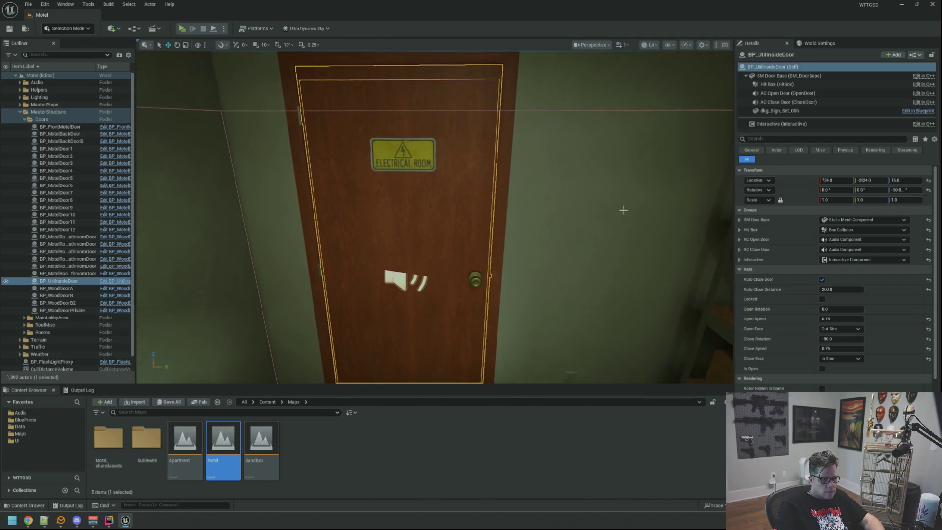
click(823, 299)
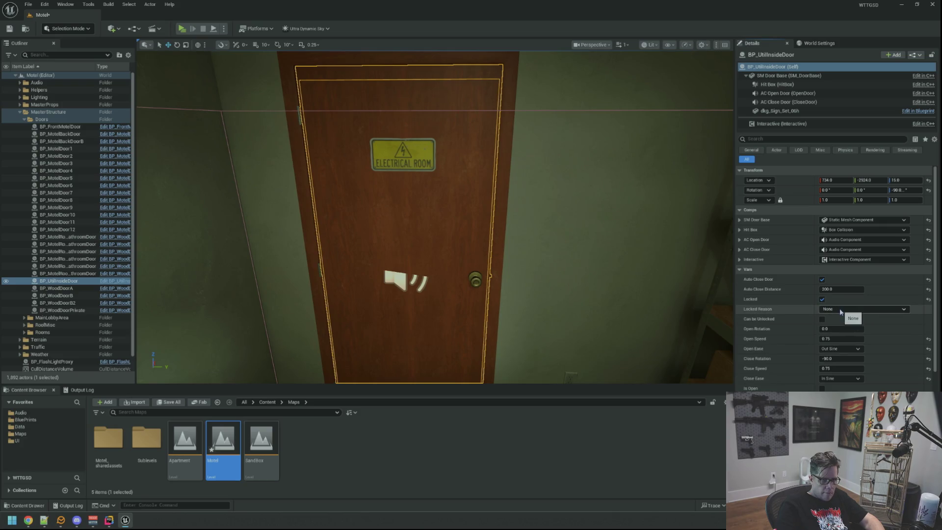
click(840, 308)
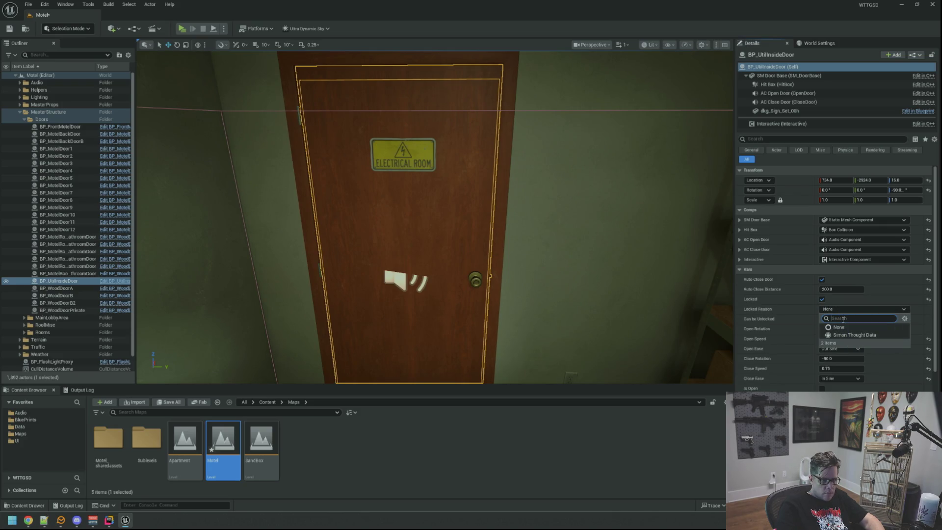
click(842, 327)
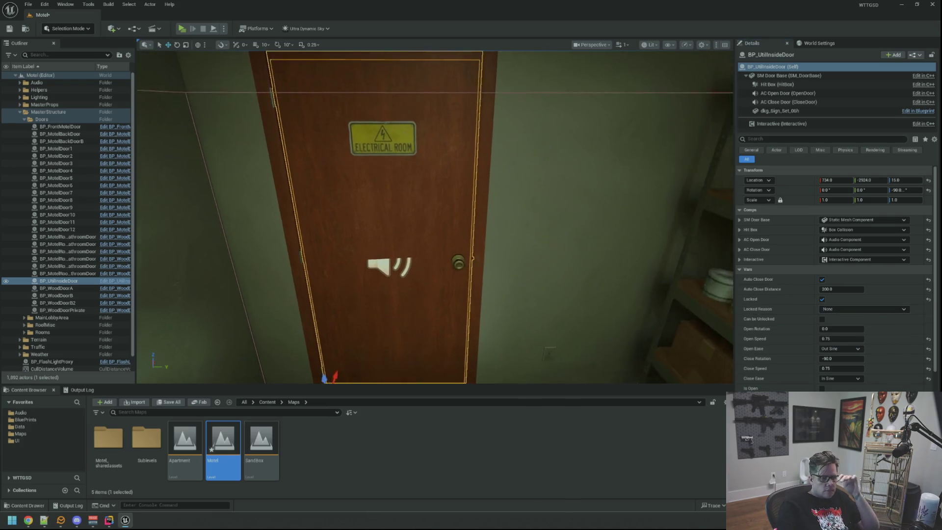
click(822, 319)
click(835, 329)
click(822, 318)
click(823, 299)
click(9, 29)
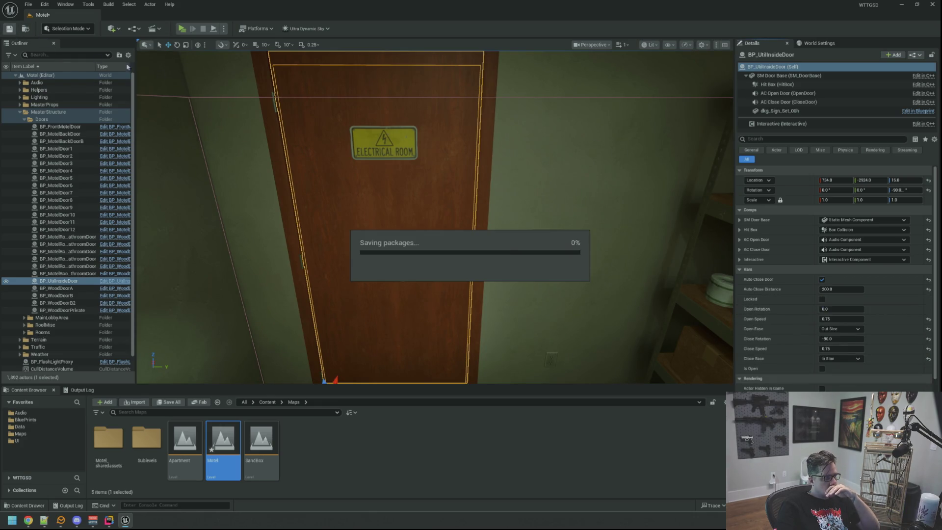
- Select BP_WoodDoorA, widen the Outliner, and minimise the Unreal editor
mouse_move(435, 217)
mouse_down()
mouse_move(405, 215)
mouse_move(426, 207)
mouse_move(427, 192)
mouse_move(464, 195)
mouse_move(465, 206)
mouse_move(474, 187)
mouse_move(473, 206)
mouse_move(194, 237)
mouse_up()
scroll(464, 194, down, 2)
click(473, 203)
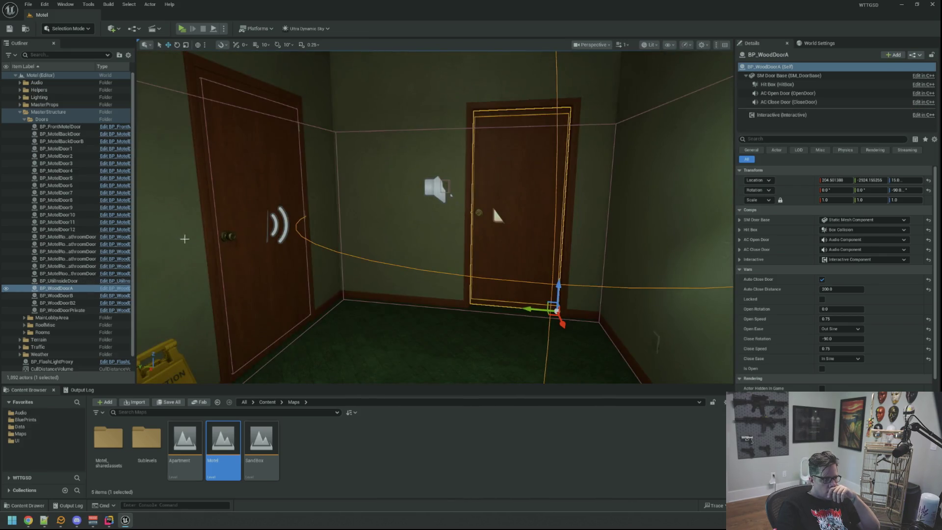
mouse_move(138, 248)
mouse_down()
mouse_move(256, 246)
mouse_move(143, 246)
mouse_move(176, 247)
mouse_move(155, 247)
mouse_up()
scroll(445, 217, down, 3)
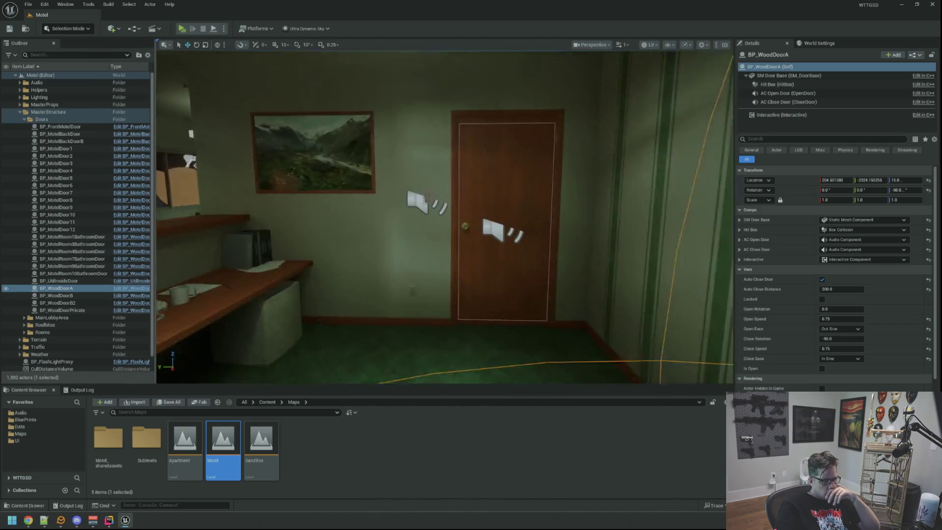
scroll(444, 223, up, 5)
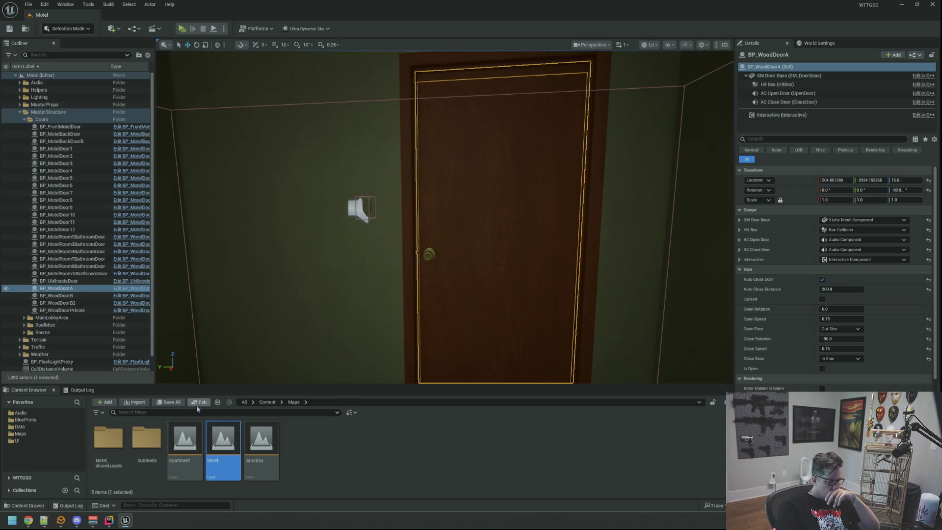
click(125, 521)
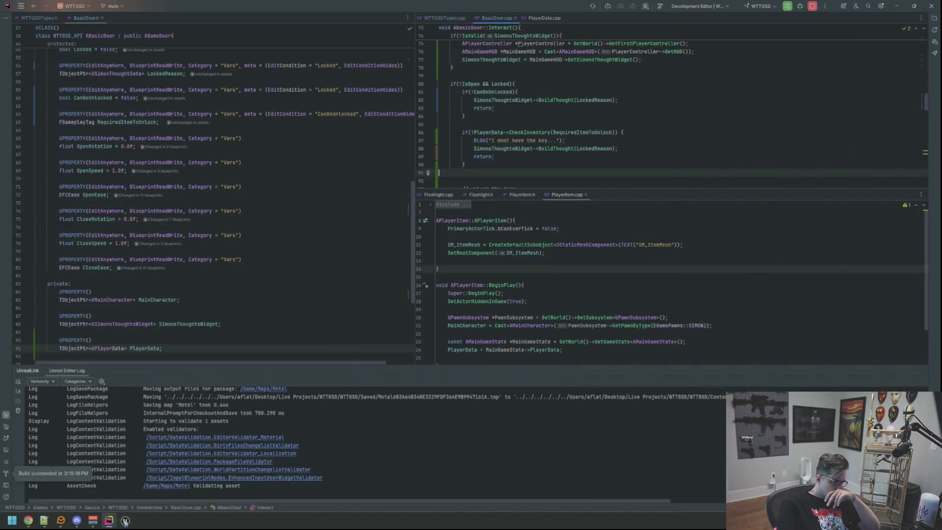
- Hide the Unreal log panel and close the running Unreal editor
click(931, 371)
mouse_move(125, 521)
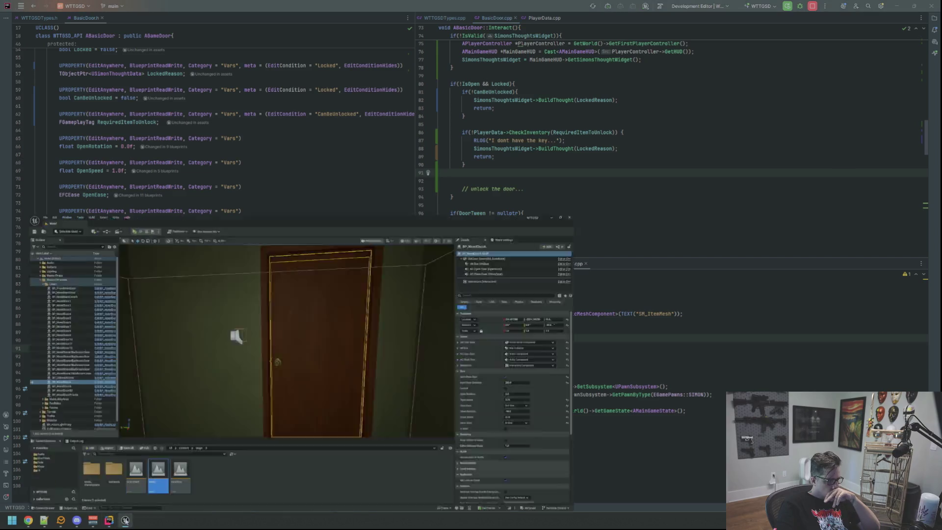
click(391, 320)
scroll(286, 265, up, 4)
scroll(285, 265, up, 4)
- Change LockedReason's type to USimonThoughtDataAsset and add its forward declaration
click(282, 242)
scroll(283, 243, up, 2)
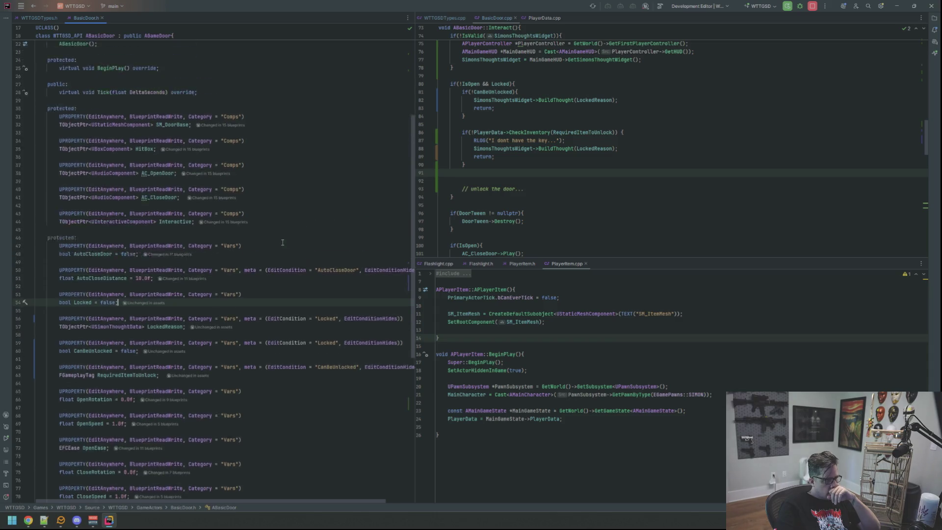
double_click(117, 316)
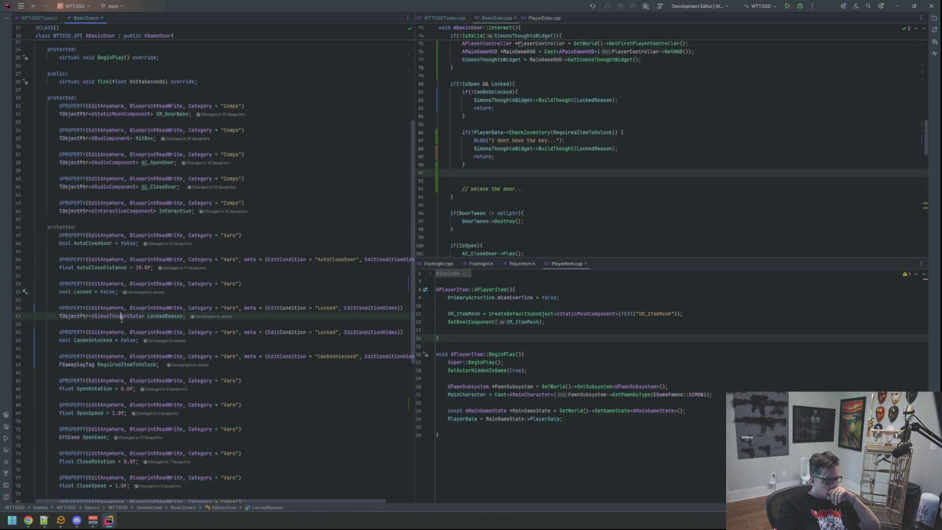
scroll(204, 277, down, 1)
text(USimon)
text(ThoughtDataAsset)
key(alt+Return)
key(Down)
key(Return)
key(End)
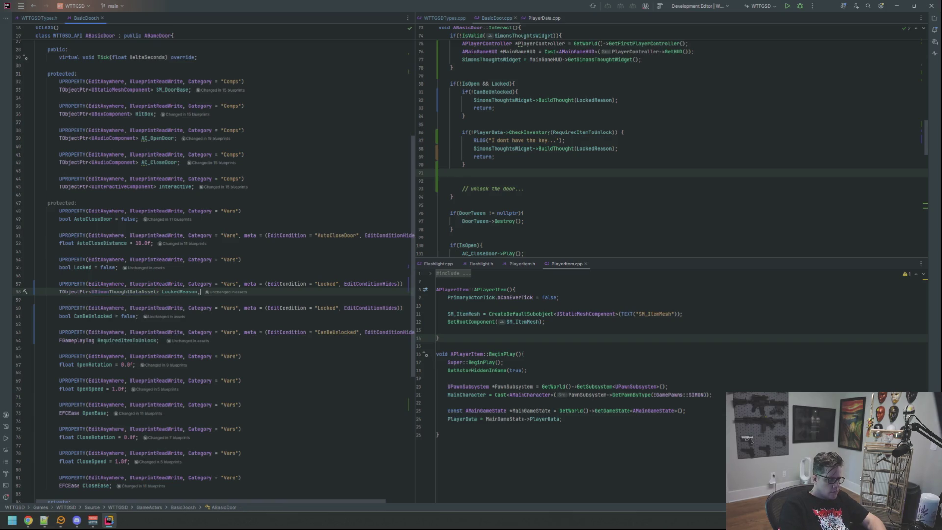
- Close the four extra files in the lower split pane
scroll(504, 234, up, 20)
scroll(574, 253, up, 1)
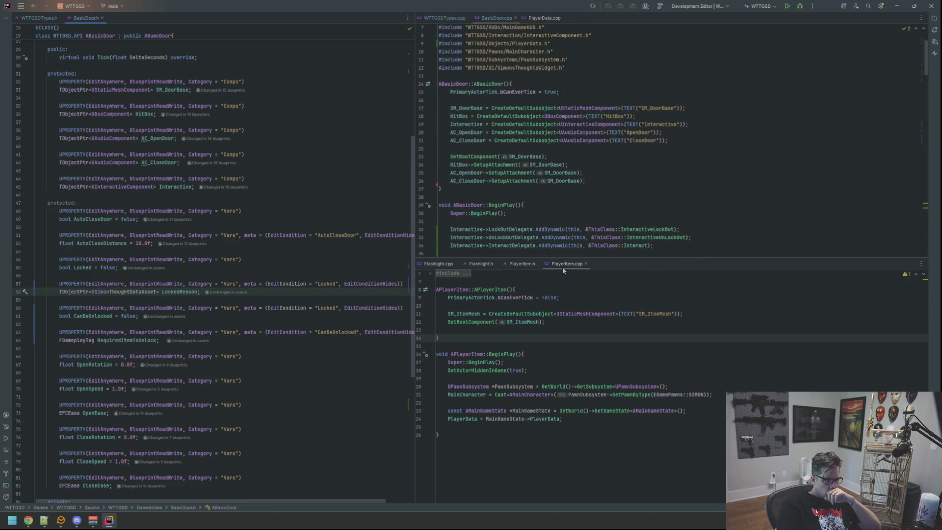
click(586, 263)
click(538, 264)
click(496, 263)
click(456, 263)
- Review the BuildThought call using LockedReason, then rebuild with Shift+F10 to relaunch Unreal
scroll(560, 251, down, 17)
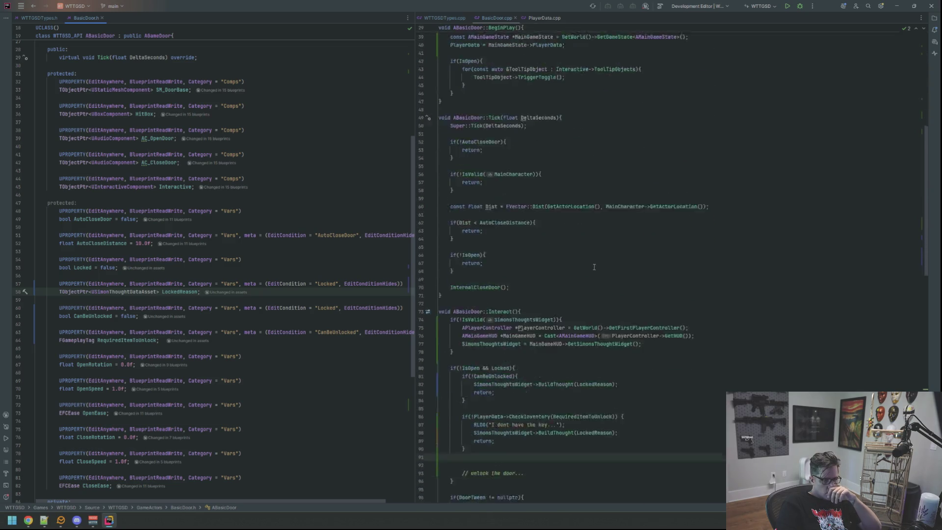
click(570, 223)
mouse_move(599, 223)
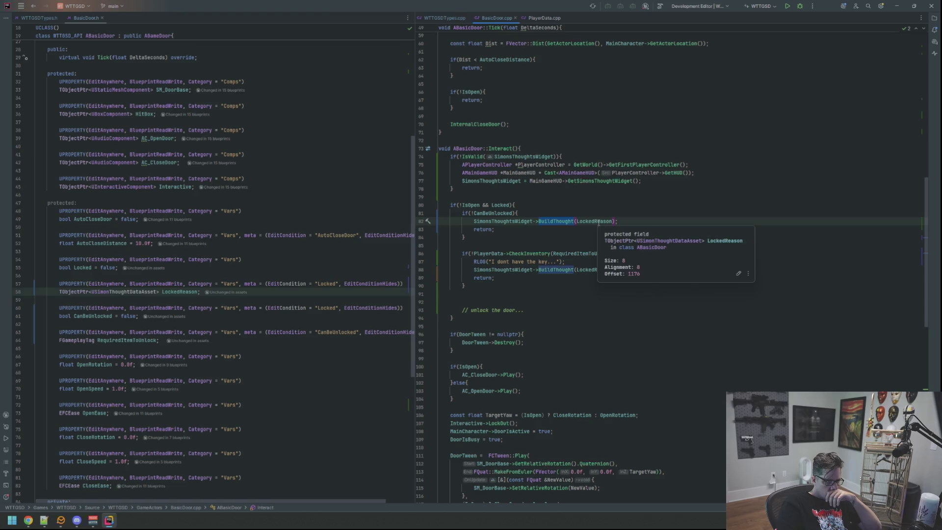
click(584, 230)
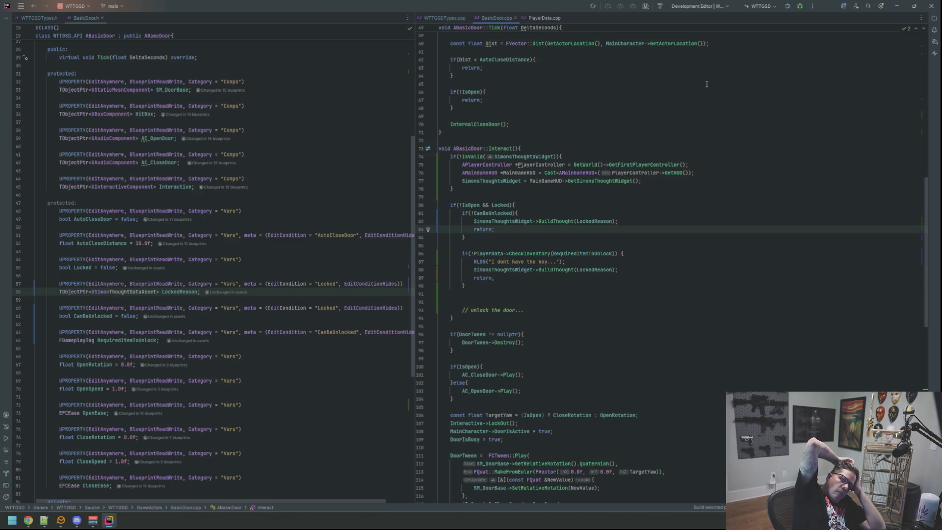
key(shift+F10)
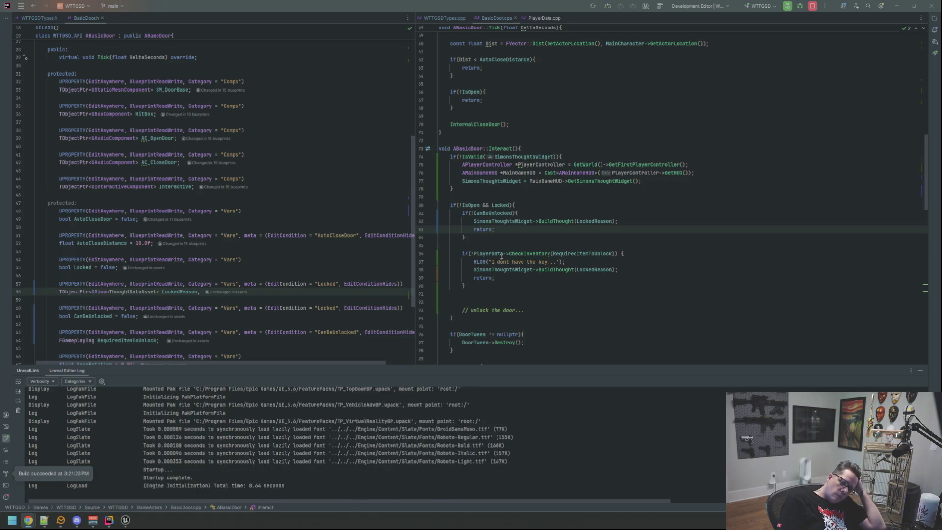
- Reopen the Motel map and select the electrical-room door
click(126, 520)
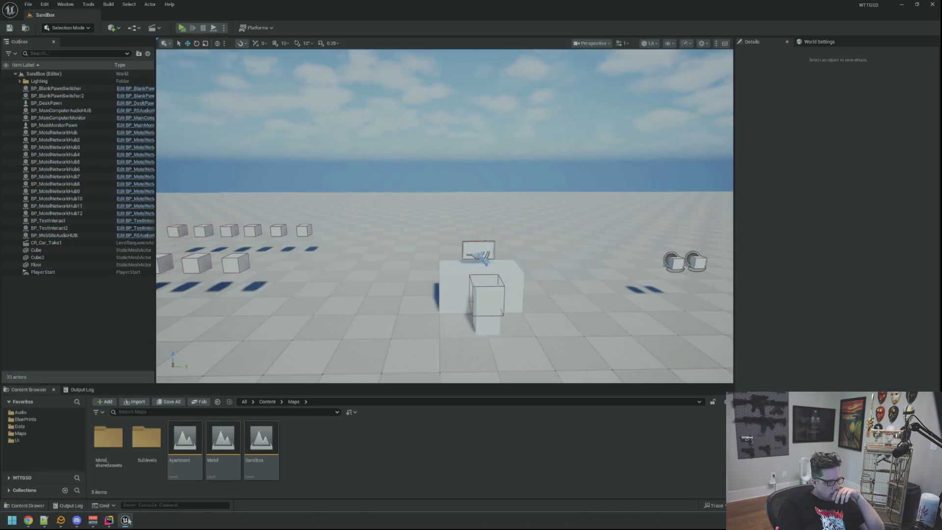
double_click(222, 441)
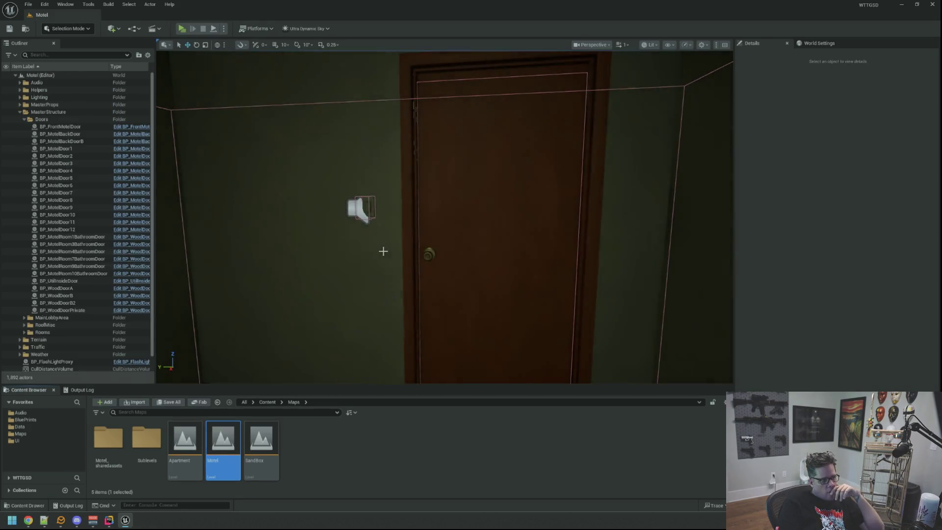
mouse_move(383, 251)
mouse_down()
mouse_move(343, 250)
mouse_move(373, 251)
mouse_up()
click(456, 206)
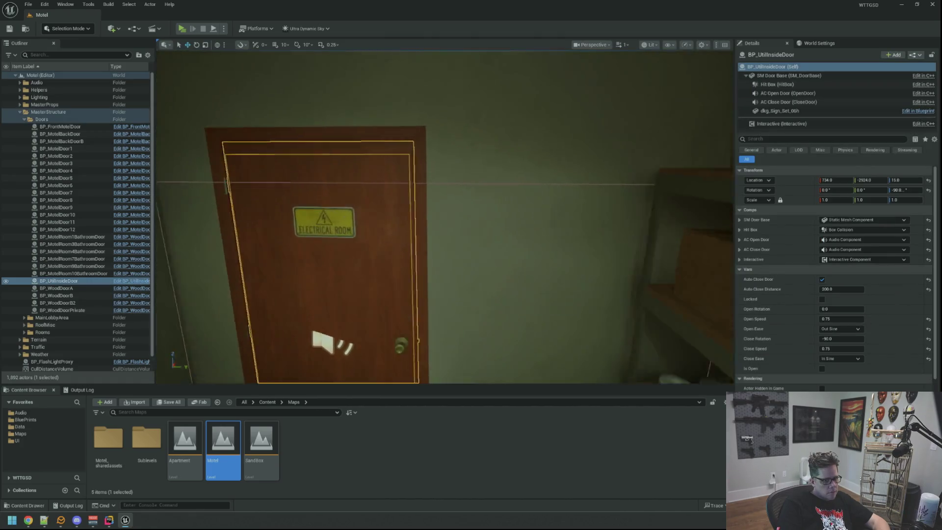
scroll(456, 189, up, 5)
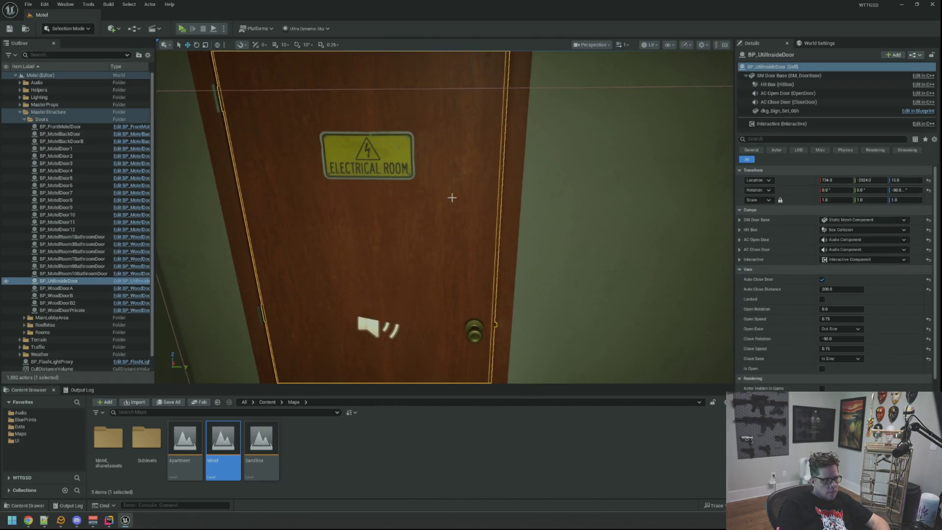
scroll(454, 194, down, 2)
- Lock the door with DoorLocked as its locked reason and inspect that data asset
click(822, 300)
click(827, 315)
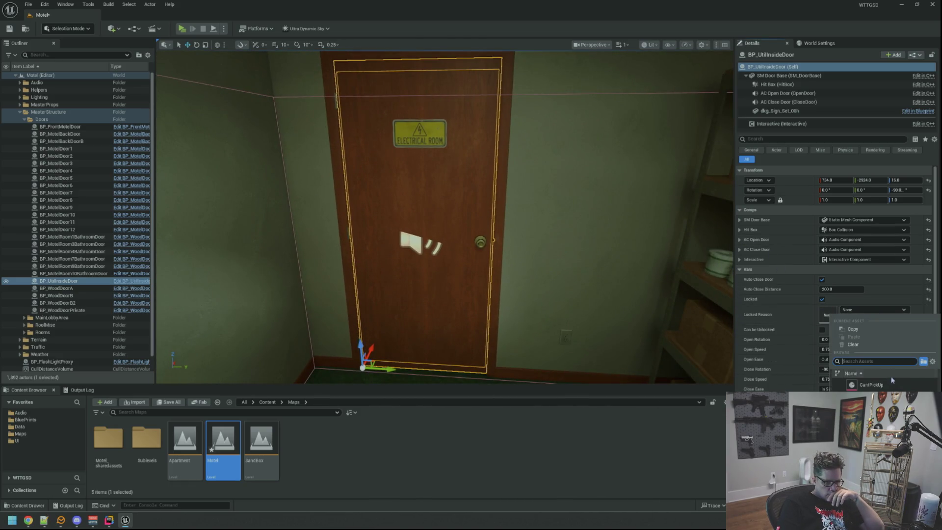
click(871, 395)
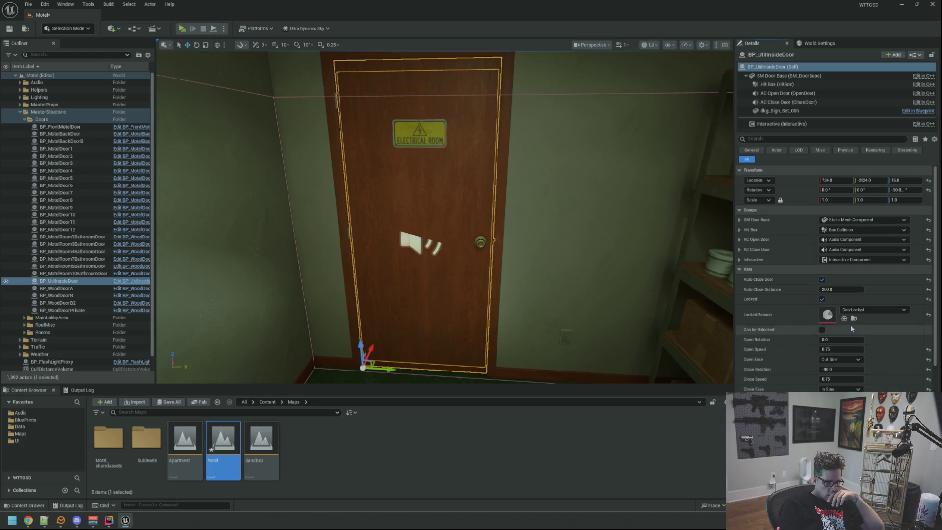
click(853, 319)
double_click(152, 447)
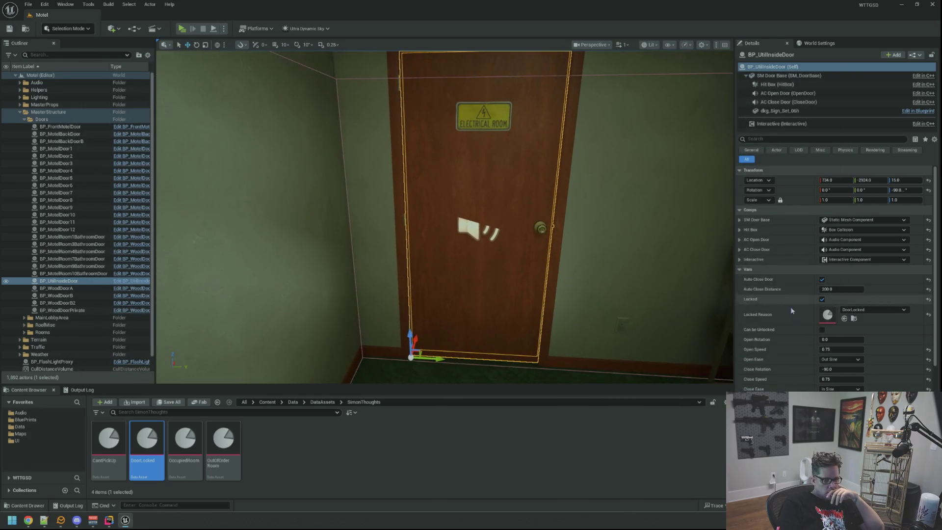
- Enable Can be Unlocked, choose the Required Item to Unlock, and save the level
click(822, 330)
click(836, 340)
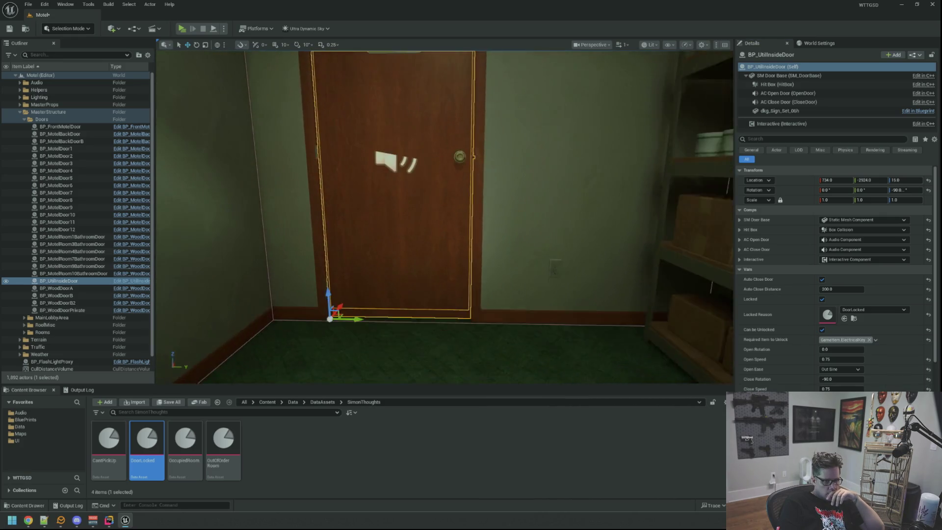
scroll(389, 213, up, 5)
key(f)
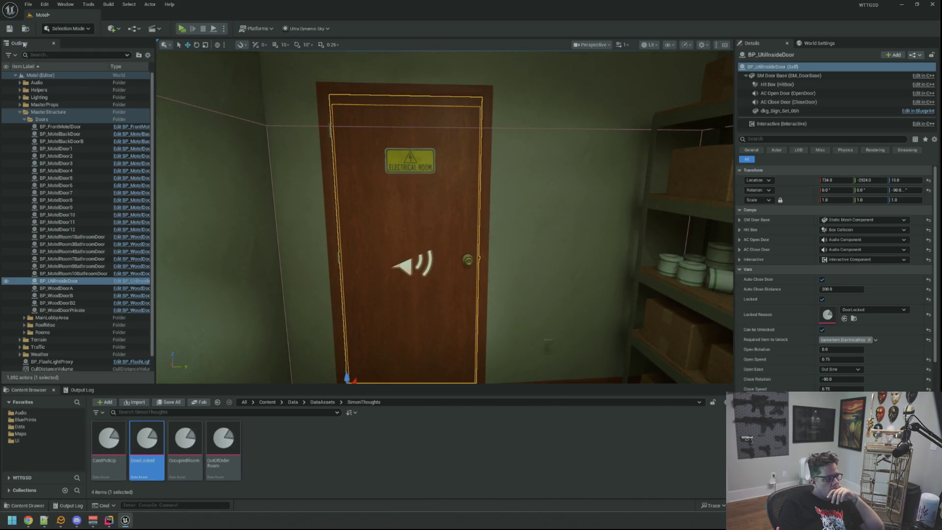
click(9, 29)
- Collapse the Doors and MasterStructure Outliner folders and deselect the door
mouse_move(366, 151)
mouse_down()
mouse_move(366, 109)
mouse_move(387, 88)
mouse_move(432, 88)
mouse_move(392, 86)
mouse_up()
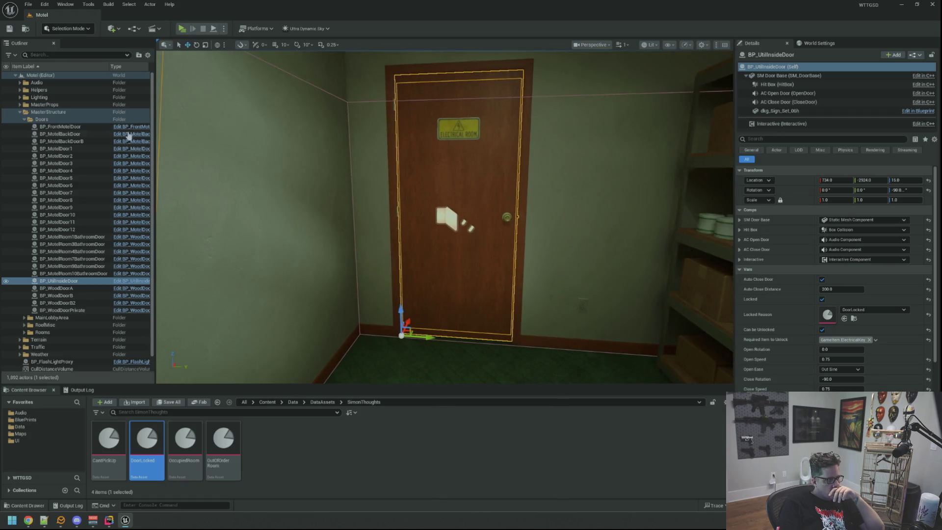
click(25, 120)
click(20, 112)
click(61, 226)
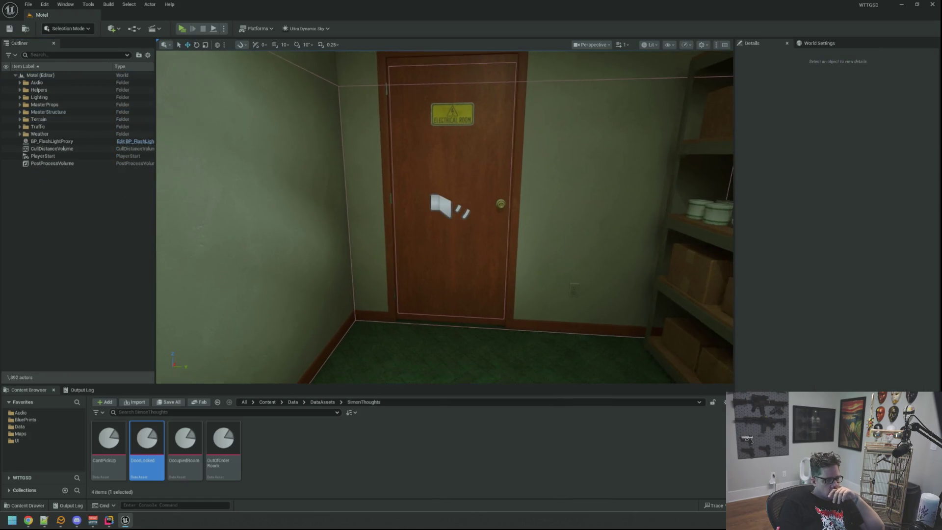
- Show the Output Log and clear it
click(80, 389)
right_click(229, 423)
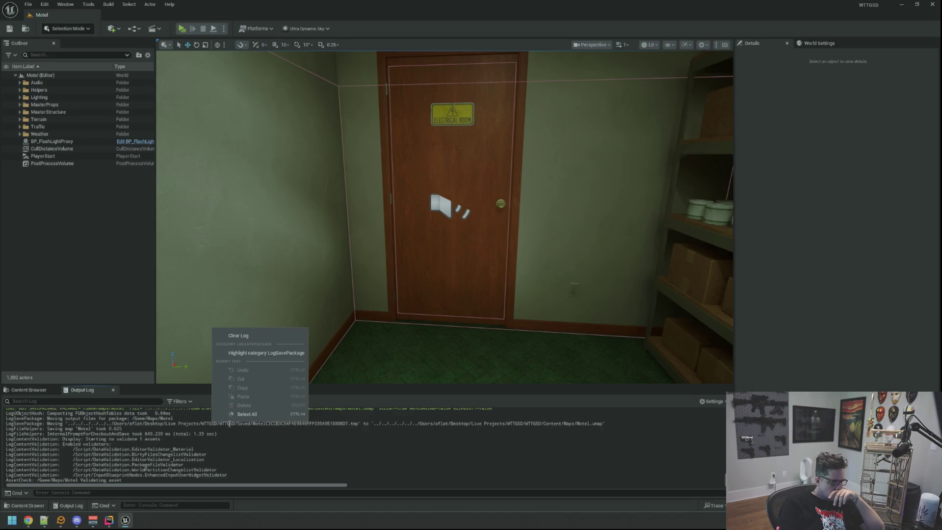
click(257, 334)
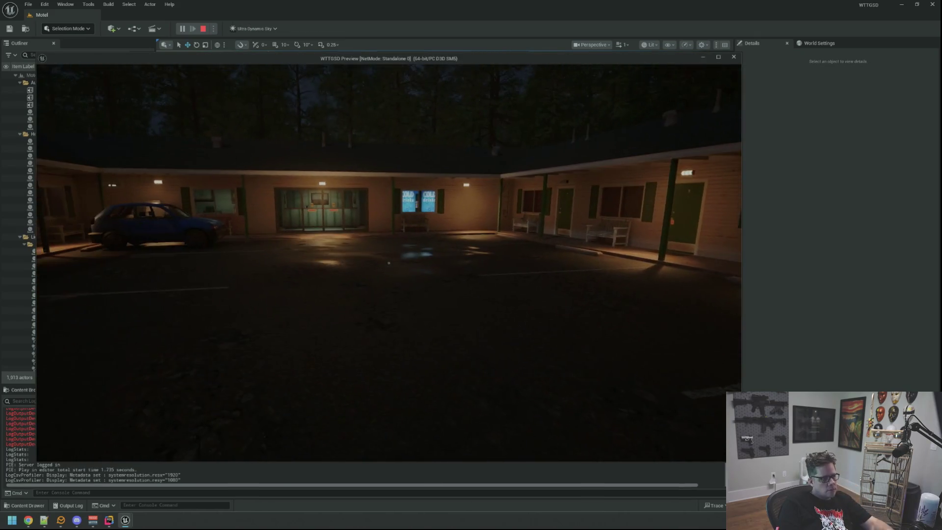
key(Escape)
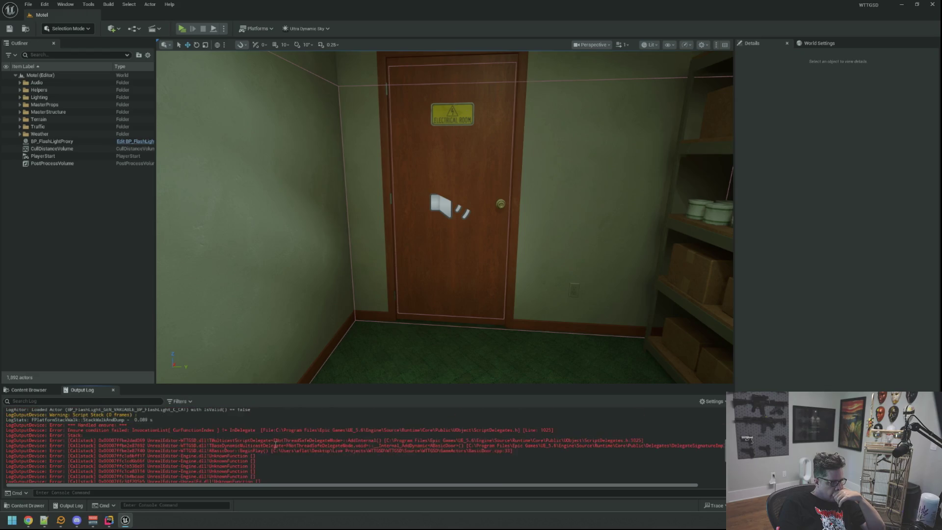
scroll(276, 445, up, 3)
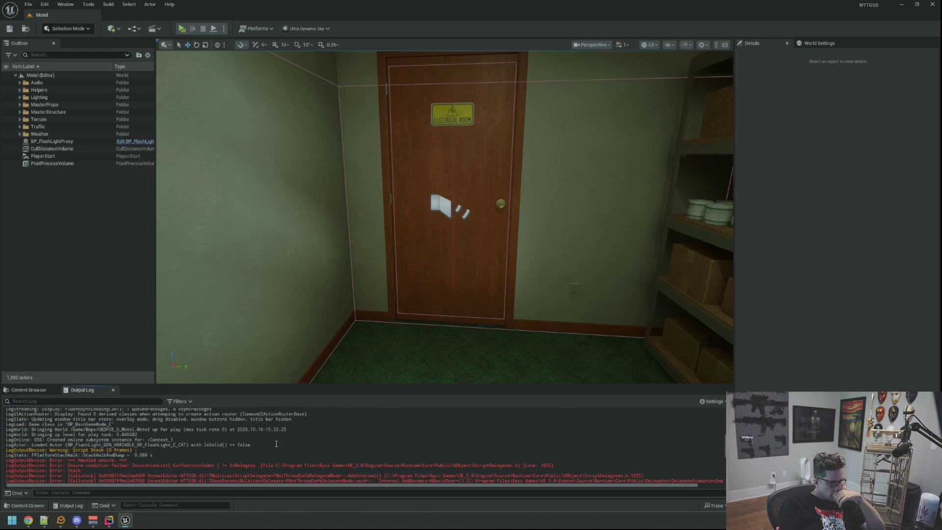
scroll(276, 444, down, 3)
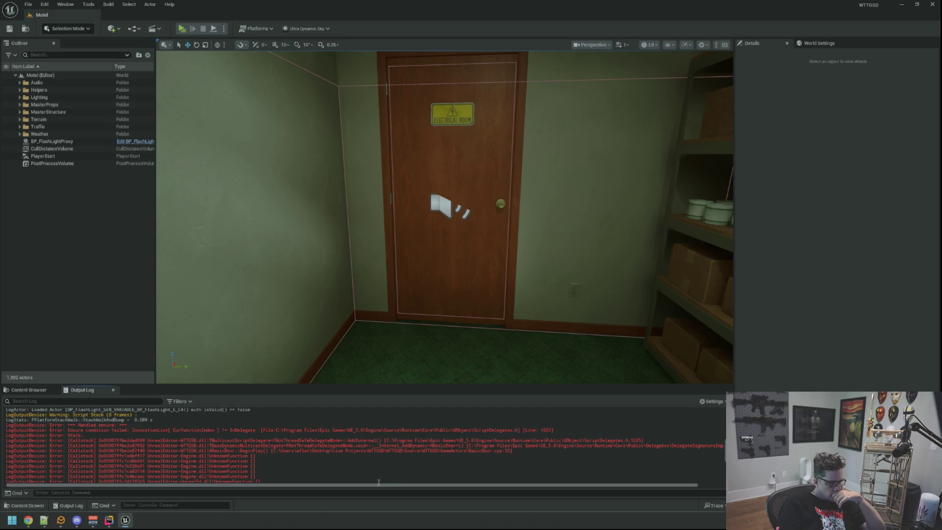
drag(378, 487, 417, 484)
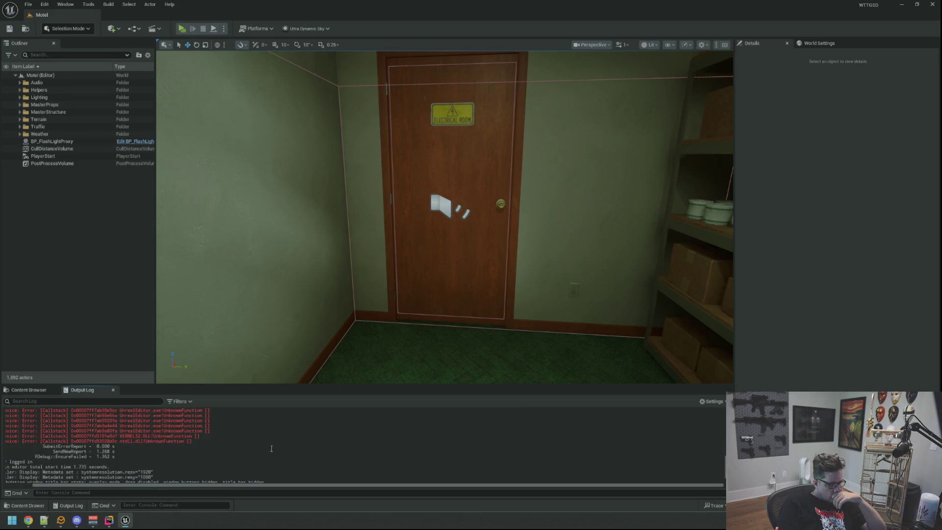
right_click(284, 427)
click(301, 333)
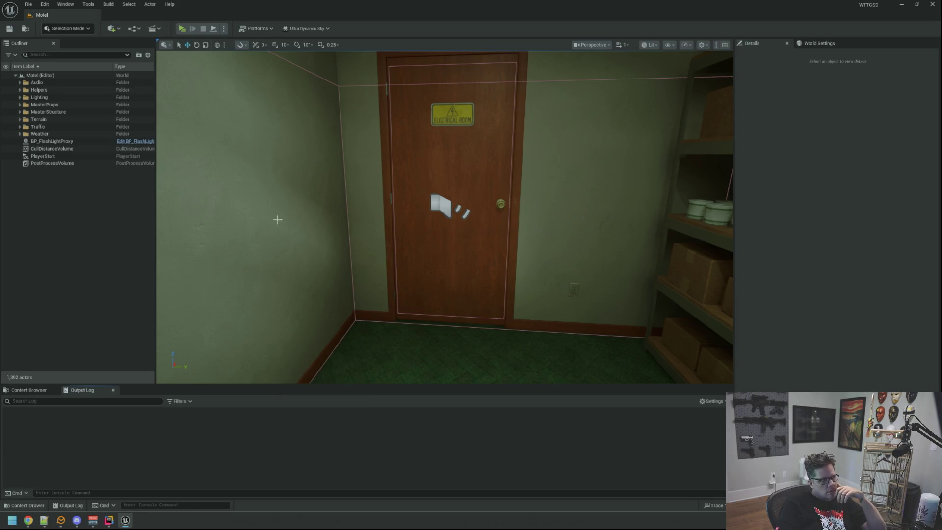
- Play-test with Alt+P, walking through the office up to the Private door, then stop
key(alt+p)
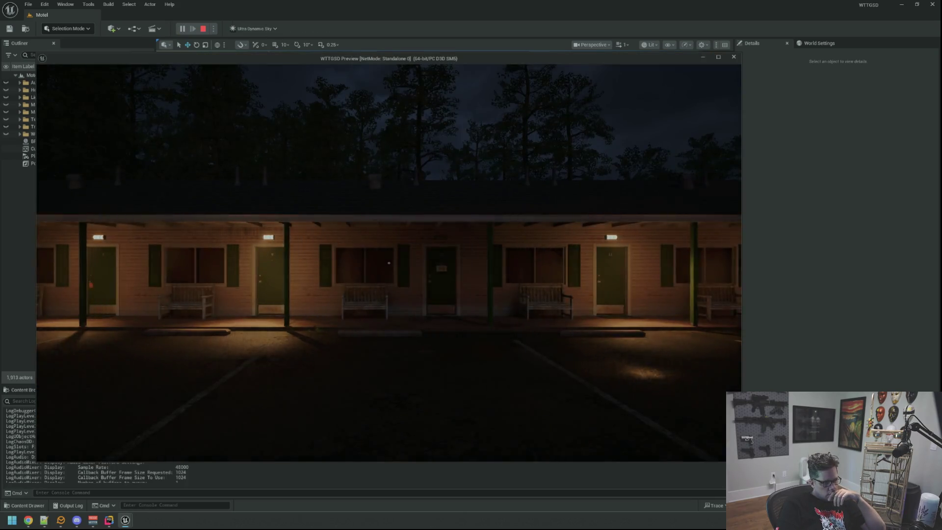
key(w)
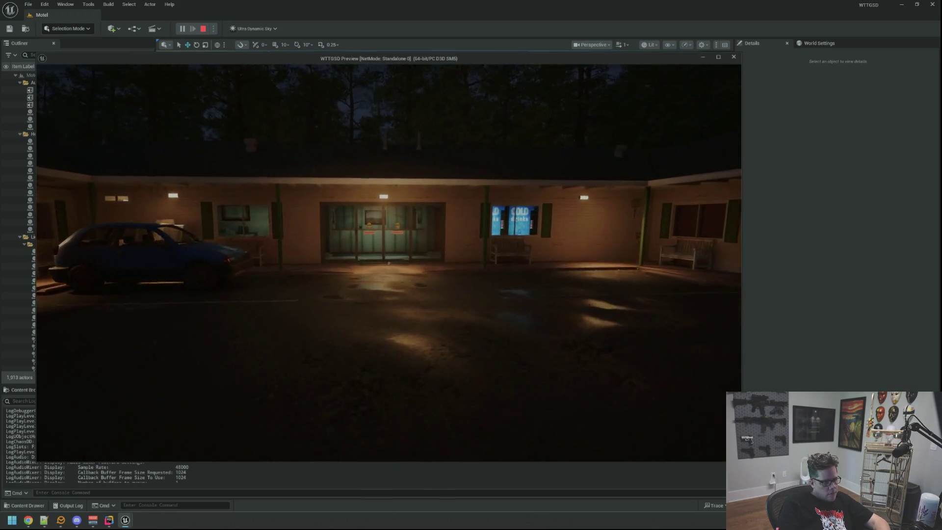
key(w)
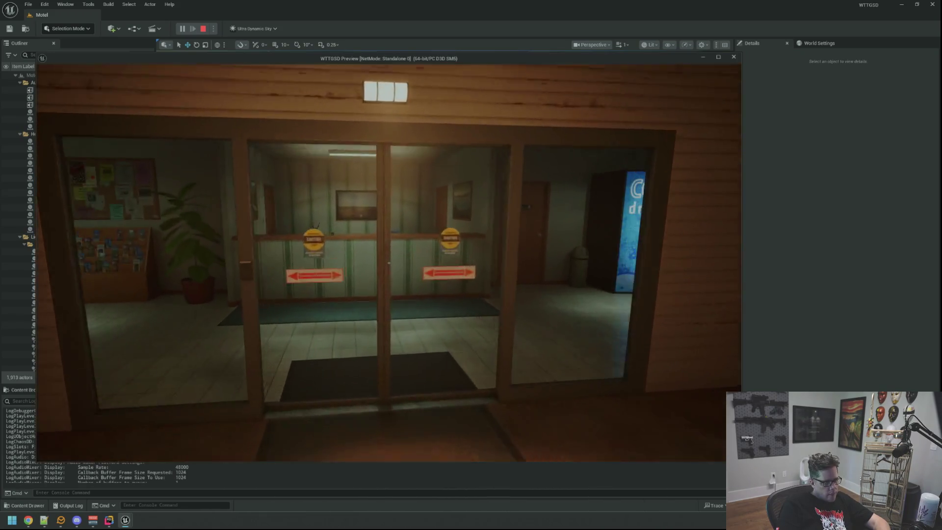
key(w)
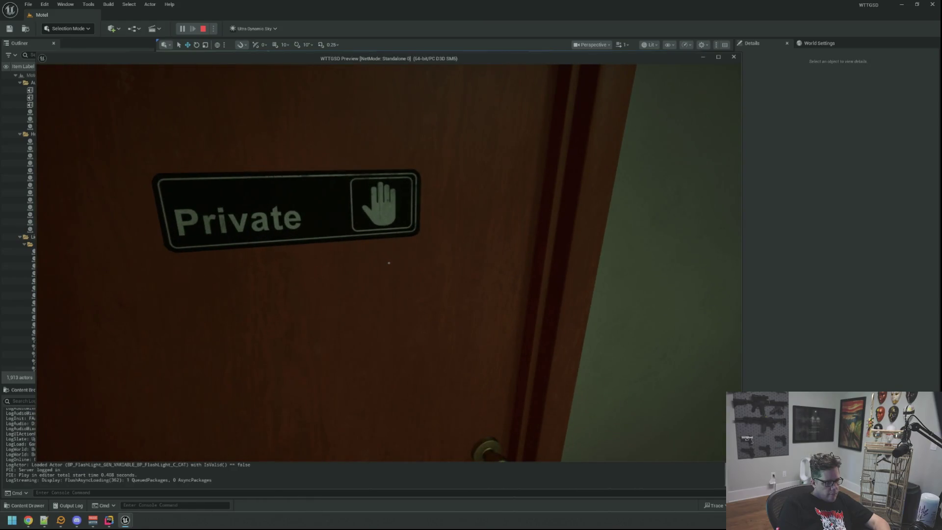
key(Escape)
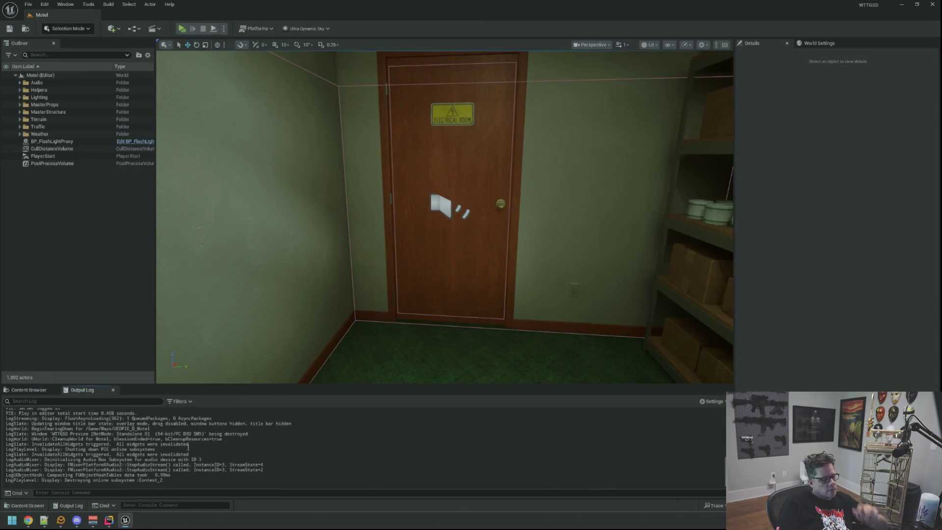
scroll(196, 451, up, 1)
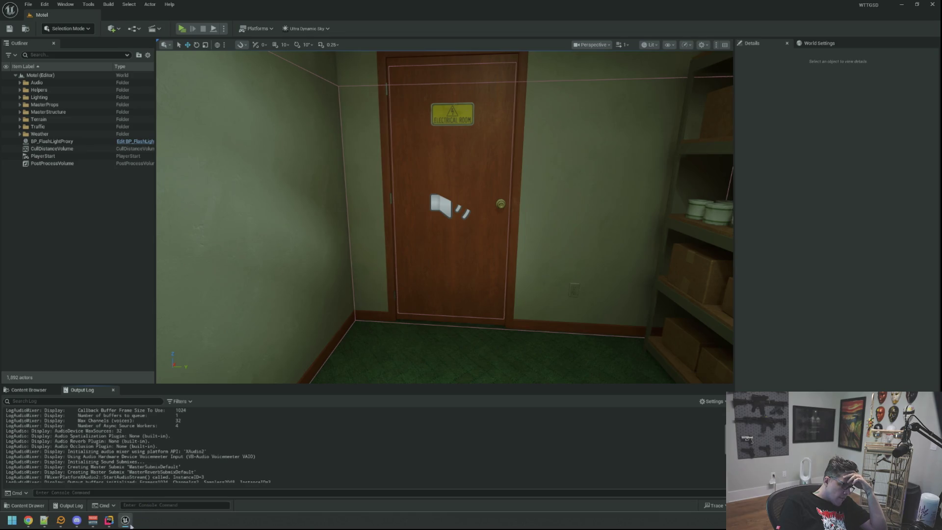
click(129, 523)
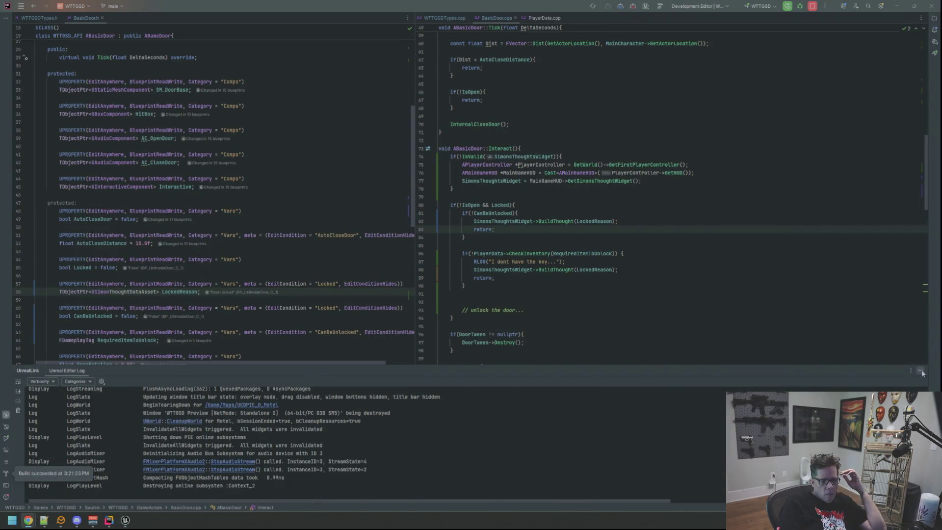
- Search the project files for GameItem and open GameItemProxy.cpp
click(920, 370)
scroll(610, 296, up, 10)
scroll(610, 296, up, 7)
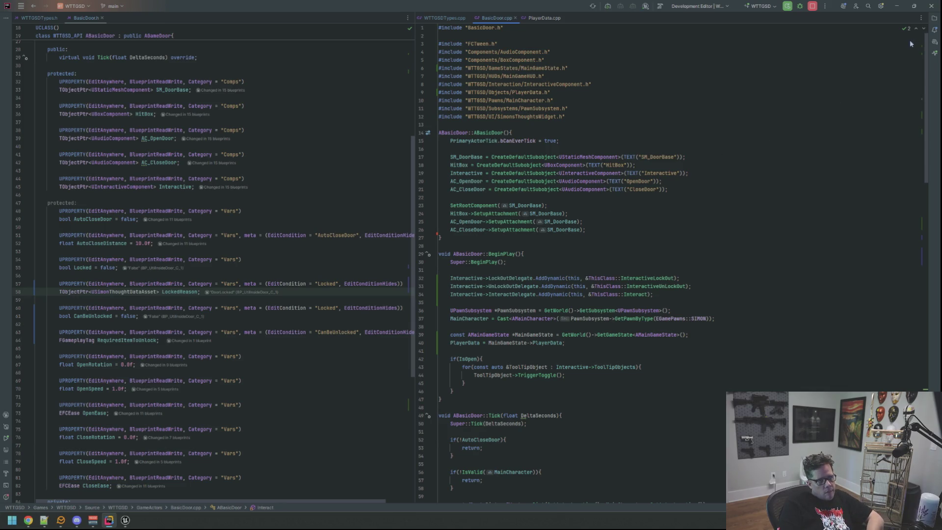
key(ctrl+t)
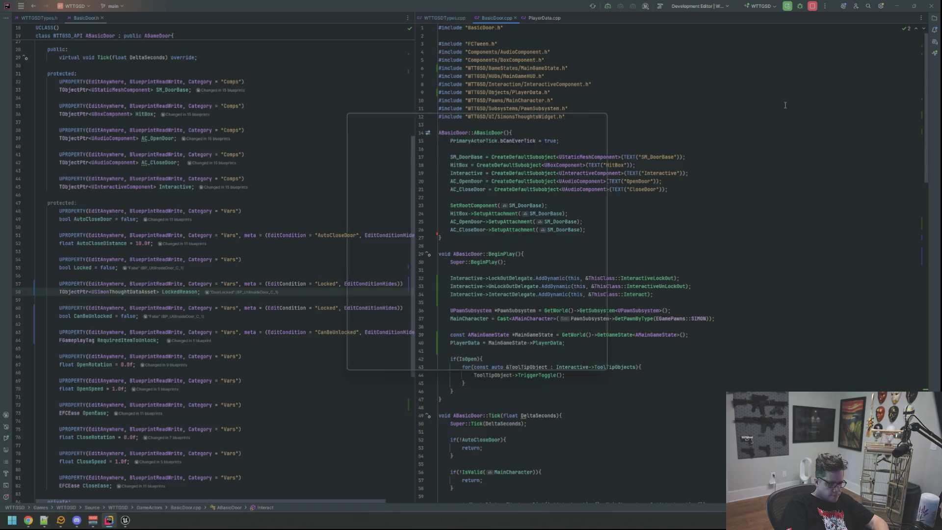
text(GameItem)
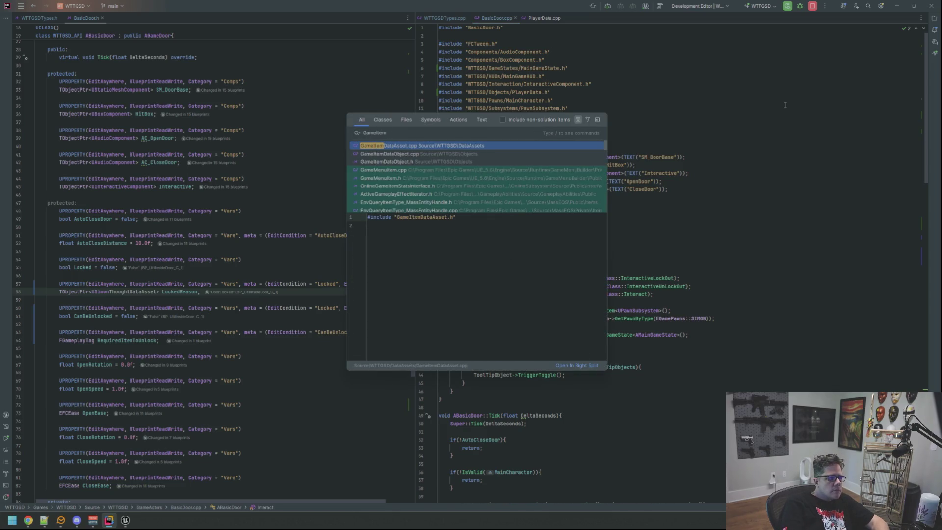
text(.cpp)
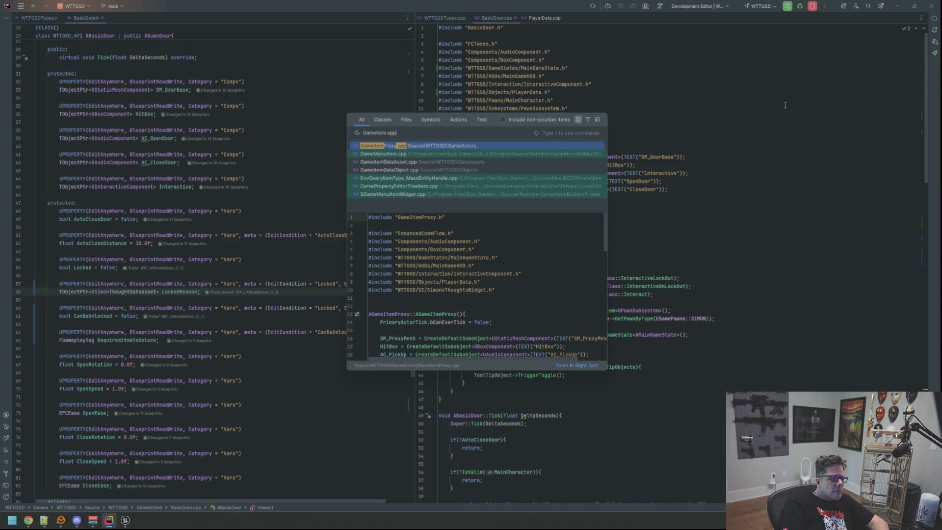
key(Escape)
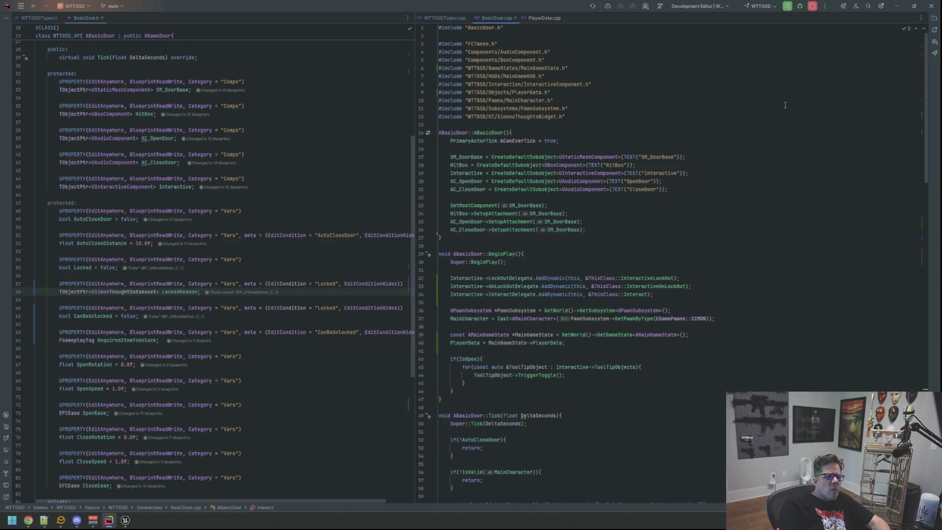
key(shift)
key(shift)
text(GameItem)
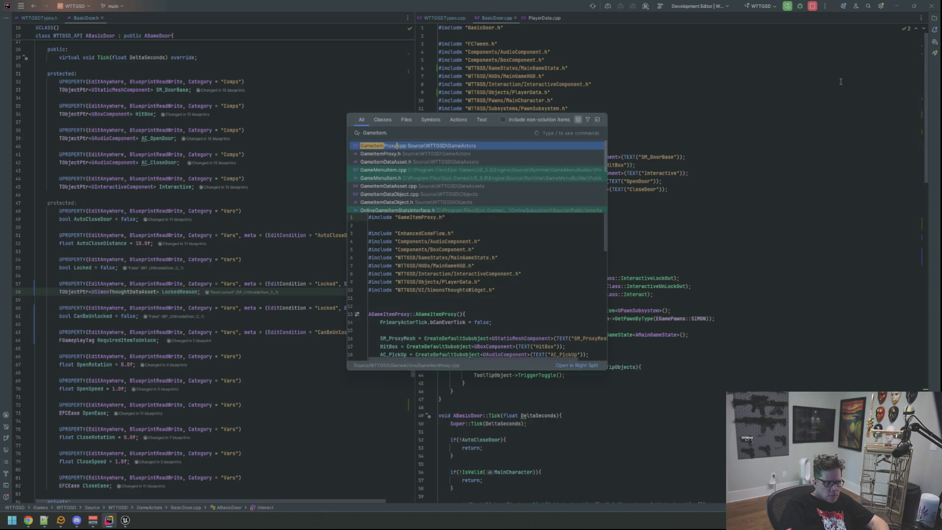
click(456, 147)
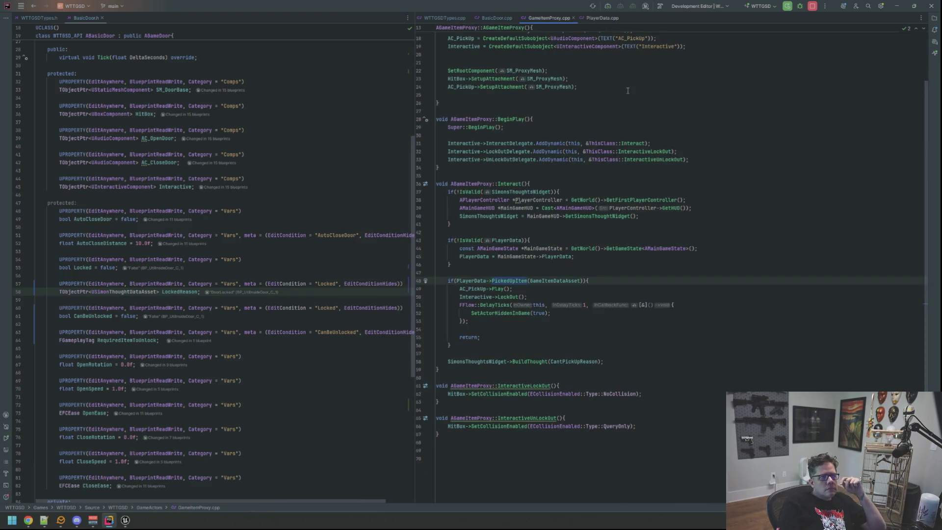
- Return to BasicDoor.cpp, then switch to Unreal and select BP_UtilInsideDoor
scroll(582, 108, up, 3)
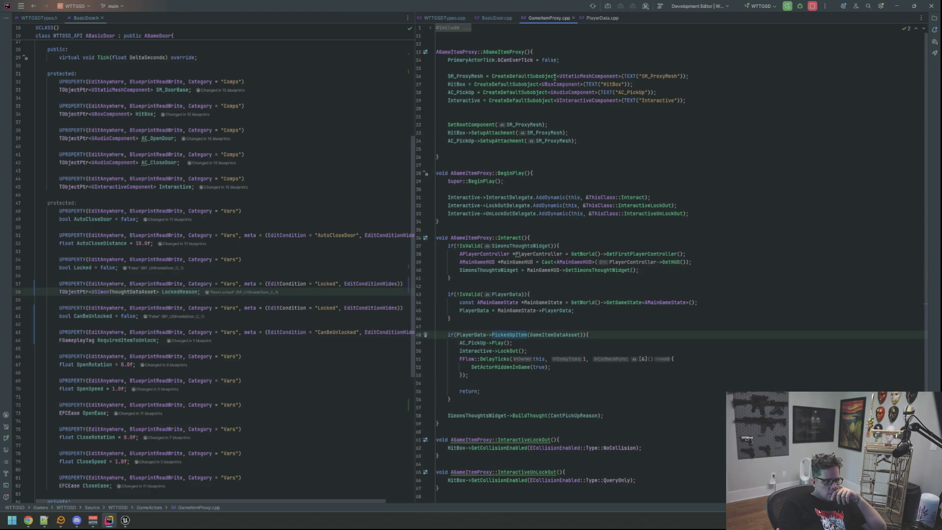
click(492, 18)
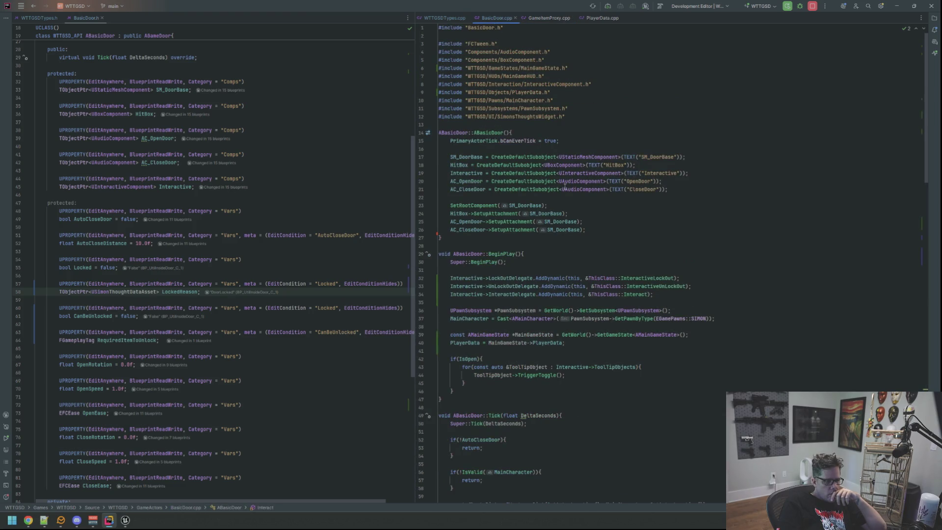
click(125, 520)
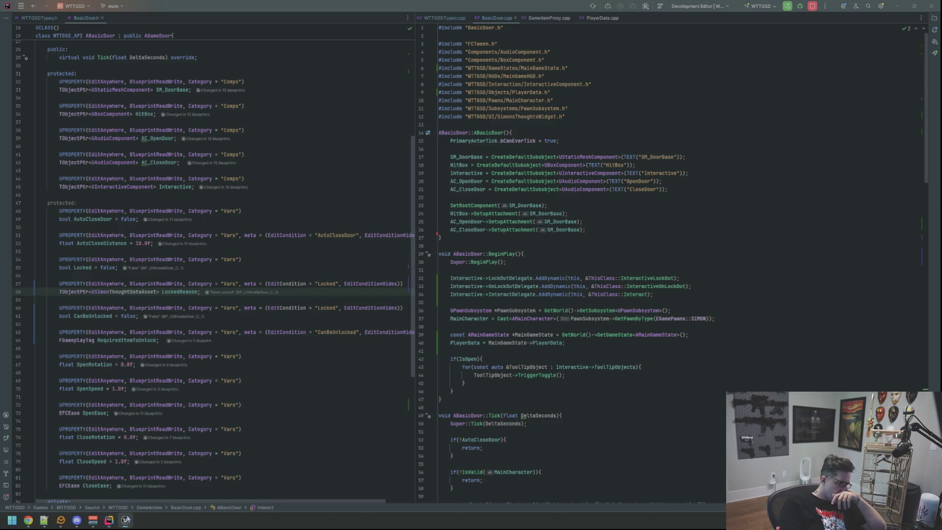
click(442, 247)
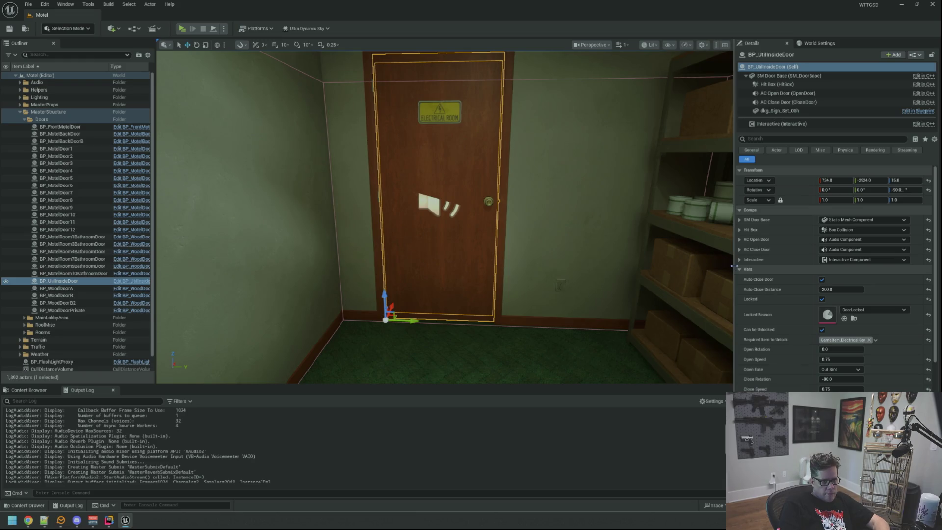
- Capture a Gyazo screenshot of the storage-room door's Vars settings
mouse_move(417, 239)
mouse_down()
mouse_move(417, 275)
mouse_move(417, 206)
mouse_move(417, 265)
mouse_move(393, 231)
mouse_move(417, 206)
mouse_move(442, 246)
mouse_move(412, 221)
mouse_move(418, 237)
mouse_up()
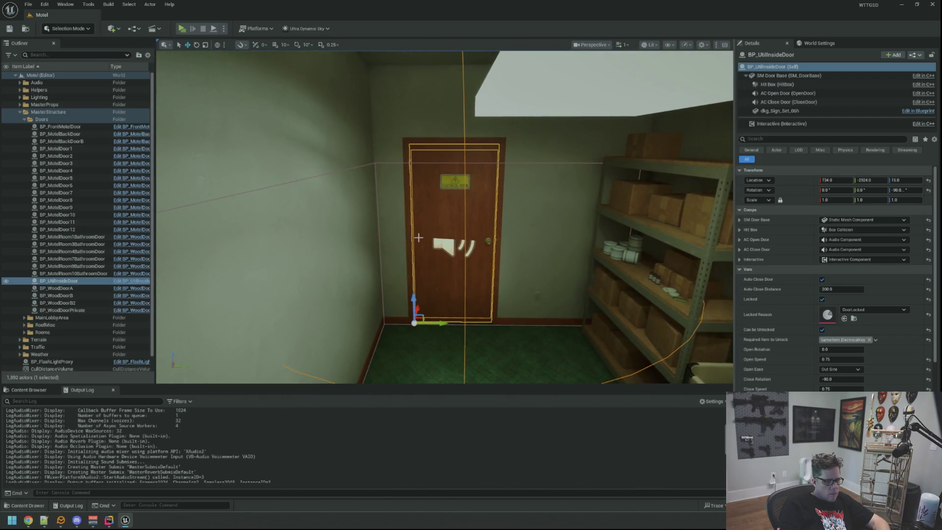
key(super)
text(gy)
key(Return)
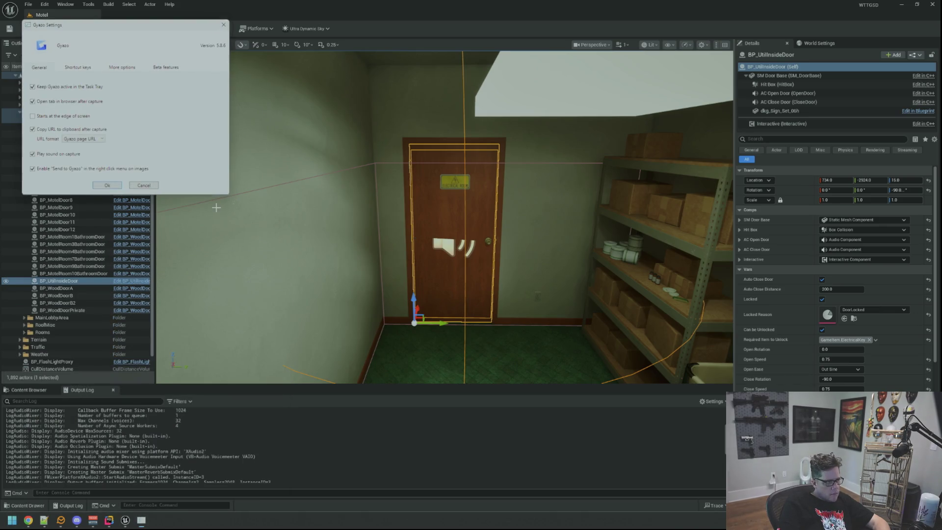
click(139, 184)
mouse_move(442, 221)
mouse_down()
mouse_move(432, 230)
mouse_move(437, 211)
mouse_move(457, 221)
mouse_up()
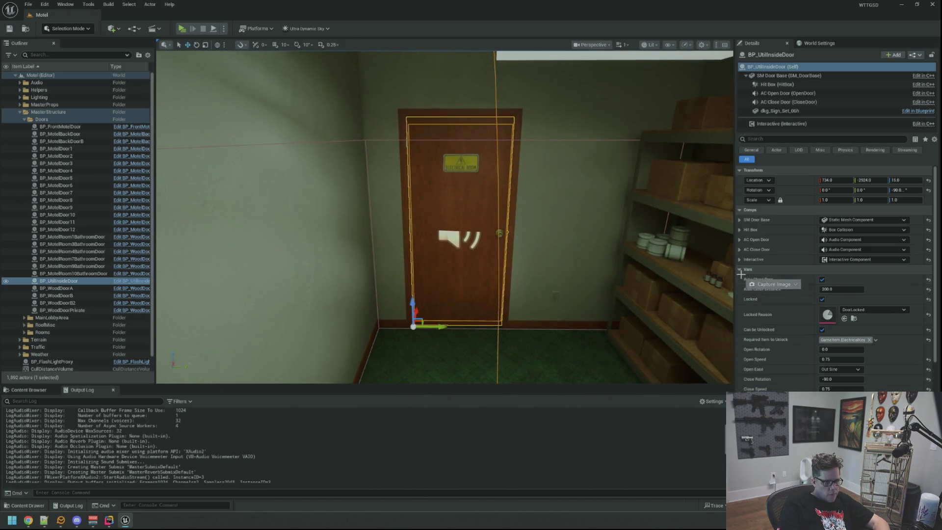
drag(747, 270, 748, 271)
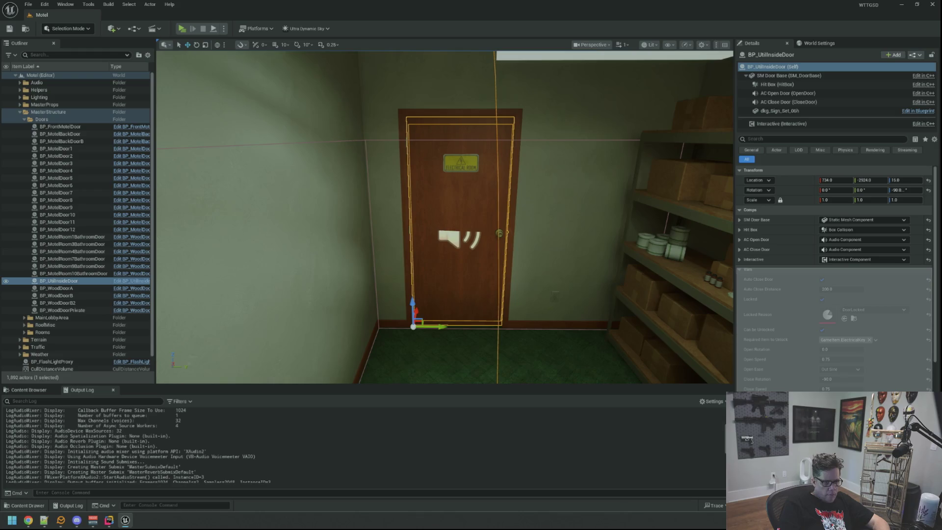
drag(748, 271, 747, 271)
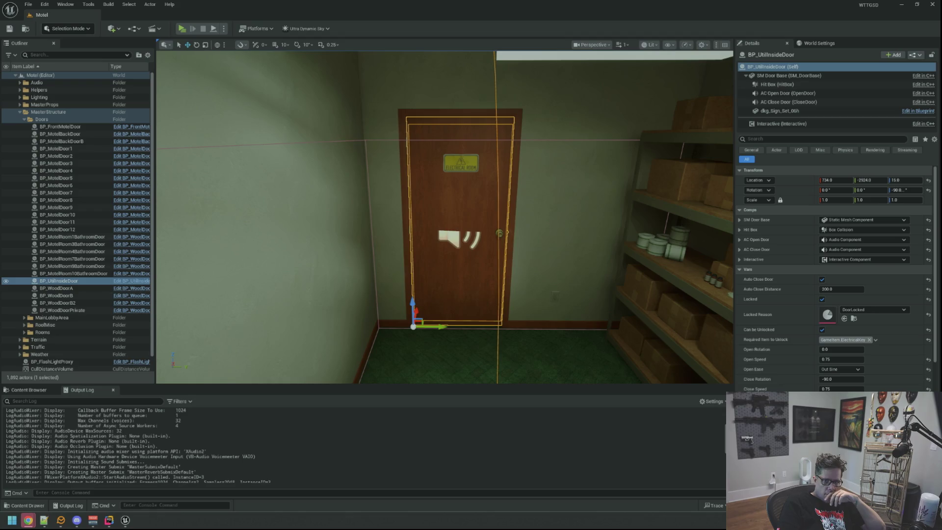
- Fly out into the two-door hallway and select the right-hand wooden door
drag(529, 175, 486, 179)
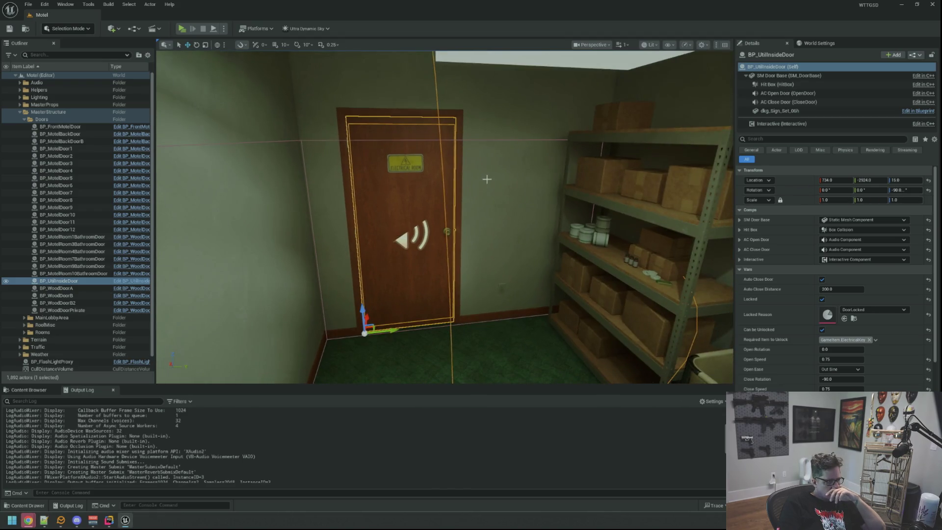
drag(191, 270, 248, 228)
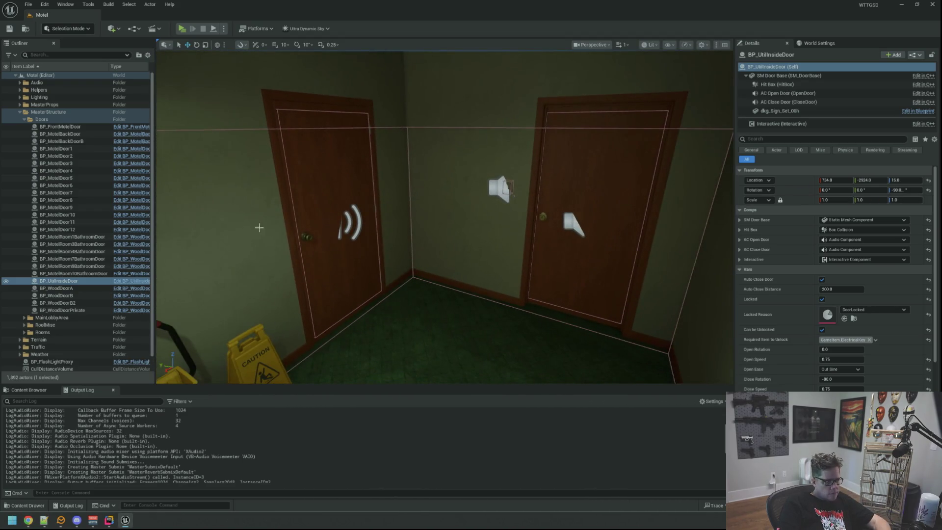
click(569, 234)
- Frame the selected door, then BP_WoodDoorA and BP_WoodDoorB in turn
key(f)
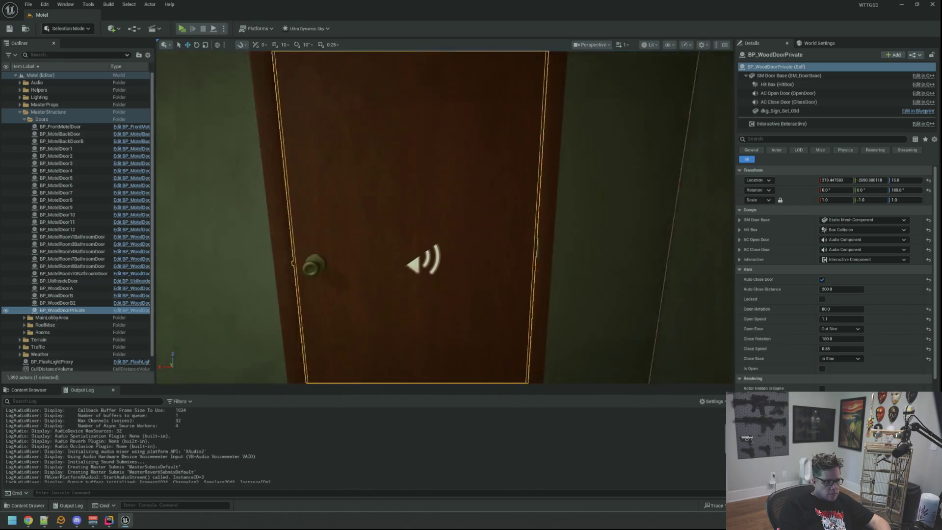
mouse_move(444, 217)
mouse_down()
mouse_move(445, 245)
mouse_move(444, 206)
mouse_up()
mouse_move(387, 199)
mouse_down()
mouse_move(387, 215)
mouse_move(387, 176)
mouse_move(387, 235)
mouse_move(387, 182)
mouse_move(427, 200)
mouse_up()
click(450, 198)
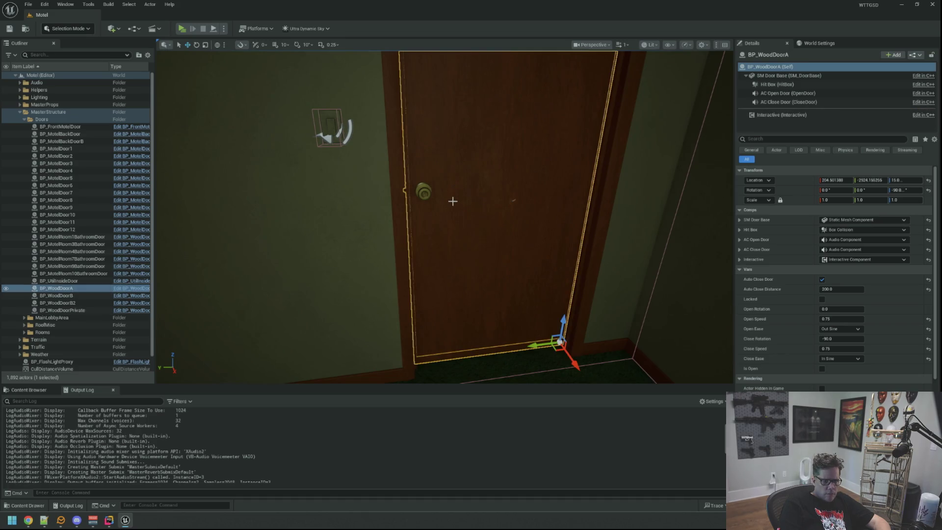
key(f)
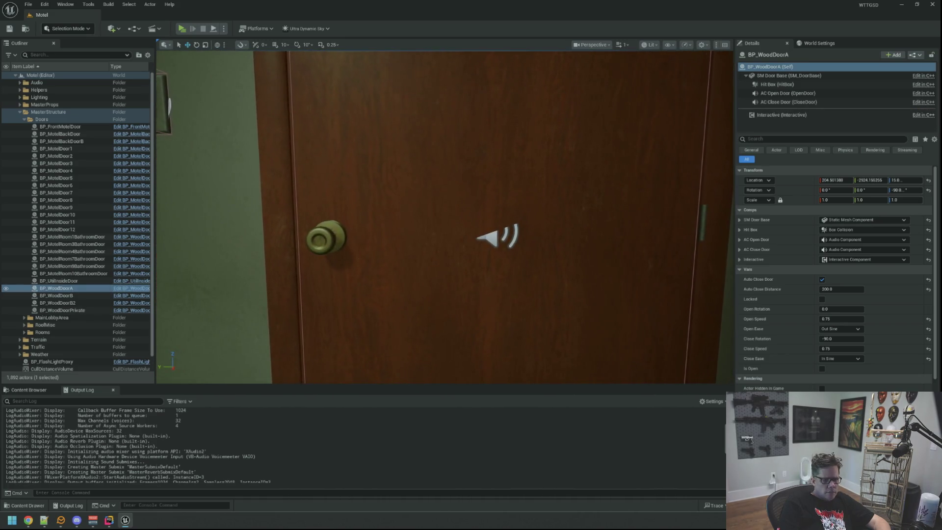
click(459, 184)
key(f)
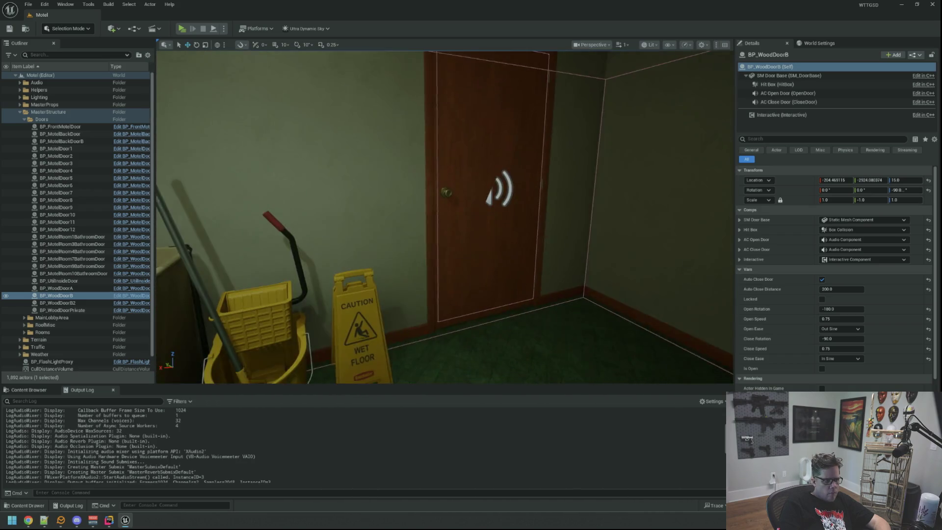
- Frame and orbit BP_WoodDoorPrivate, then select the Room 1 bathroom door
click(468, 157)
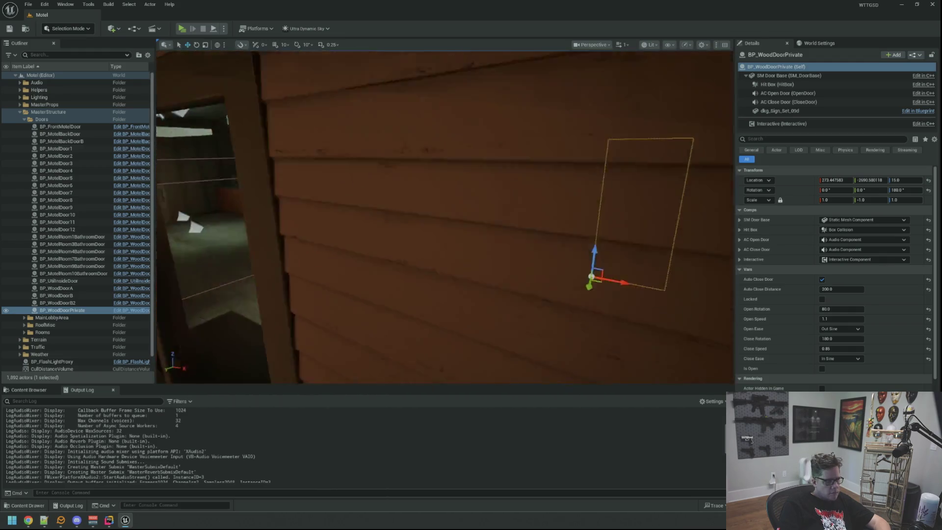
key(w)
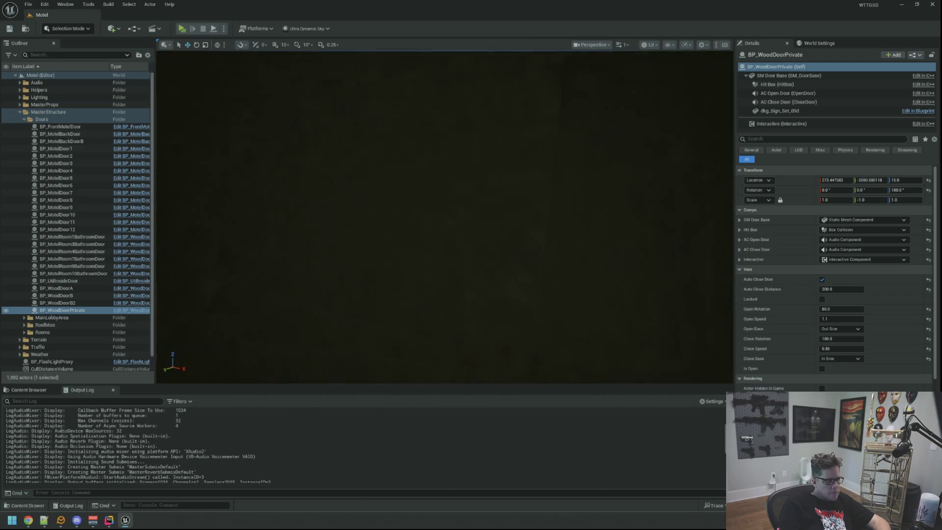
key(f)
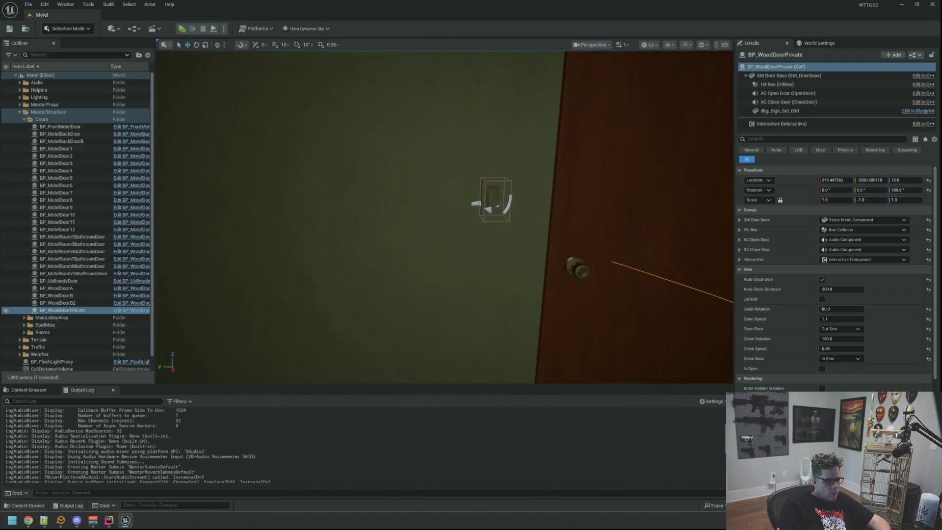
key(w)
key(w)
key(w)
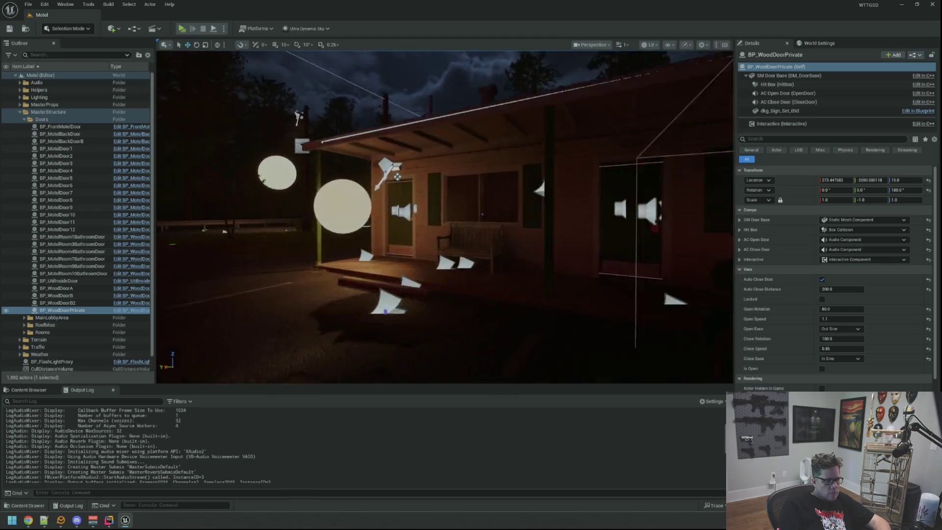
key(f)
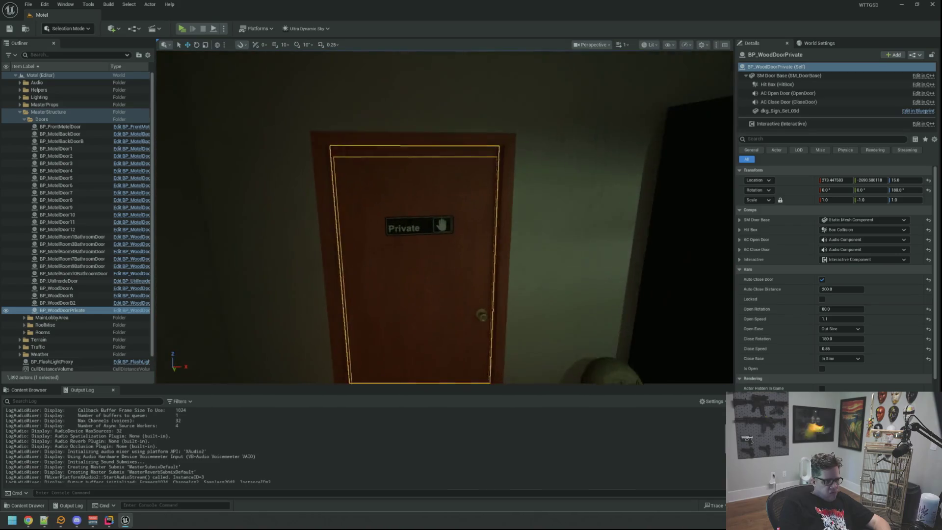
mouse_move(300, 259)
mouse_down()
mouse_move(255, 226)
mouse_move(303, 255)
mouse_up()
click(539, 181)
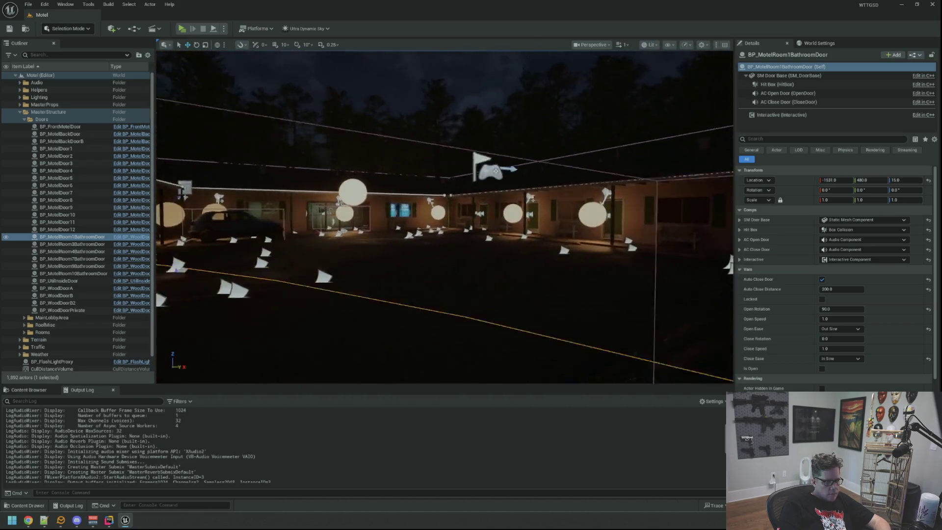
- Switch the viewport to Unlit, jump to the Room 10 and Room 1 bathroom doors, and widen the Outliner
click(650, 45)
click(665, 81)
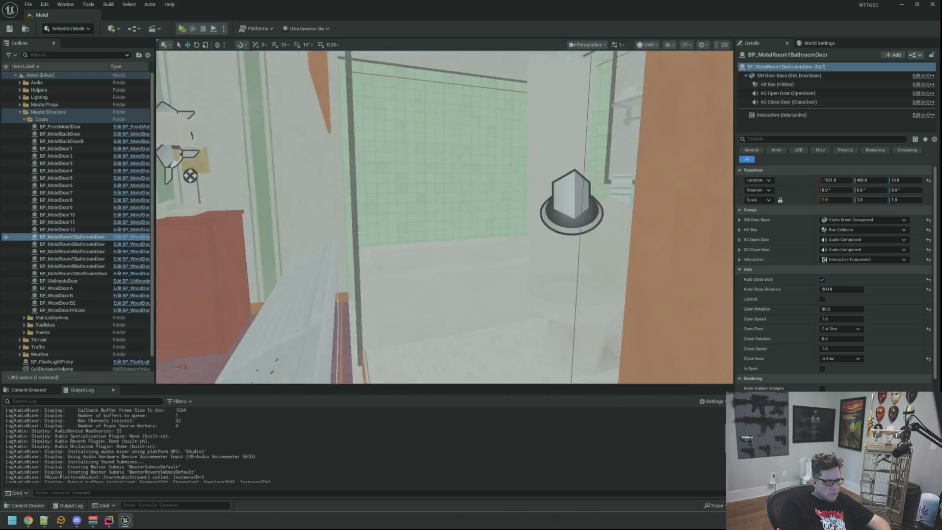
double_click(74, 274)
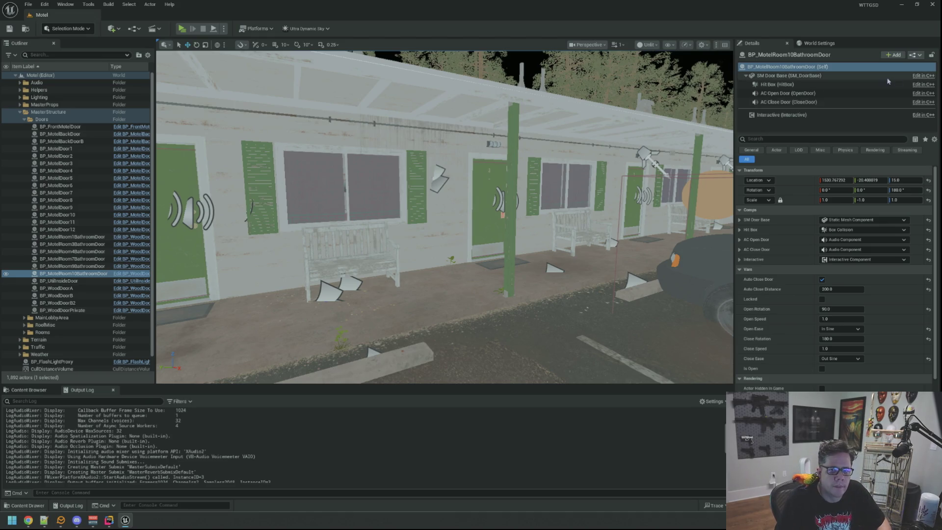
key(f)
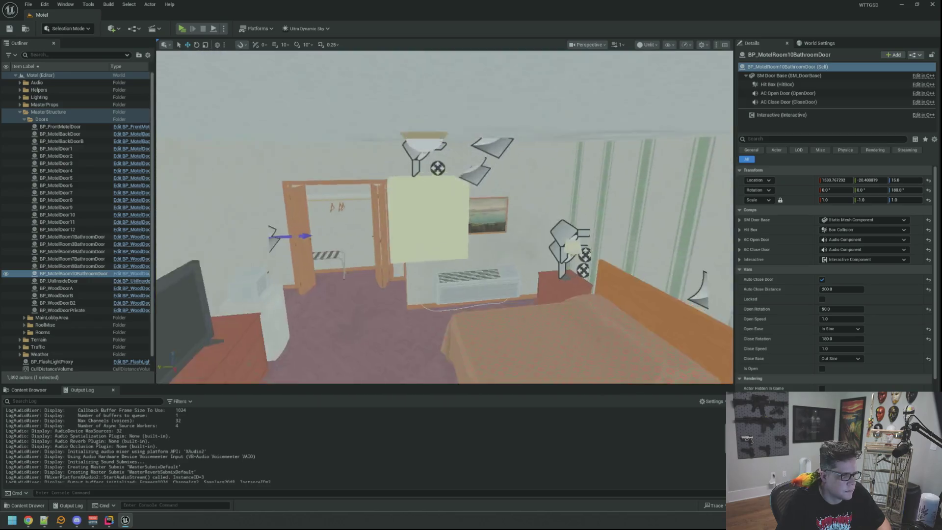
double_click(72, 237)
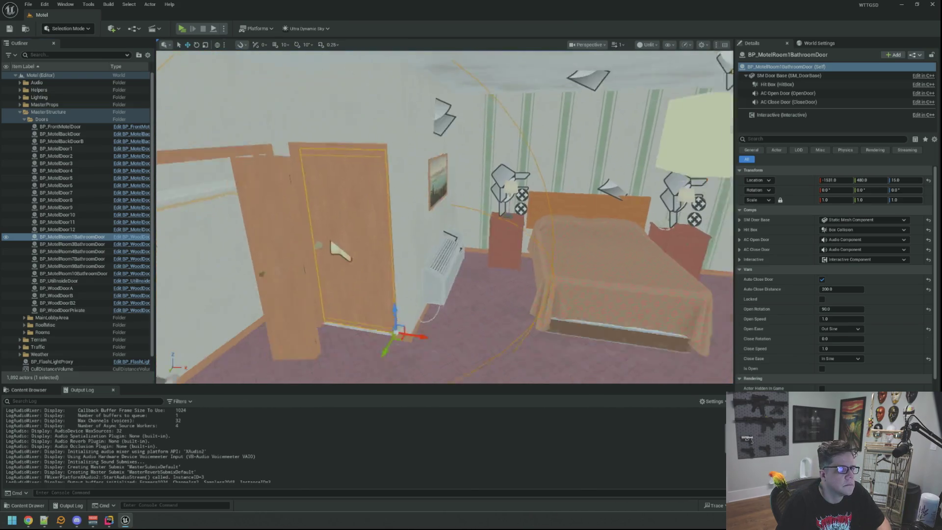
drag(155, 196, 222, 196)
key(Down)
key(Down)
key(Down)
key(Down)
key(Down)
key(Down)
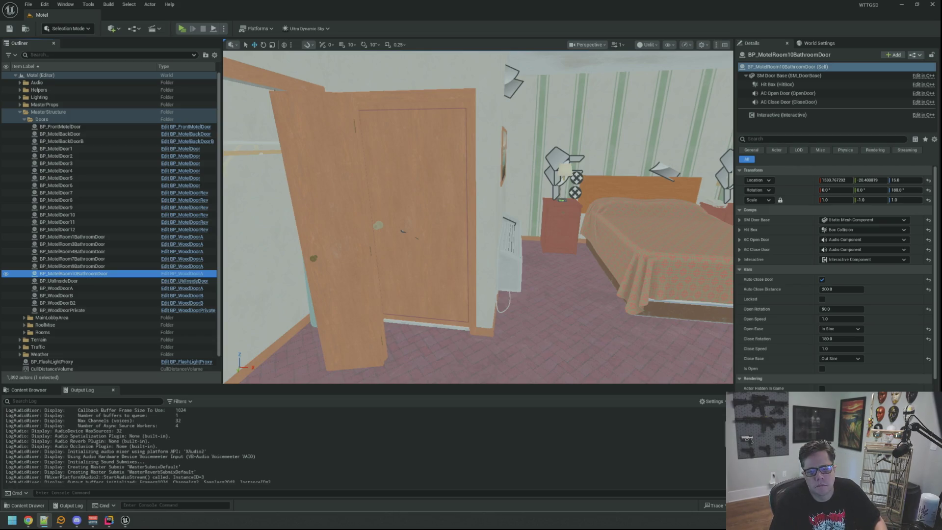
- Inspect the Room 3 and Room 4 bathroom doors, framing the Room 3 door in the viewport
click(119, 244)
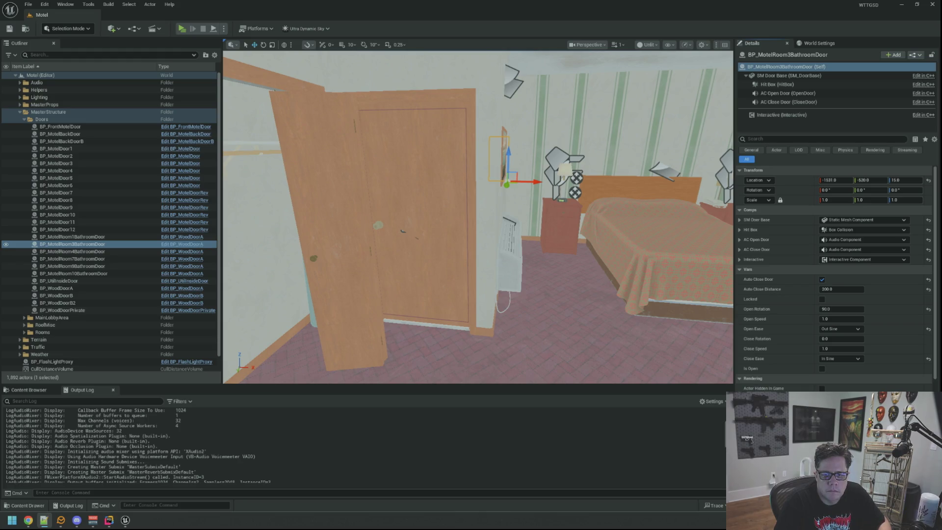
key(f)
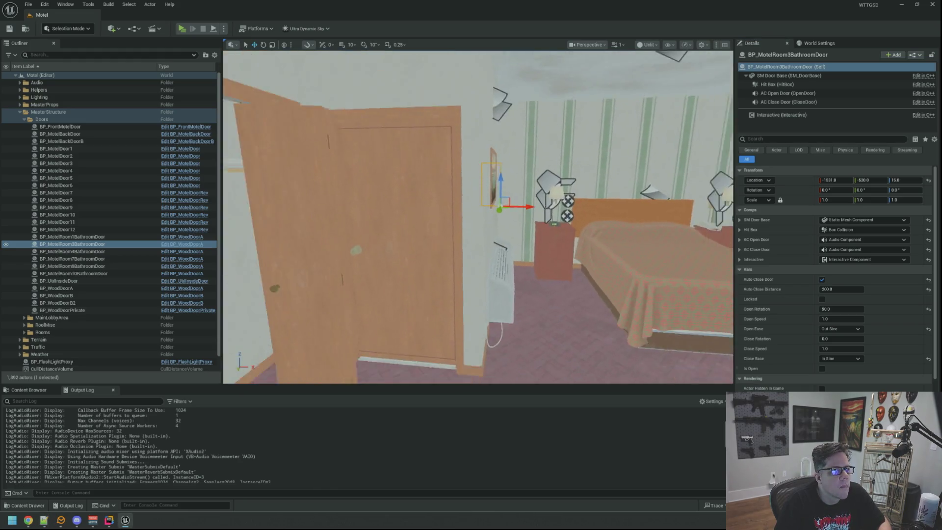
scroll(478, 217, up, 5)
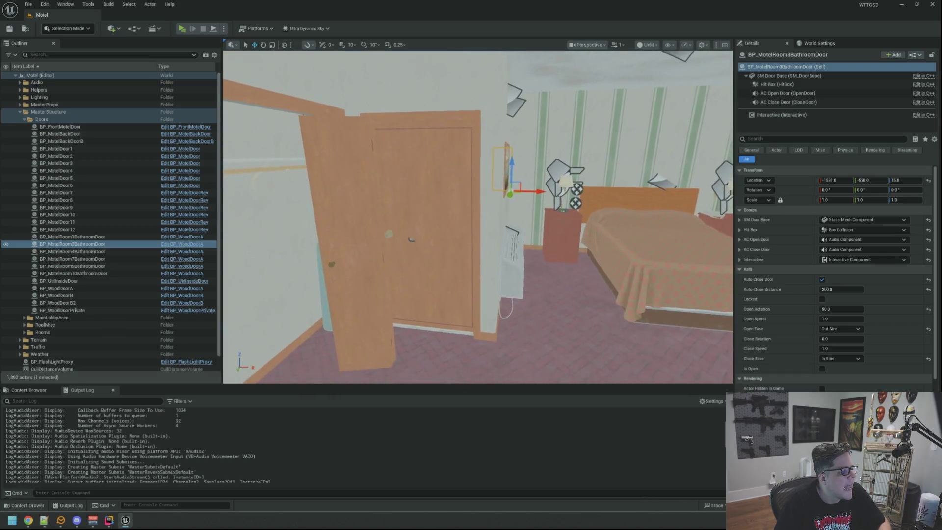
key(f)
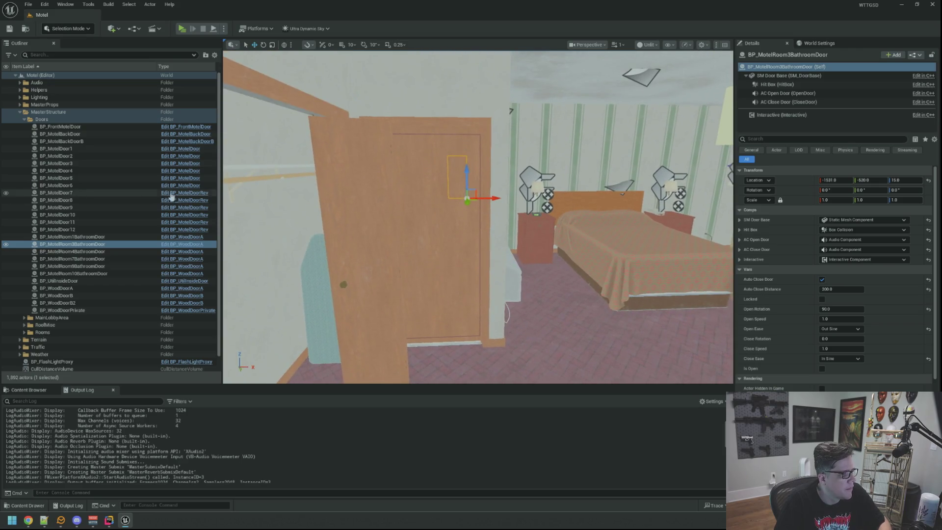
click(122, 252)
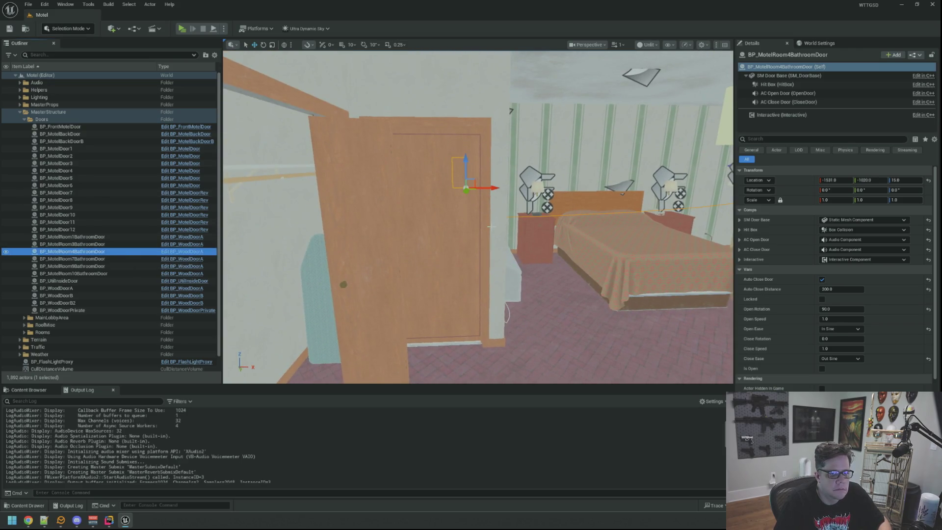
right_click(801, 189)
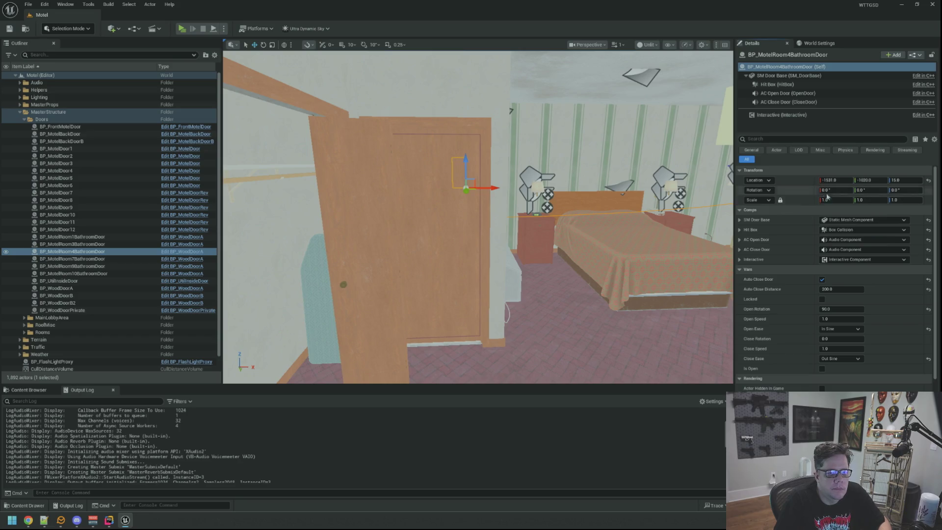
click(44, 520)
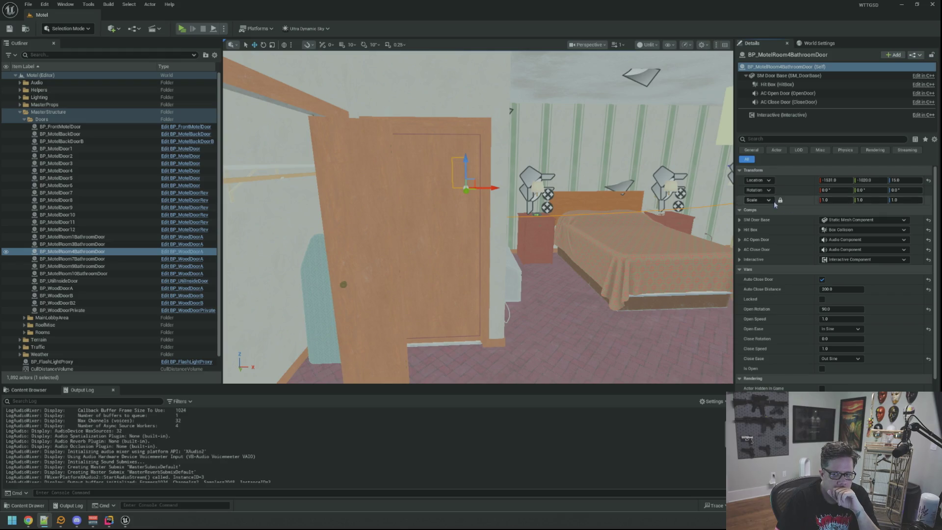
- Check the Room 7 bathroom door, then copy the Room 9 bathroom door's location
click(104, 259)
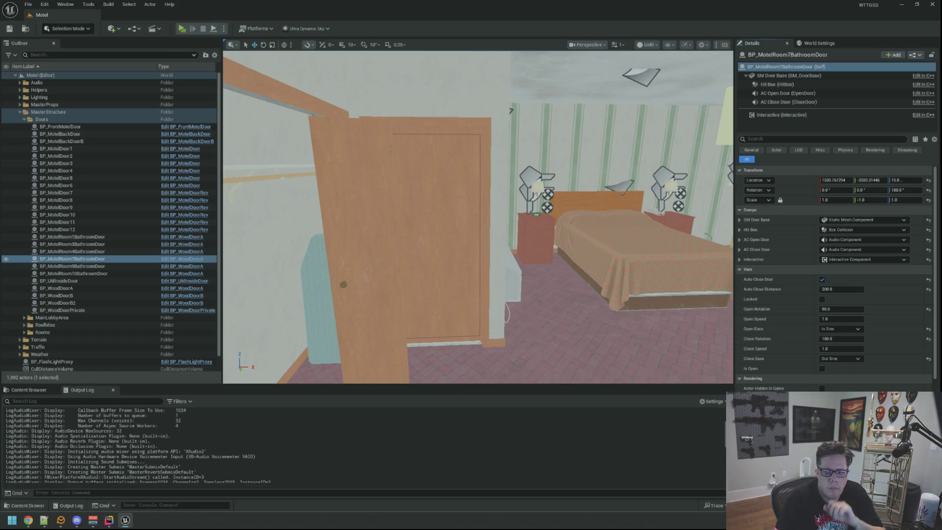
key(alt+Tab)
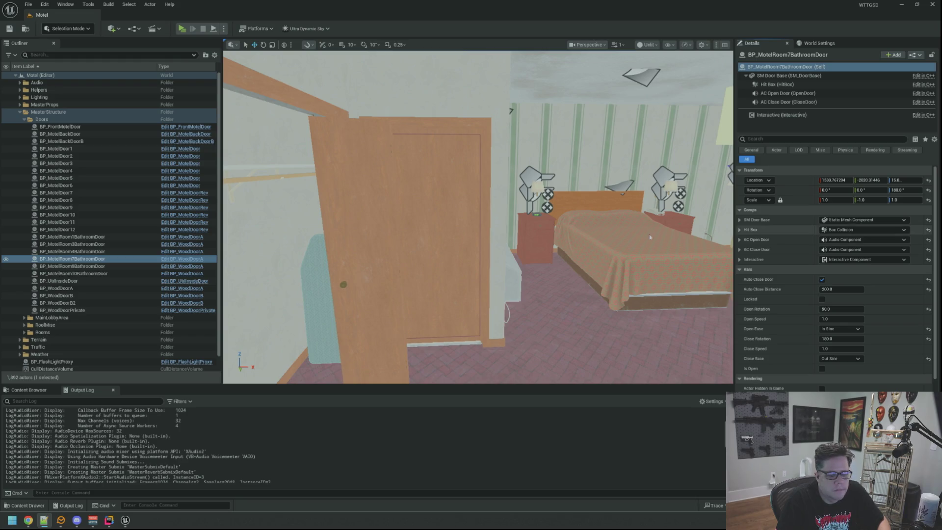
click(127, 267)
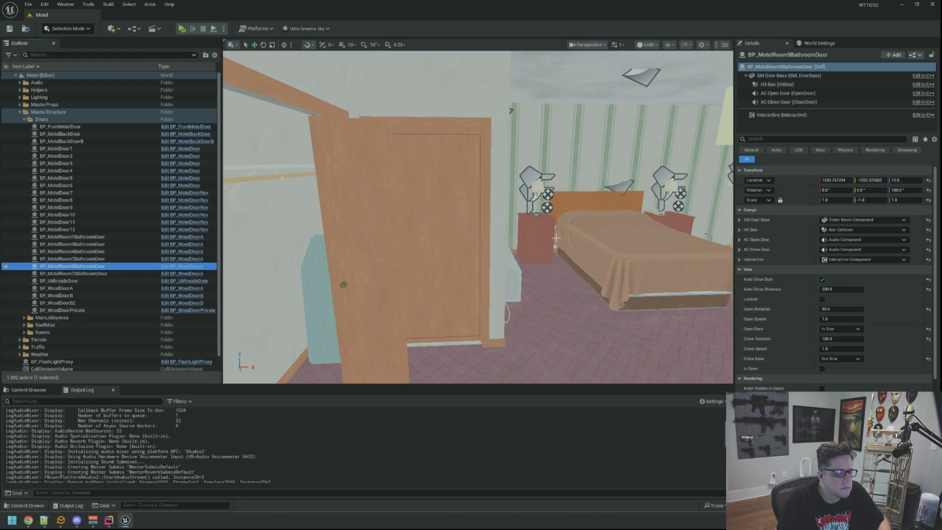
right_click(817, 185)
click(836, 197)
key(alt+Tab)
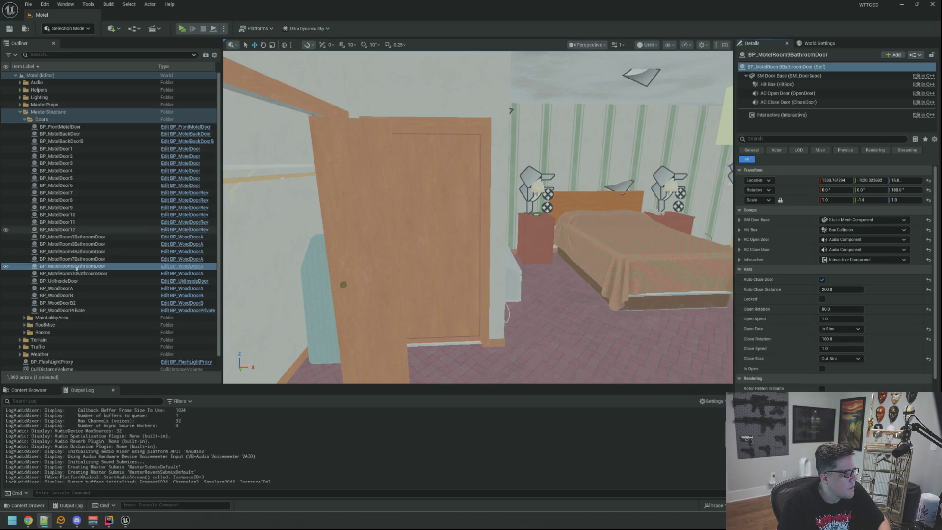
- Copy the Room 10 bathroom door's location and reselect that door in the level
click(81, 274)
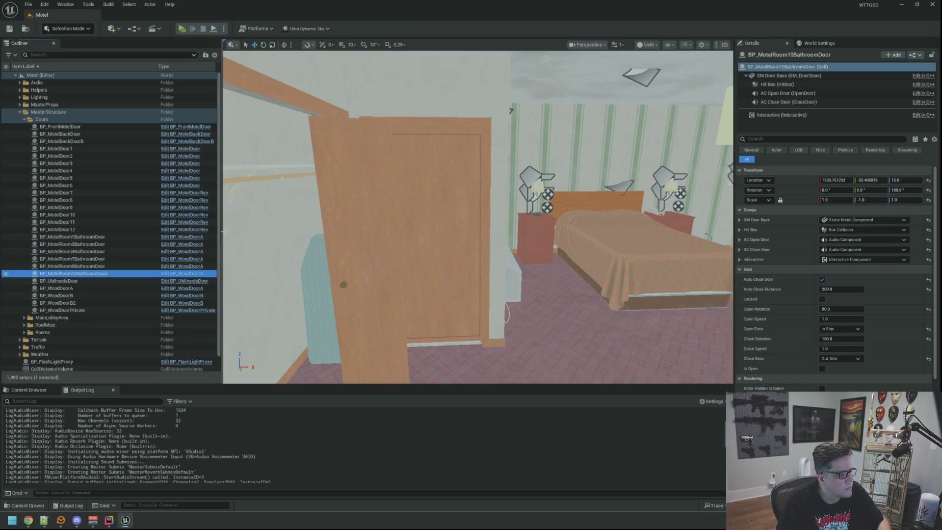
right_click(804, 182)
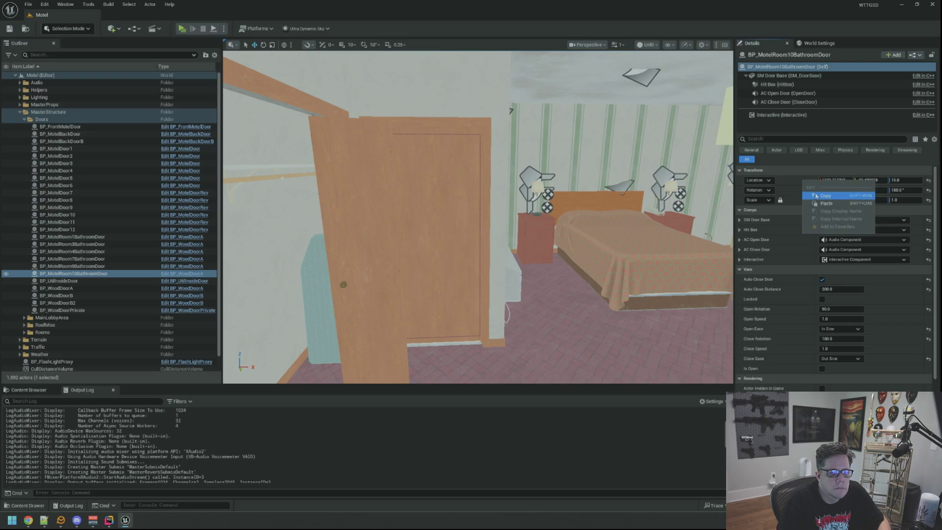
click(816, 195)
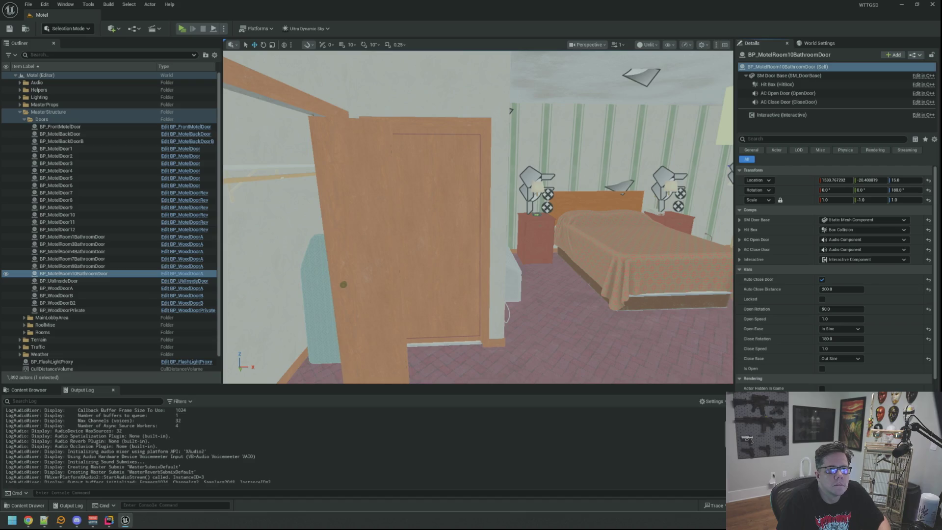
key(alt+Tab)
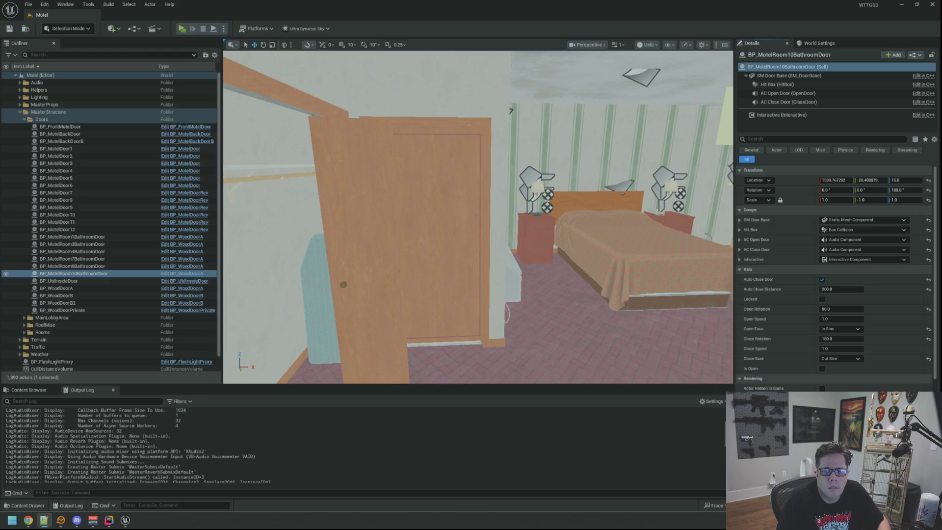
key(alt+Tab)
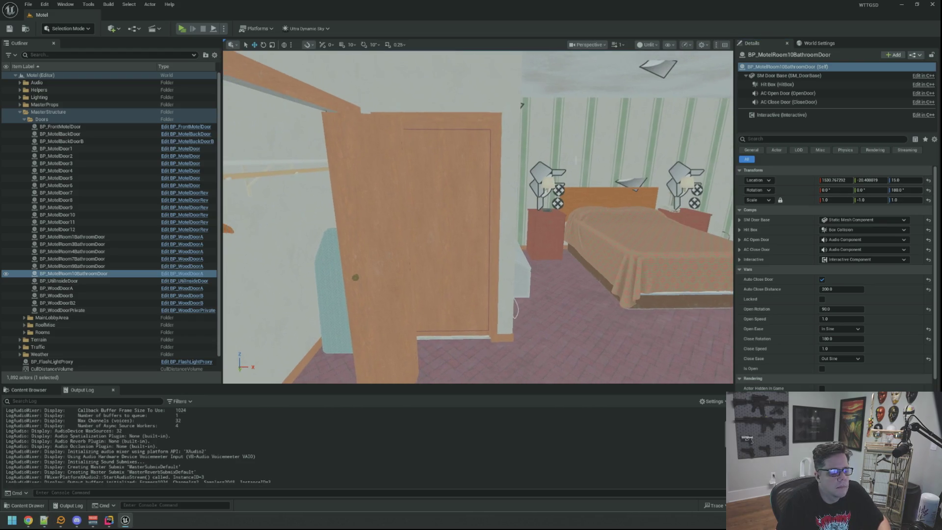
click(107, 273)
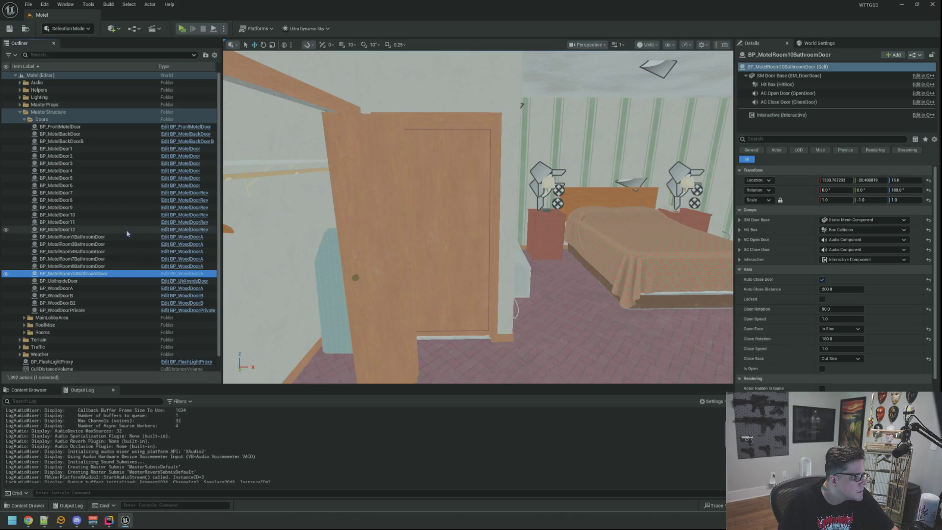
- Delete BP_MotelRoom10BathroomDoor, confirming the referenced-actor warning
key(Delete)
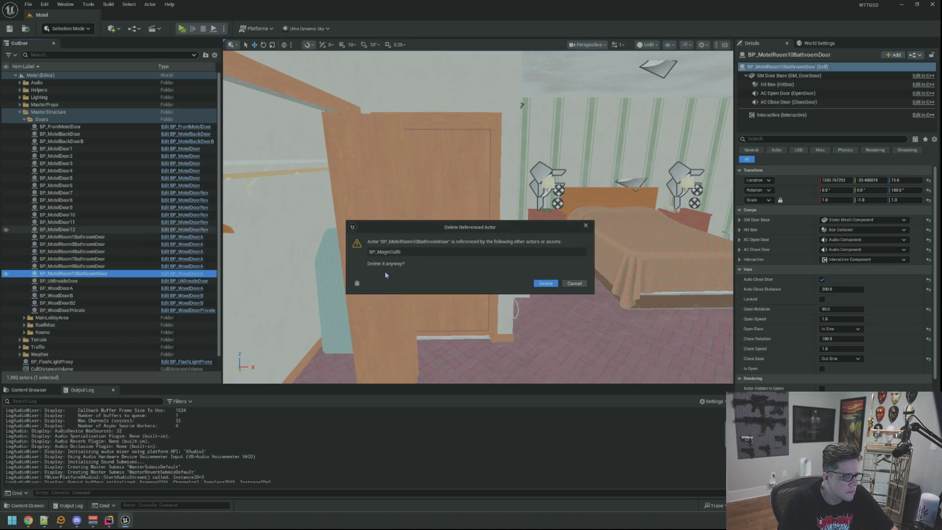
click(574, 286)
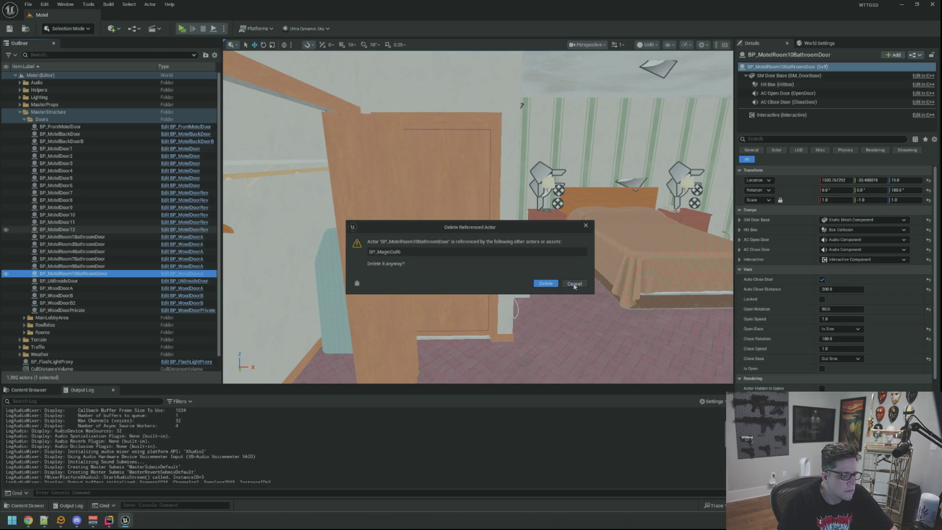
scroll(428, 265, up, 3)
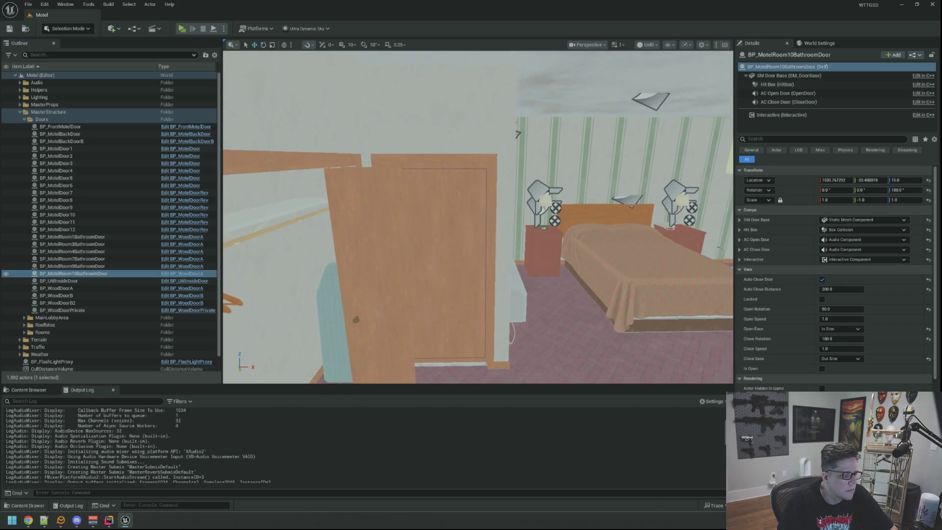
scroll(427, 265, up, 5)
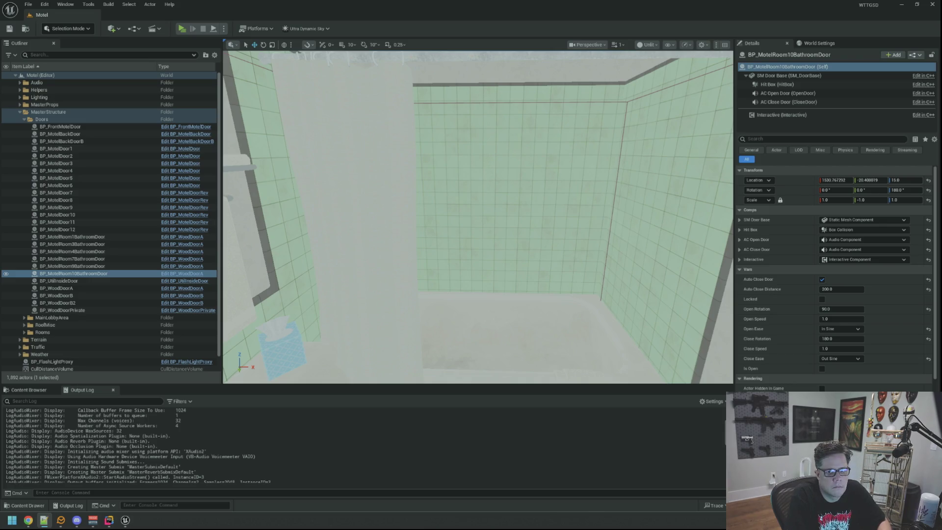
drag(508, 197, 508, 198)
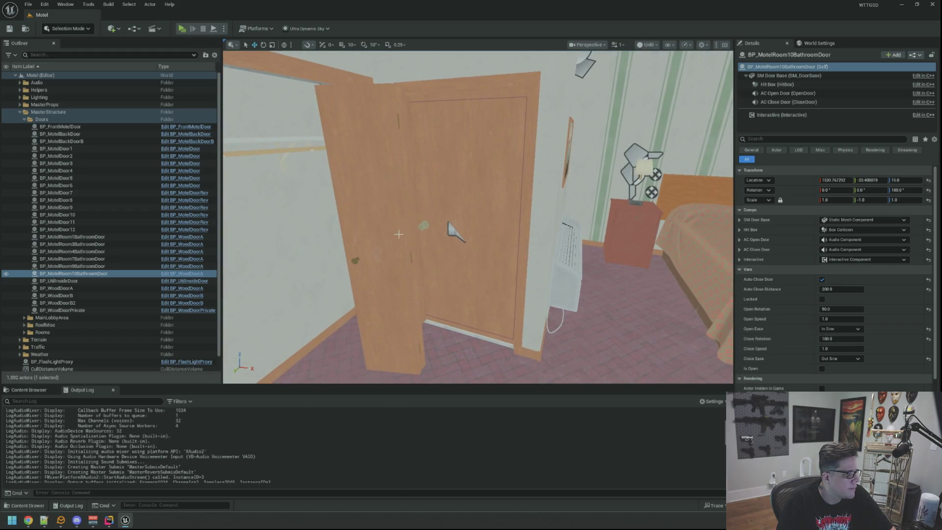
click(106, 274)
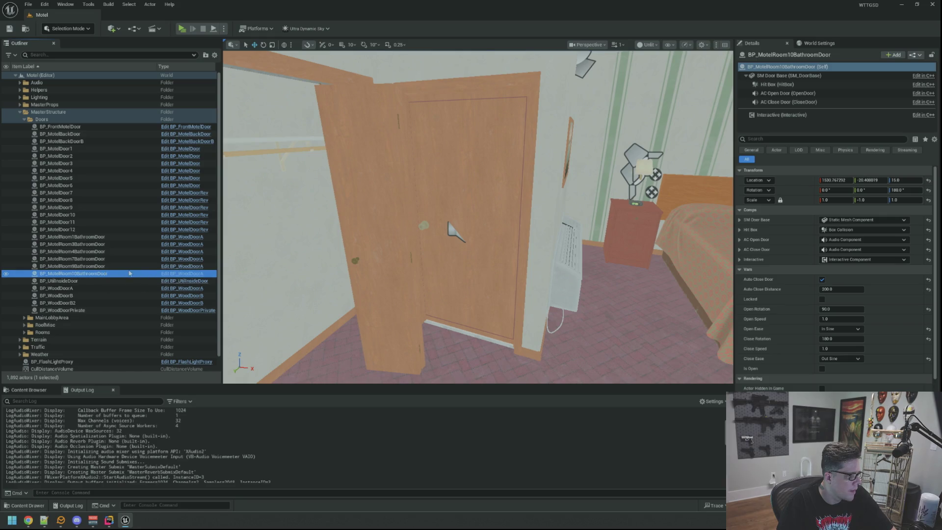
key(Delete)
key(Return)
- Delete the Room 8, Room 7 and Room 3 bathroom doors, confirming each deletion
click(118, 267)
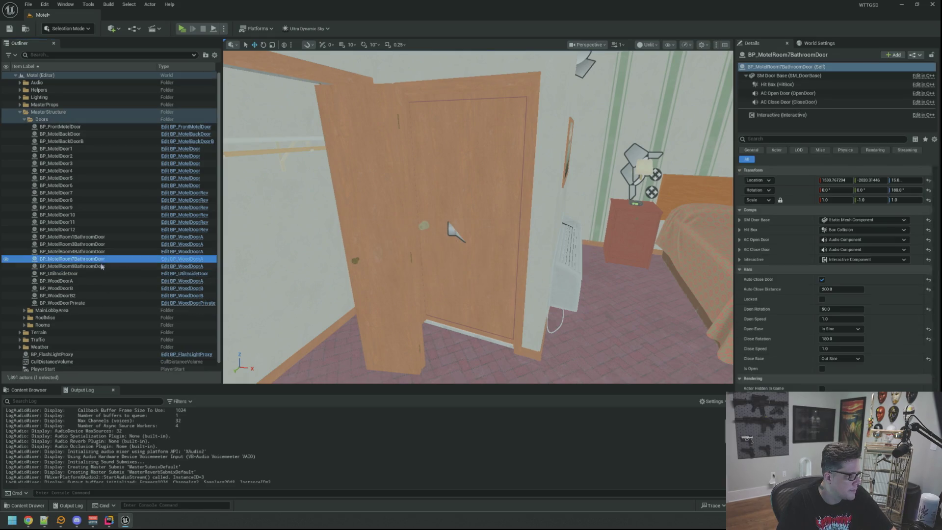
key(Delete)
key(Return)
click(111, 258)
key(Delete)
key(Return)
click(99, 245)
key(Delete)
key(Return)
- Delete the remaining bathroom doors, including Room 1, and check the empty doorway
click(102, 244)
key(Delete)
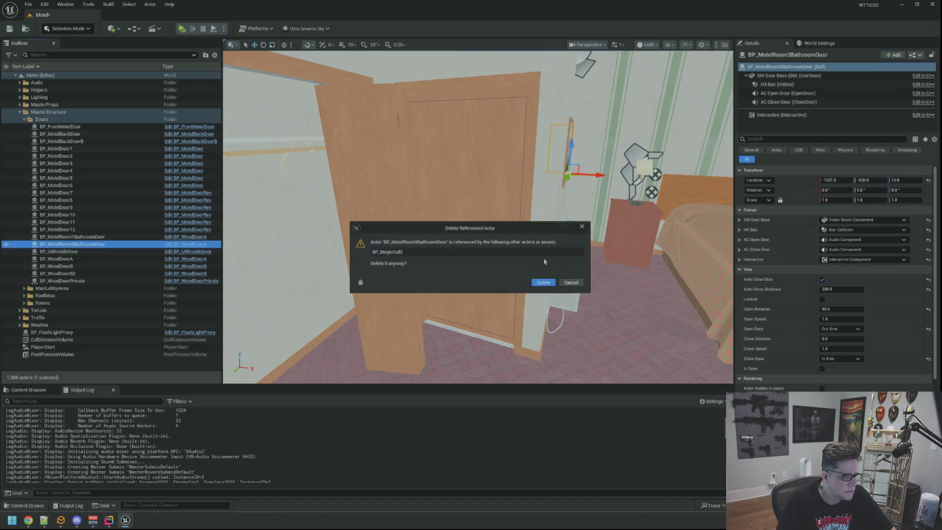
key(Return)
click(117, 239)
key(Delete)
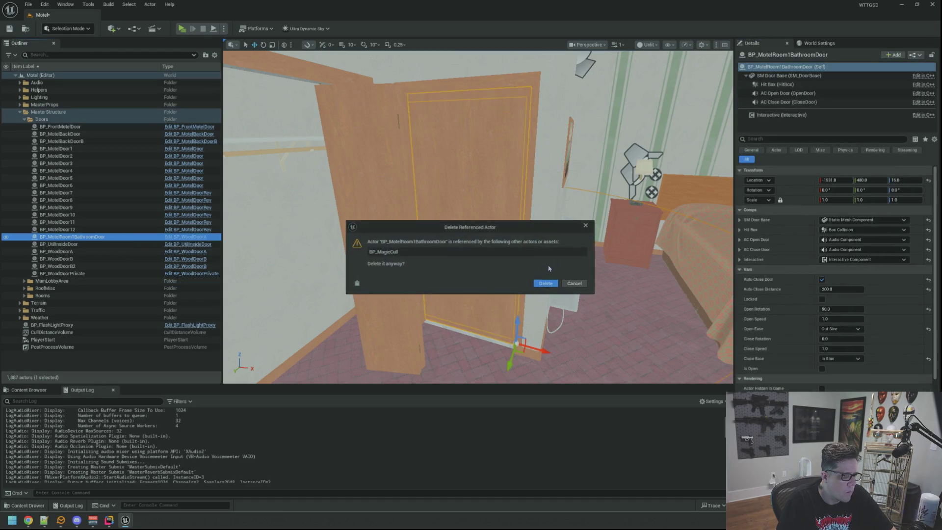
key(Return)
mouse_move(478, 215)
mouse_down()
mouse_move(527, 216)
mouse_move(481, 219)
mouse_up()
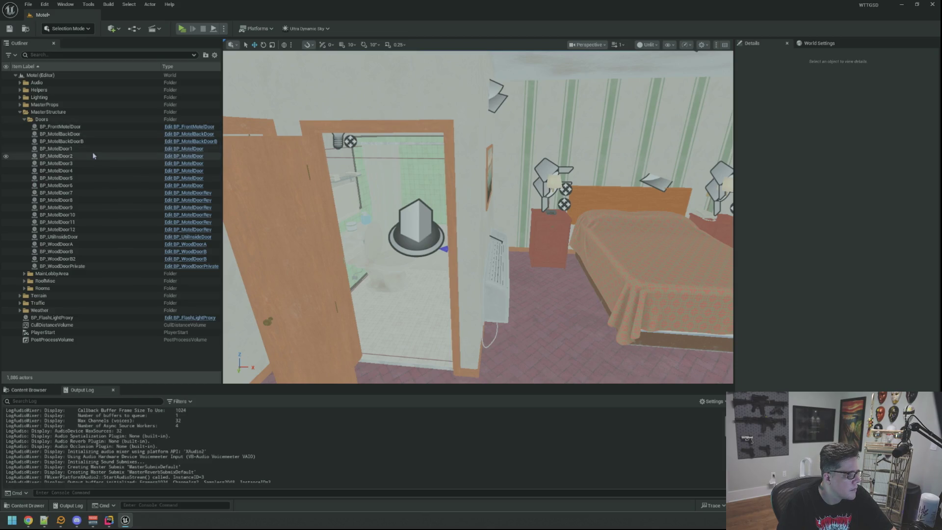
double_click(97, 193)
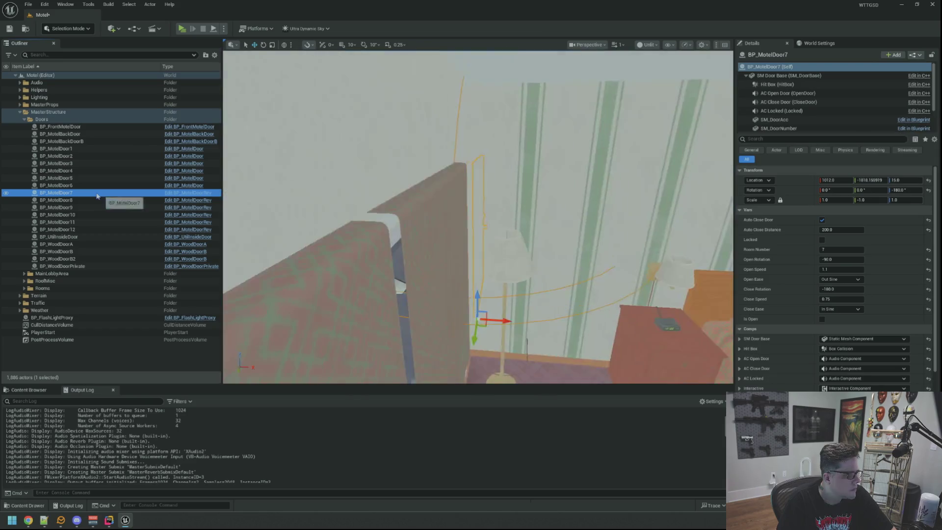
drag(455, 236, 474, 235)
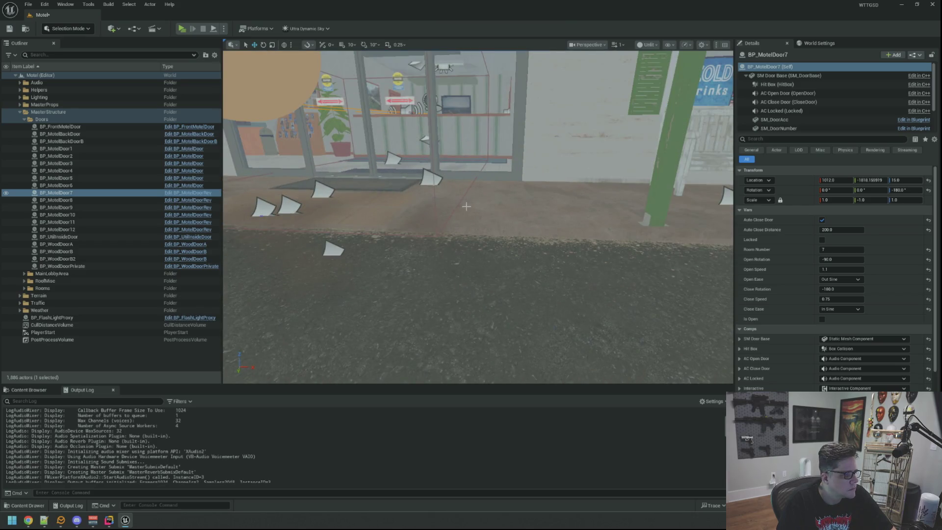
click(93, 200)
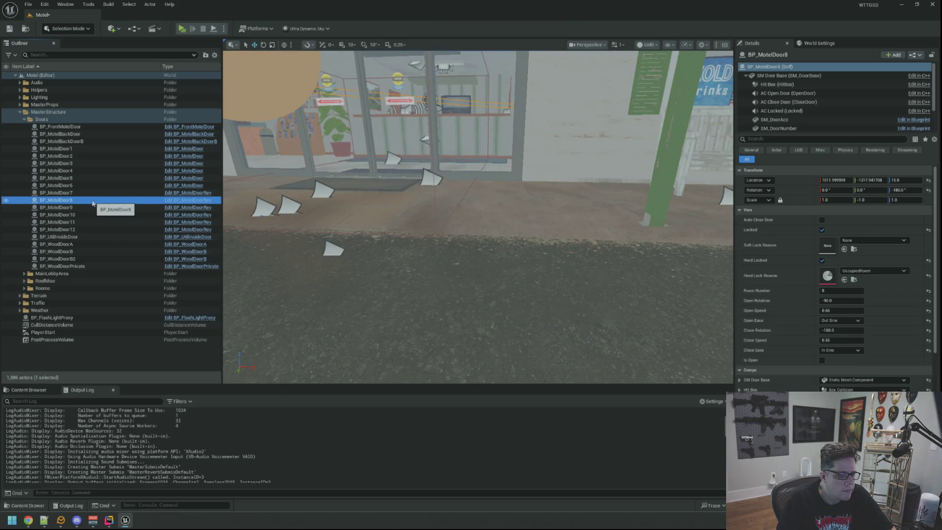
click(92, 193)
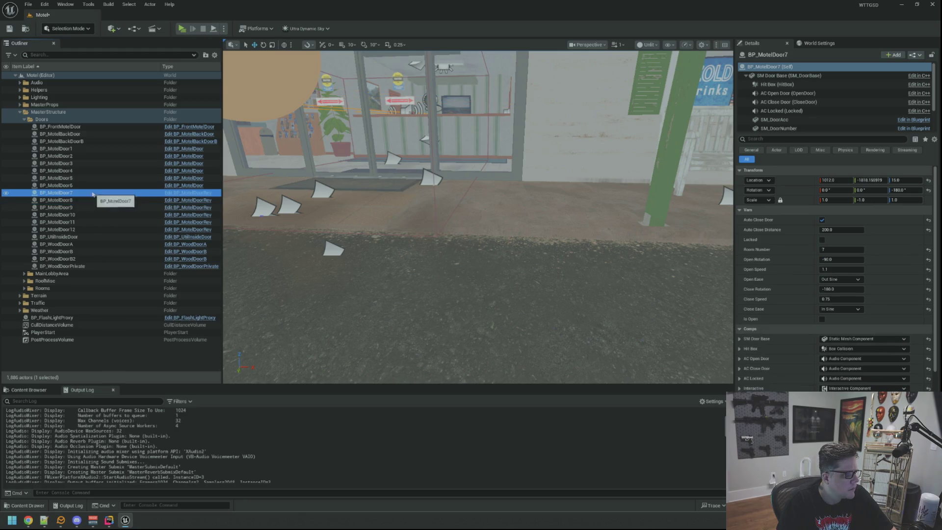
click(92, 207)
click(91, 214)
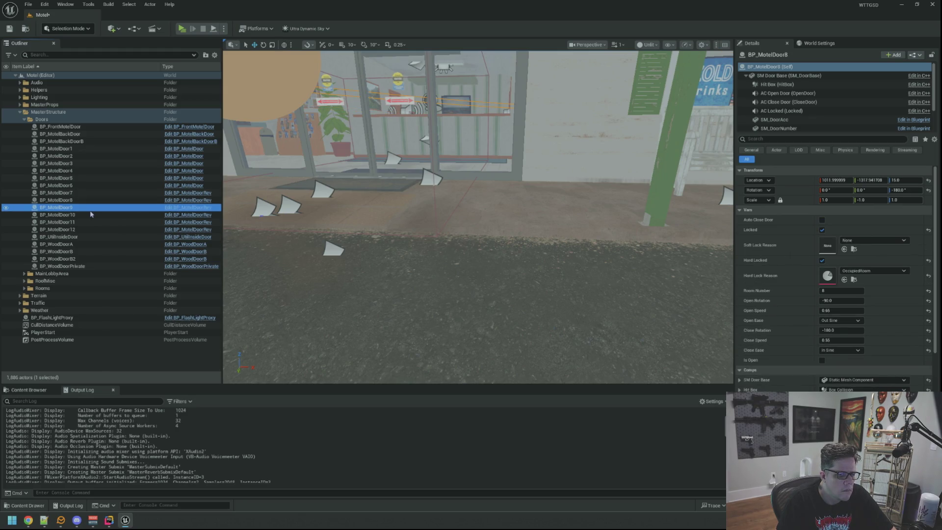
click(91, 222)
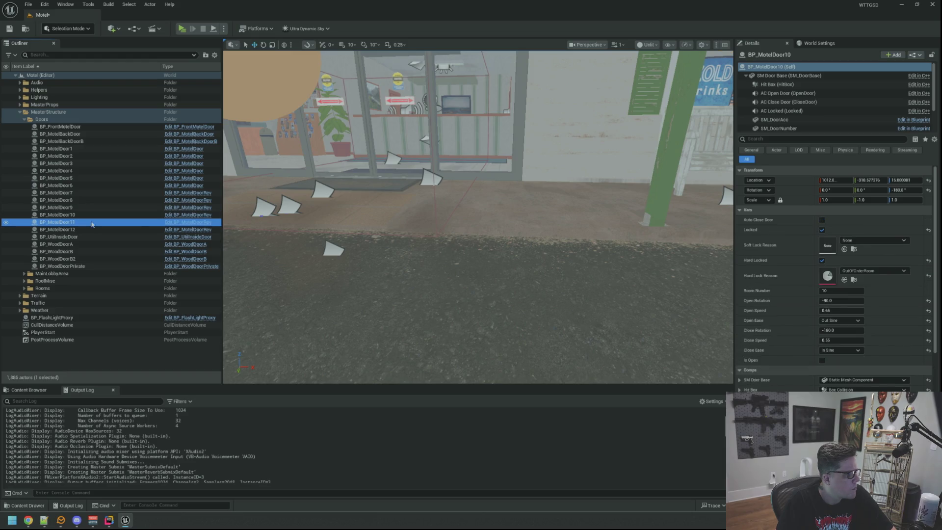
click(136, 229)
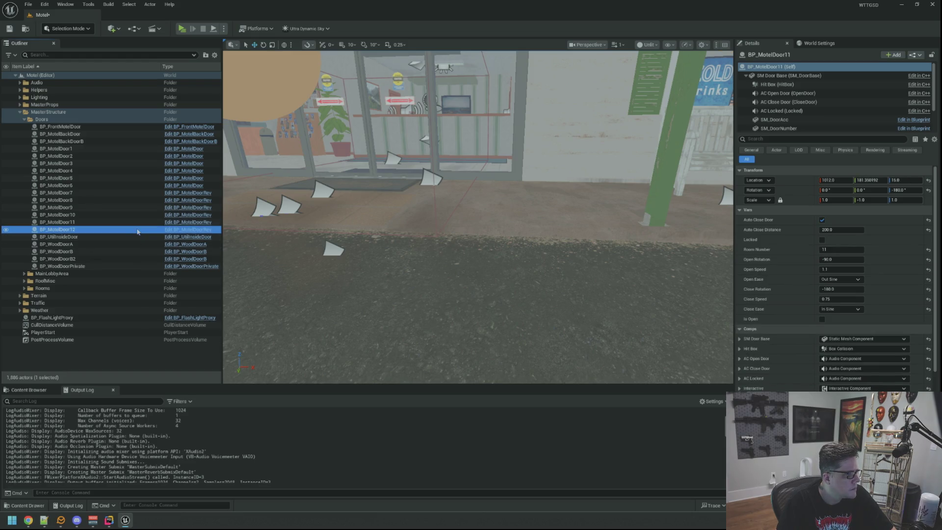
click(123, 239)
double_click(77, 237)
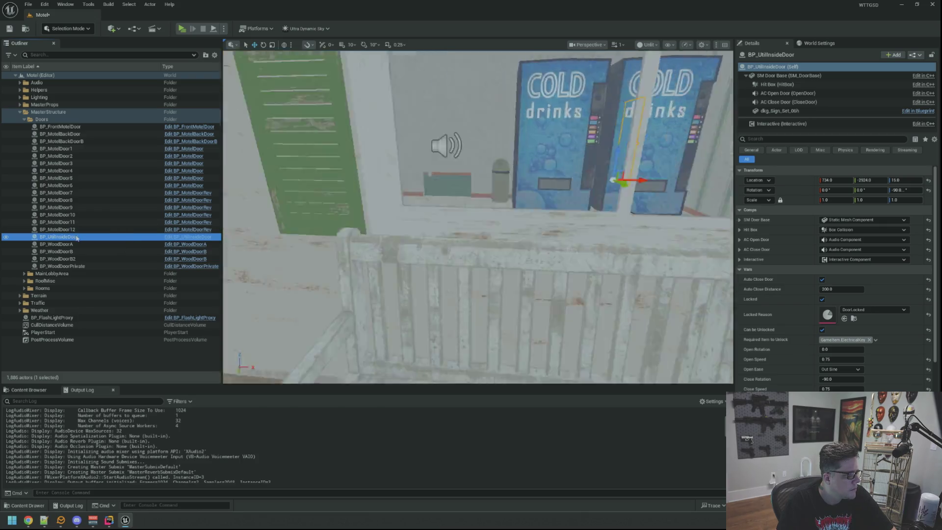
- Copy the utility room door's location values
mouse_move(442, 221)
mouse_down()
mouse_move(408, 206)
mouse_move(397, 216)
mouse_move(408, 224)
mouse_up()
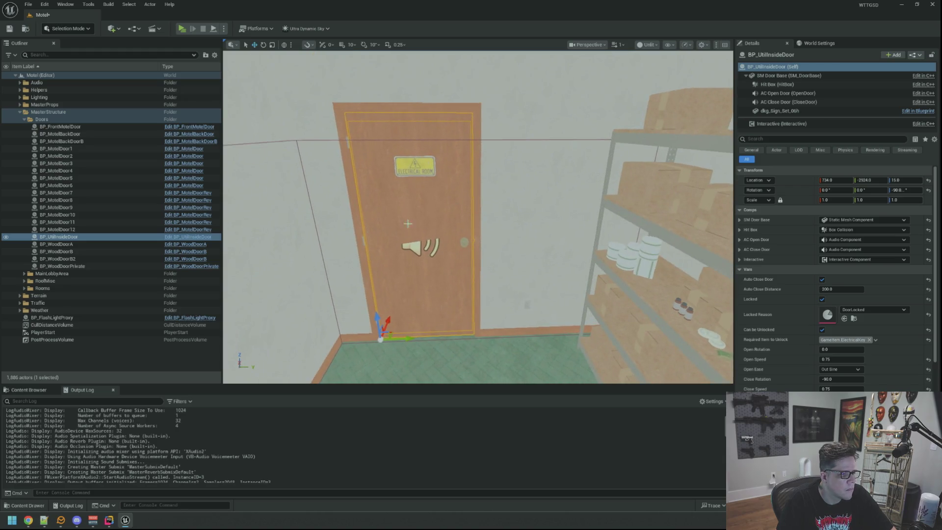
right_click(799, 179)
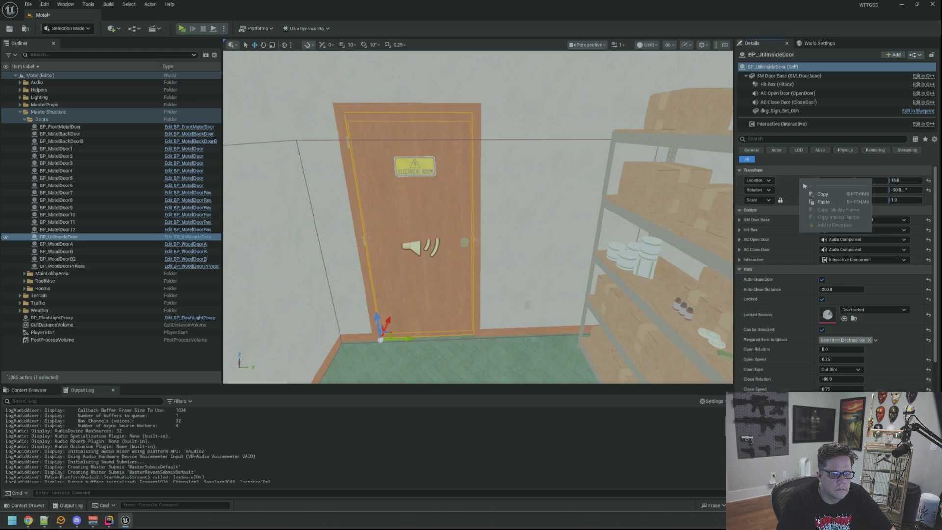
click(814, 195)
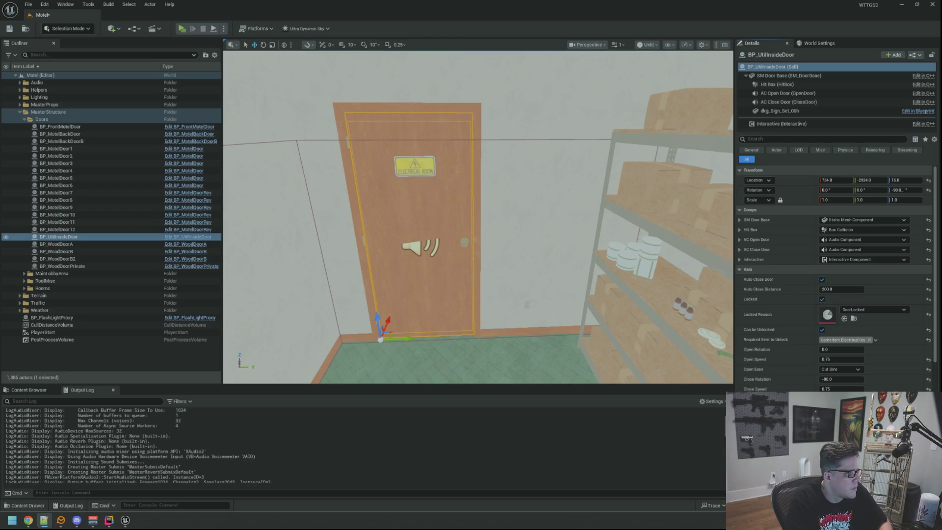
- Delete BP_UtilInsideDoor, confirming despite its BP_MagicCull references
scroll(551, 222, up, 5)
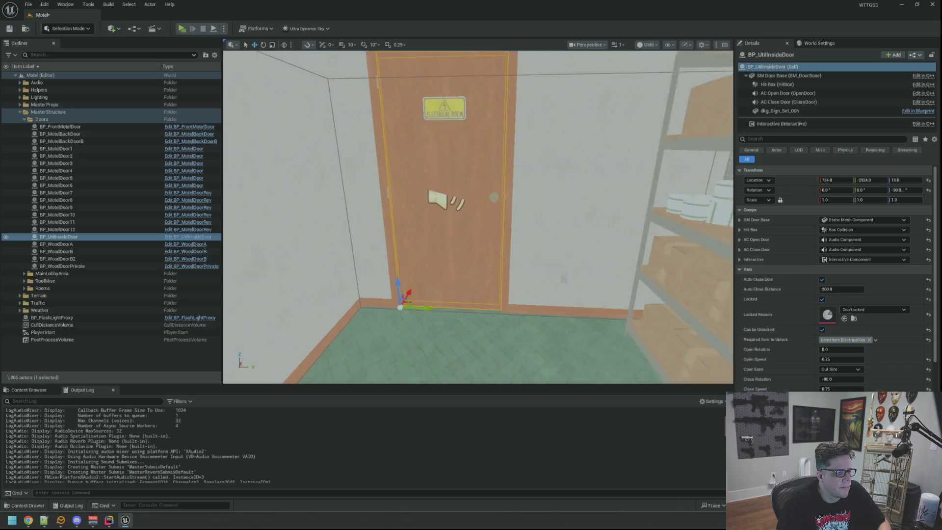
key(Delete)
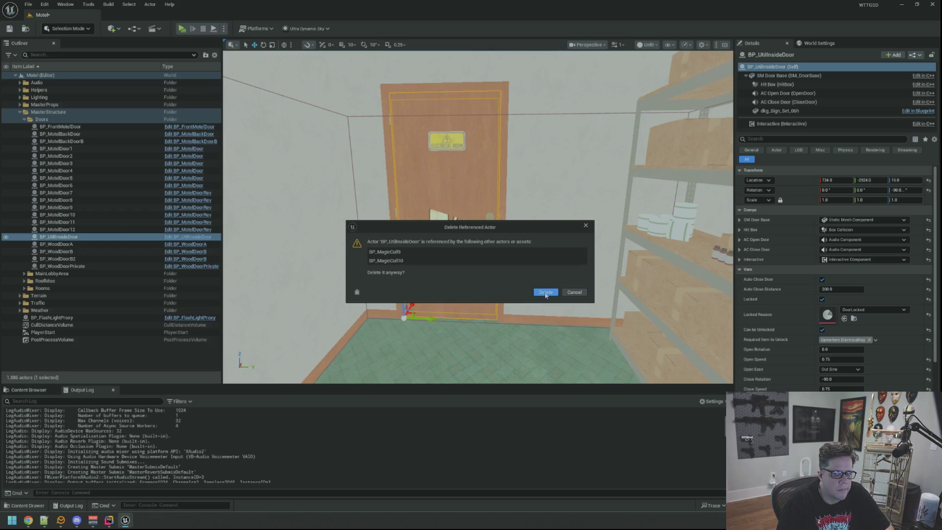
click(546, 293)
scroll(545, 293, up, 3)
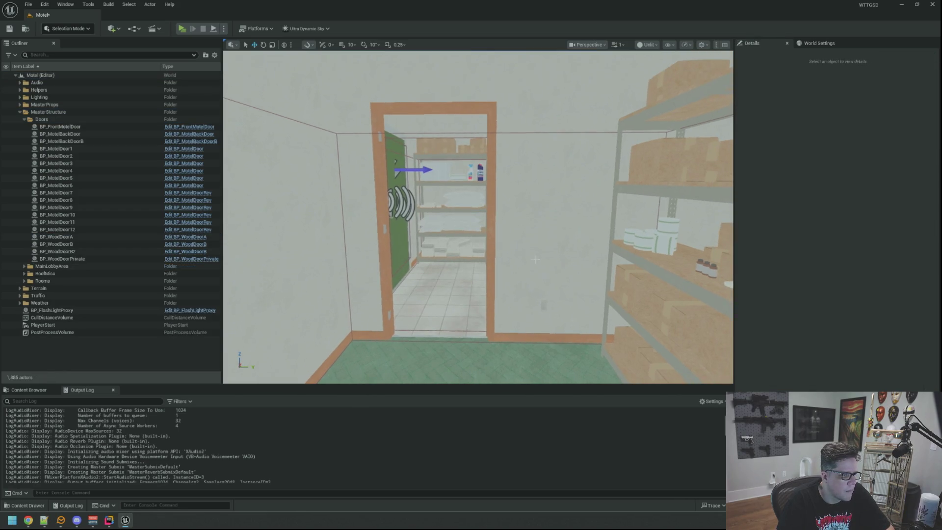
- Focus on BP_WoodDoorA from the Outliner and delete it, confirming the referenced-actor dialog
mouse_move(528, 249)
mouse_down()
mouse_move(466, 245)
mouse_move(527, 249)
mouse_move(520, 226)
mouse_move(510, 231)
mouse_move(535, 246)
mouse_move(501, 243)
mouse_move(515, 245)
mouse_move(524, 219)
mouse_up()
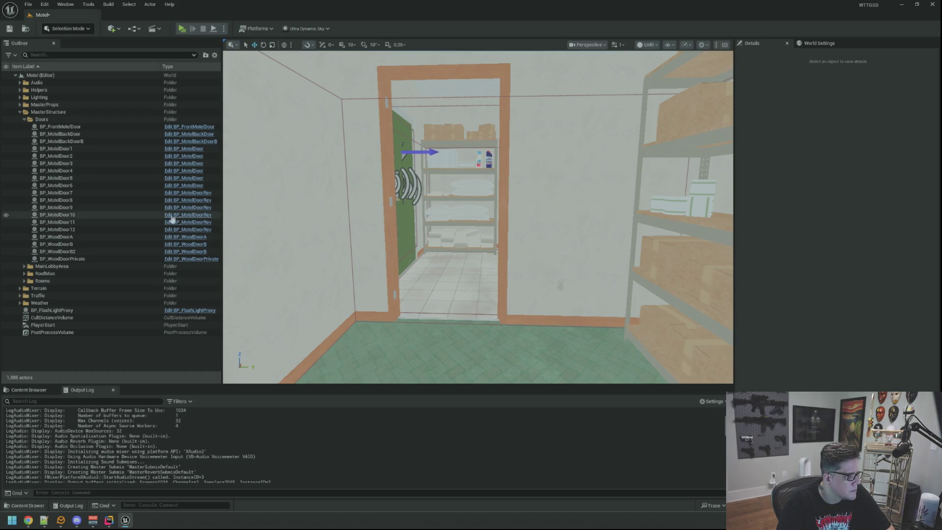
double_click(134, 237)
mouse_move(471, 221)
mouse_down()
mouse_move(466, 250)
mouse_move(471, 221)
mouse_up()
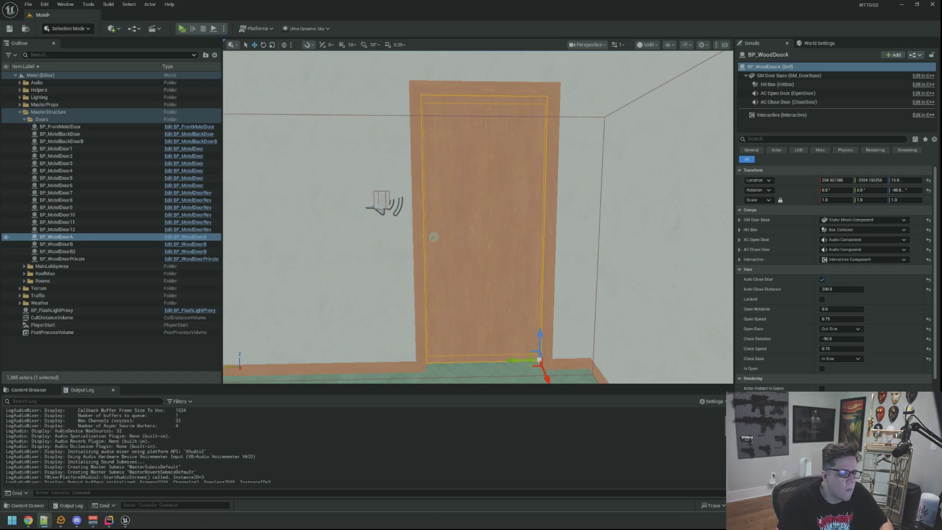
click(777, 182)
key(alt+Tab)
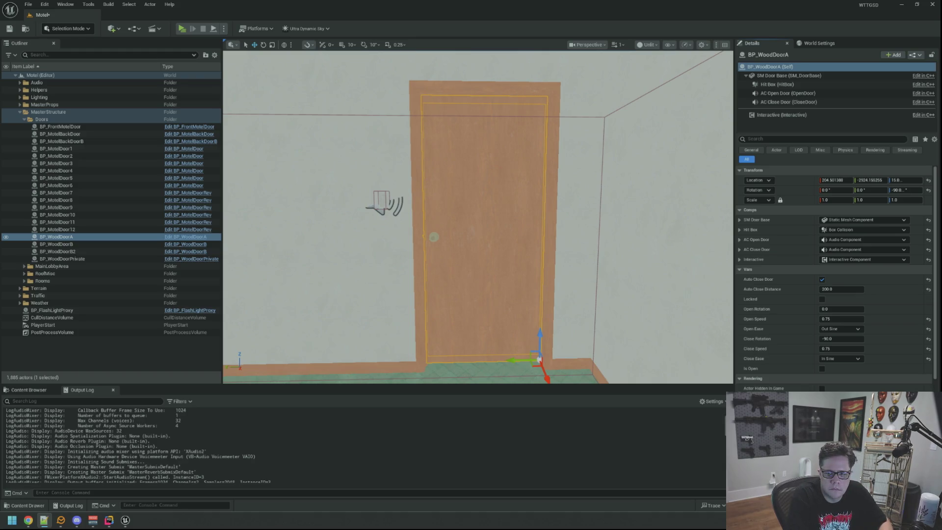
key(Delete)
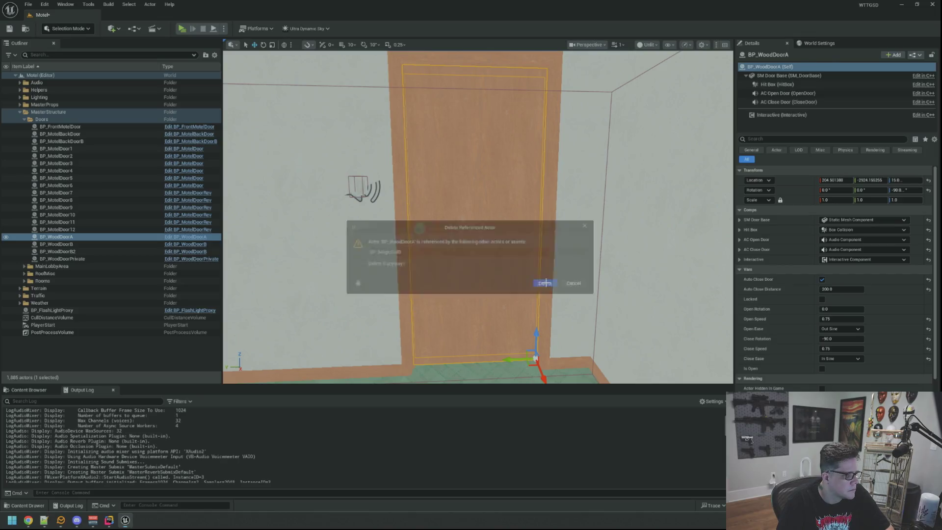
key(Return)
mouse_move(471, 258)
mouse_down()
mouse_move(473, 308)
mouse_move(481, 272)
mouse_up()
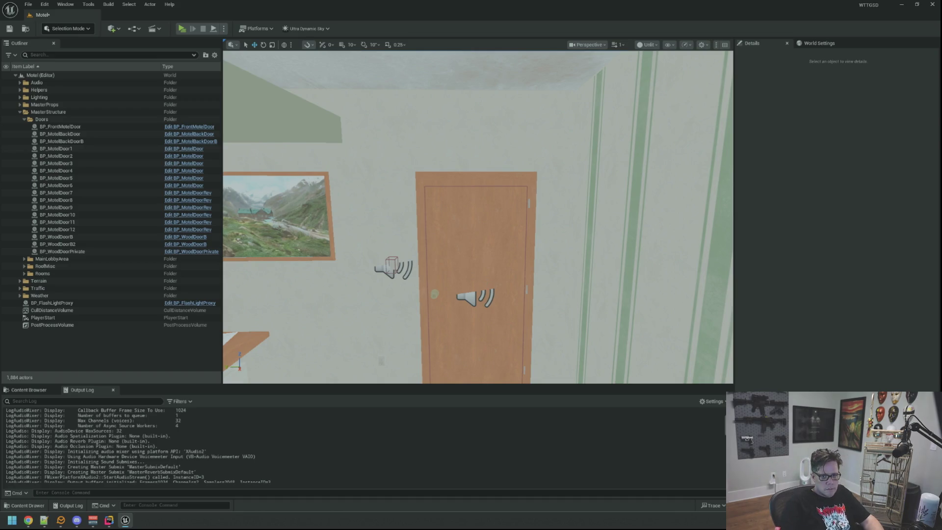
- Select BP_WoodDoorB and delete it, confirming the dialog, leaving 1,883 actors
click(471, 235)
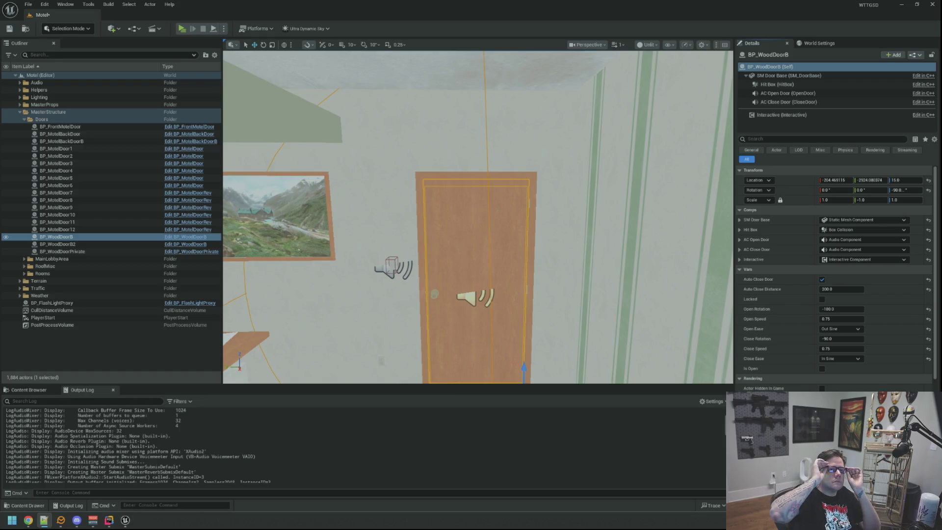
mouse_move(479, 215)
mouse_down()
mouse_move(544, 216)
mouse_move(490, 231)
mouse_move(500, 231)
mouse_move(500, 215)
mouse_move(511, 215)
mouse_move(500, 226)
mouse_move(525, 201)
mouse_move(556, 190)
mouse_up()
key(Delete)
click(546, 286)
mouse_move(546, 286)
mouse_down()
mouse_move(546, 264)
mouse_move(520, 246)
mouse_move(530, 243)
mouse_up()
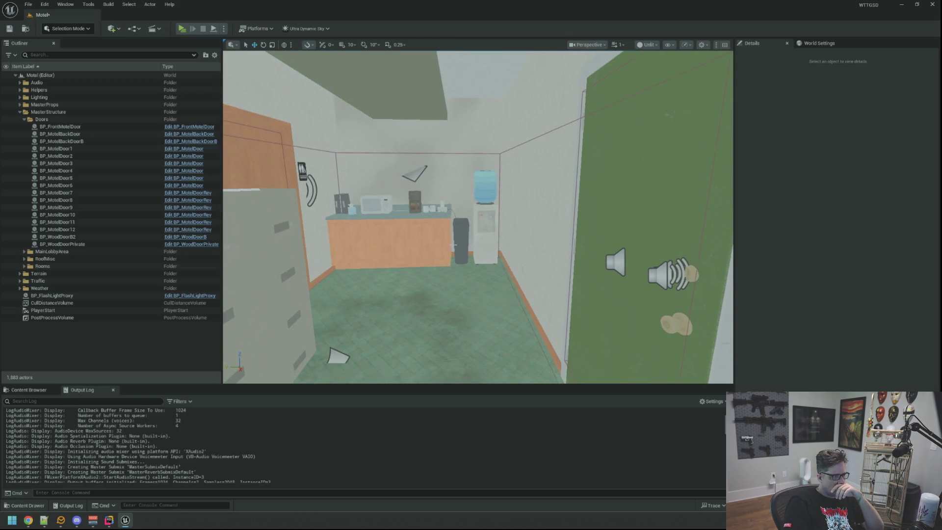
- Focus on BP_WoodDoorB2 and copy its location values
double_click(124, 237)
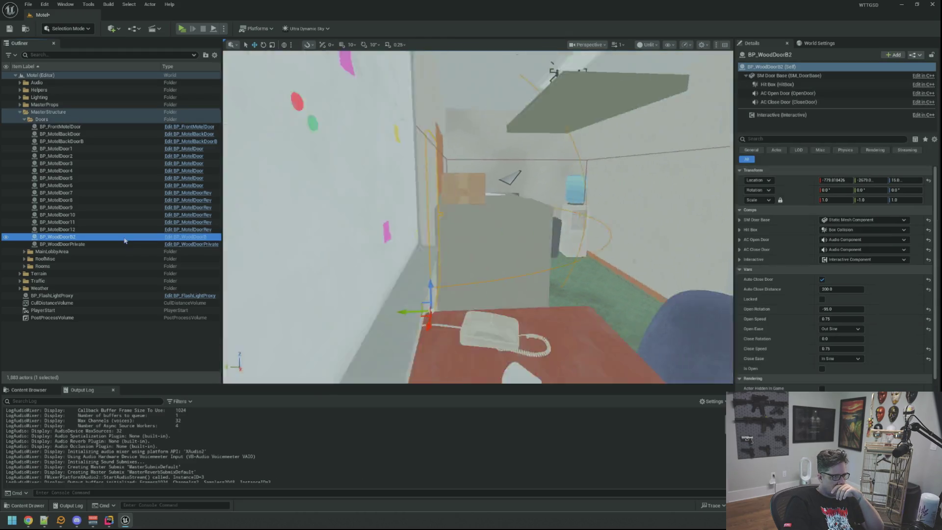
drag(474, 231, 475, 231)
scroll(475, 231, down, 3)
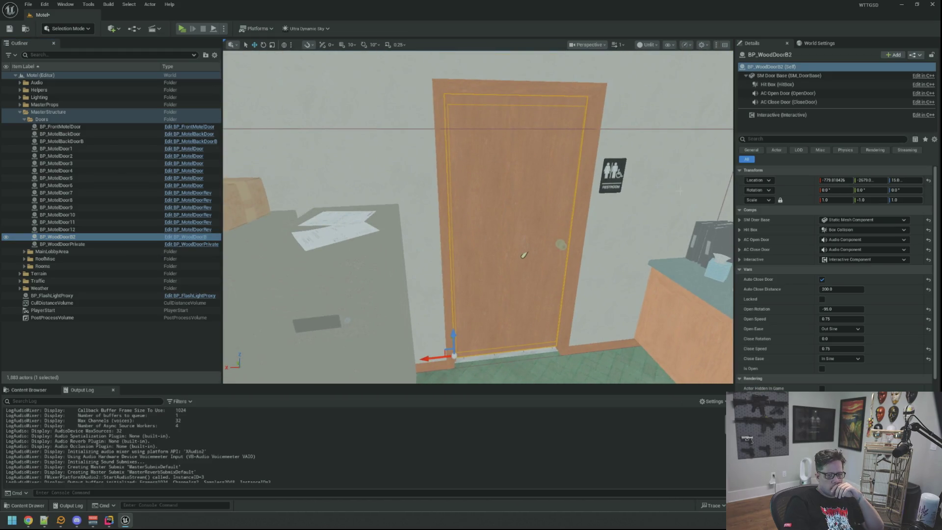
right_click(788, 178)
click(829, 195)
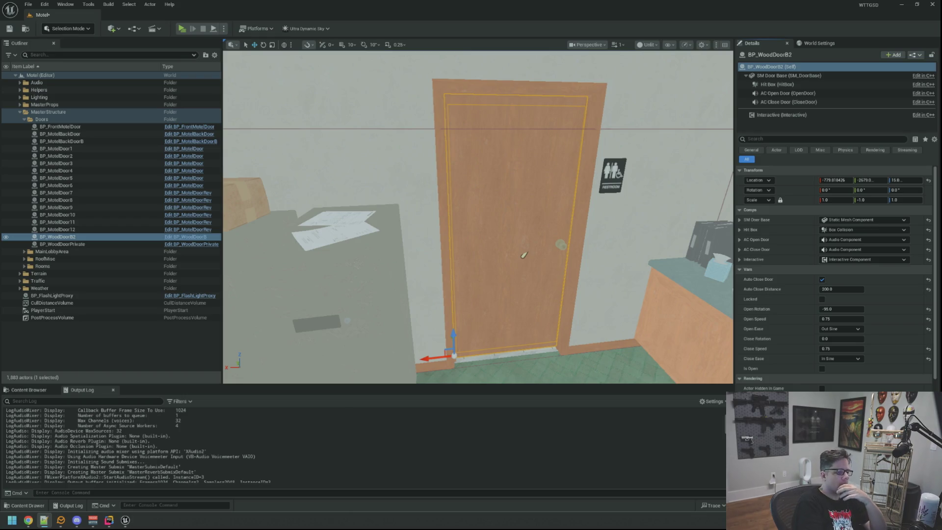
- Frame the restroom door and delete BP_WoodDoorB2, confirming the referenced-actor dialog
mouse_move(524, 254)
mouse_down()
mouse_move(527, 231)
mouse_move(524, 277)
mouse_move(523, 255)
mouse_move(521, 280)
mouse_move(491, 274)
mouse_move(472, 196)
mouse_move(456, 196)
mouse_move(485, 186)
mouse_move(461, 199)
mouse_up()
key(f)
double_click(57, 237)
drag(471, 233, 479, 235)
key(Delete)
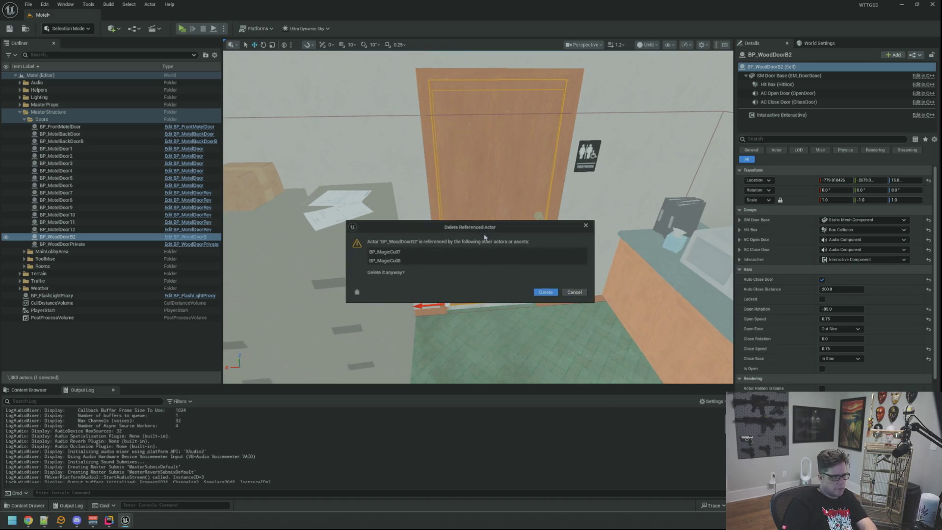
click(546, 292)
drag(545, 292, 535, 294)
mouse_move(522, 258)
mouse_down()
mouse_move(522, 246)
mouse_move(521, 259)
mouse_move(456, 264)
mouse_up()
double_click(73, 236)
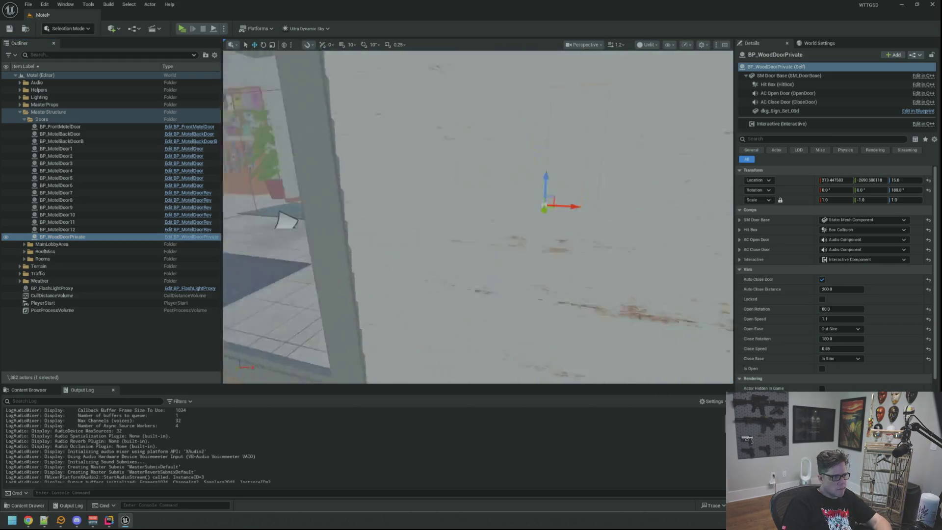
- Delete BP_WoodDoorPrivate, confirming the dialog, and save the Motel map with Ctrl+S
scroll(542, 290, down, 5)
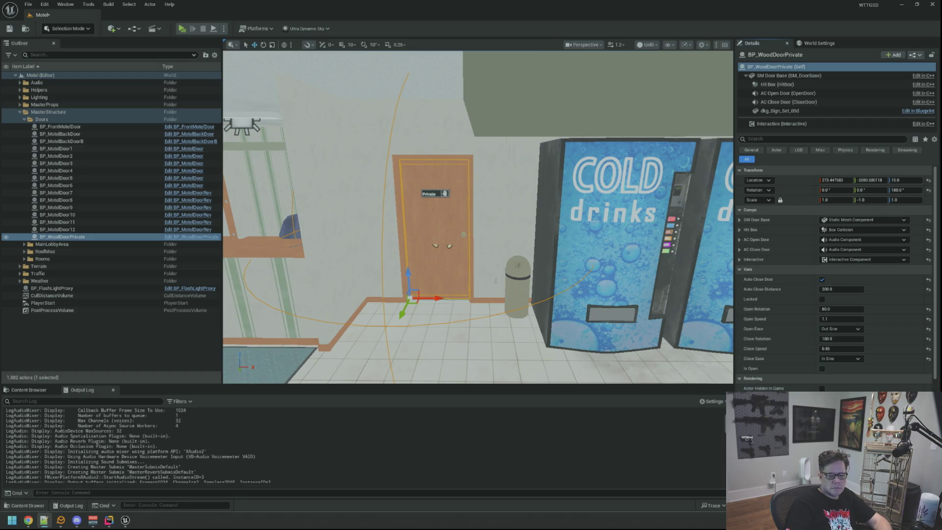
mouse_move(391, 224)
mouse_down()
mouse_move(392, 235)
mouse_move(413, 227)
mouse_up()
key(Delete)
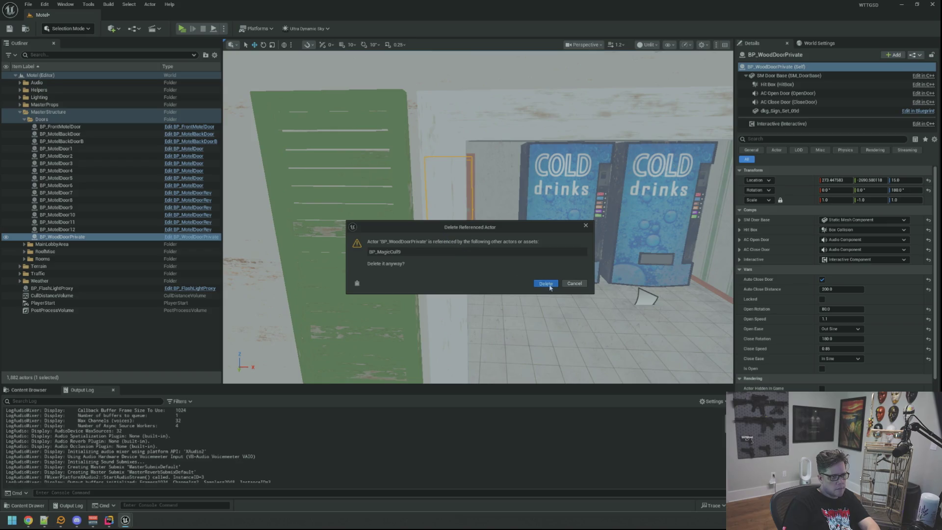
click(546, 284)
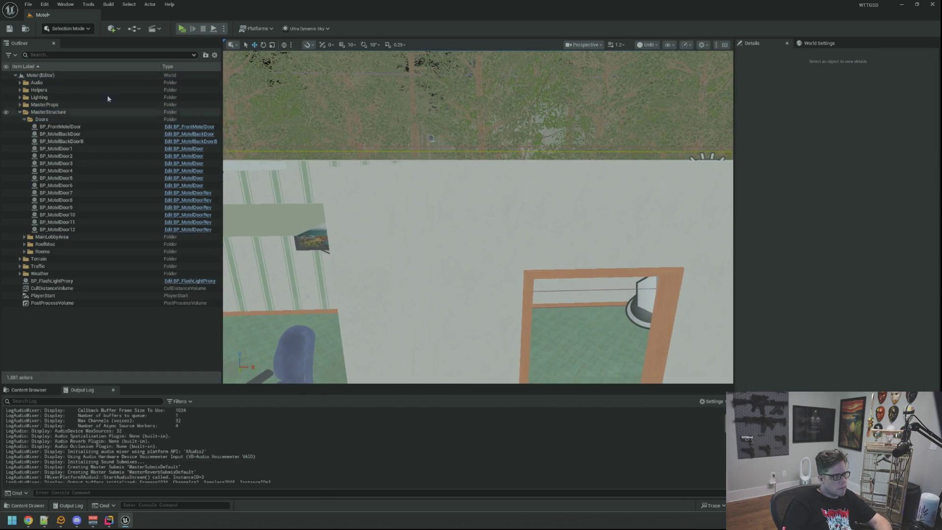
key(ctrl+s)
scroll(283, 375, up, 2)
drag(283, 375, 392, 341)
- Open MagicCull.cpp in Rider via Search Everywhere
click(110, 520)
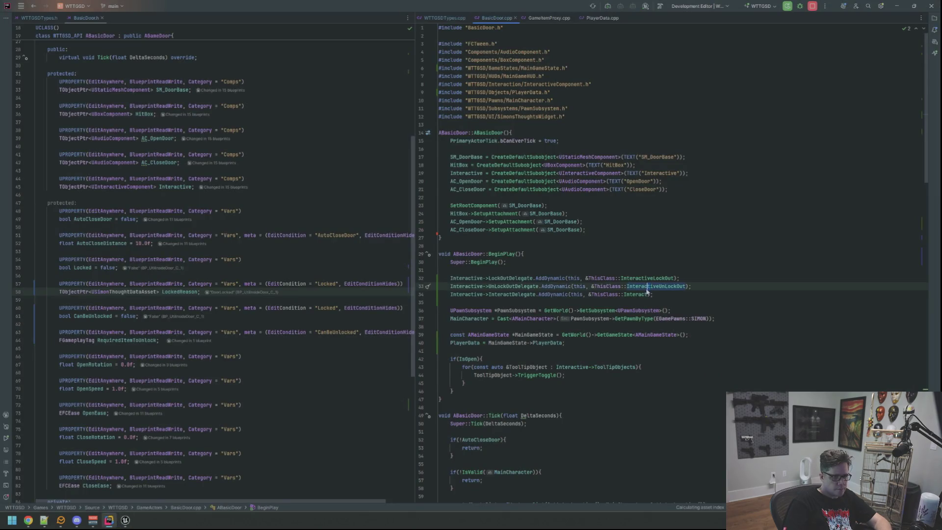
key(shift)
key(shift)
text(MagicCUl)
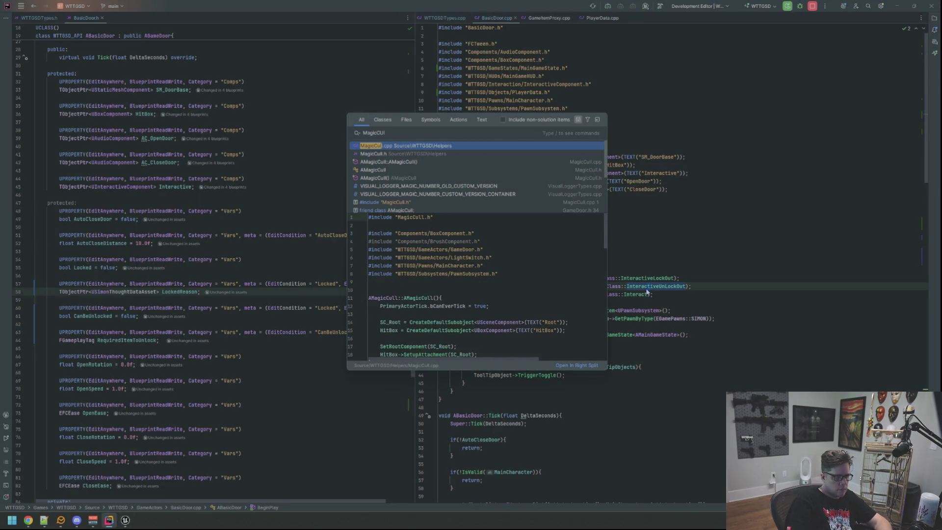
key(Return)
scroll(505, 277, down, 5)
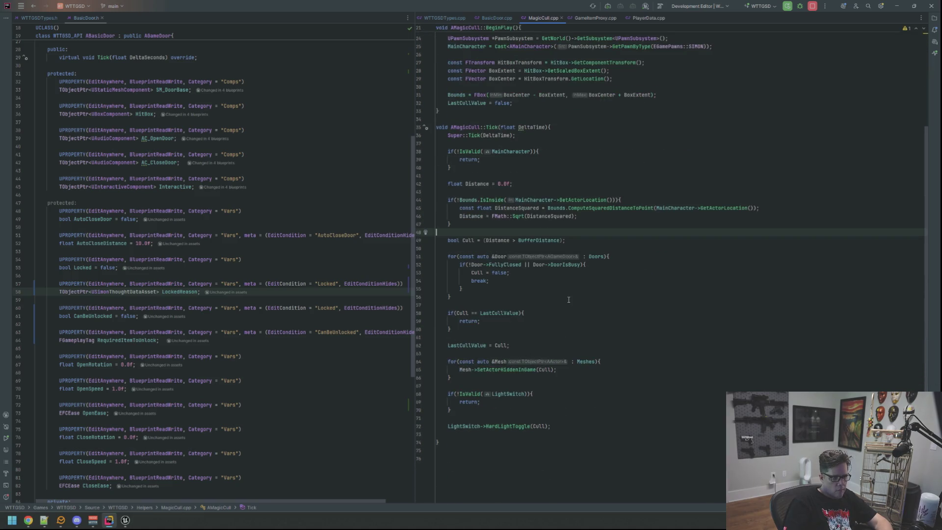
- Add if(!IsValid(Door)) { return; } at the start of the Doors for-loop
click(621, 256)
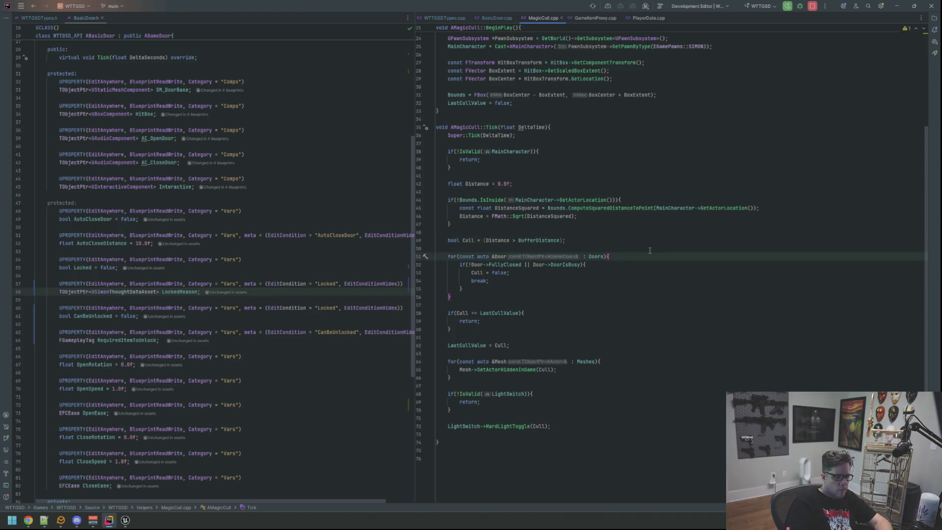
key(Return)
key(Return)
key(Up)
text(if(!IsValid)
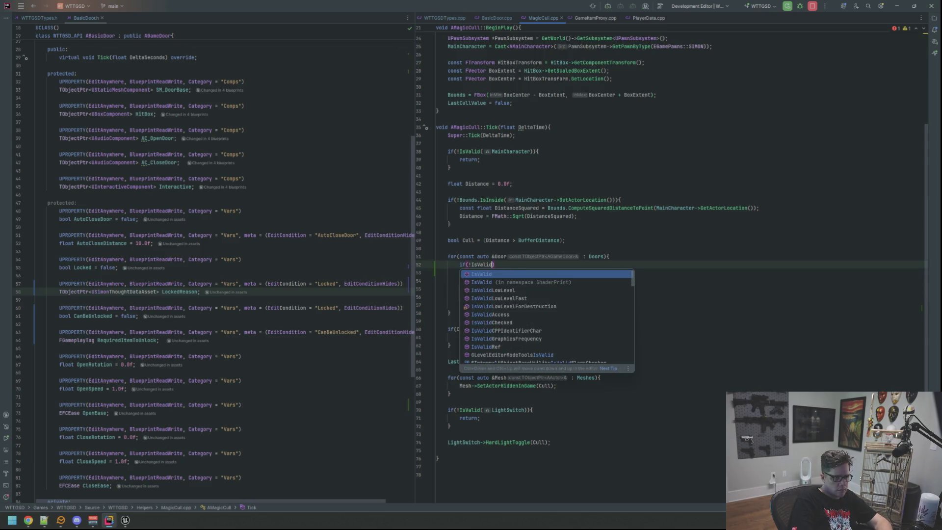
key(Return)
key(Return)
key(Return)
text(return;)
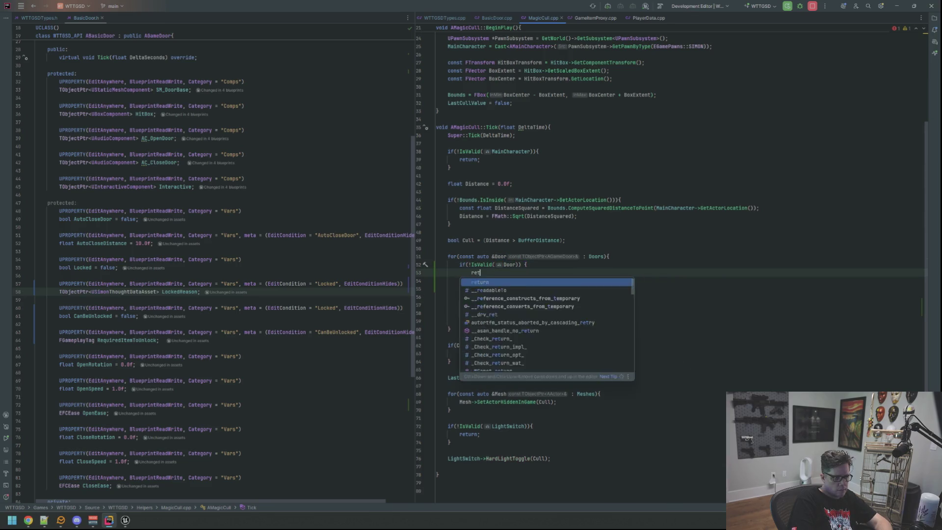
click(527, 265)
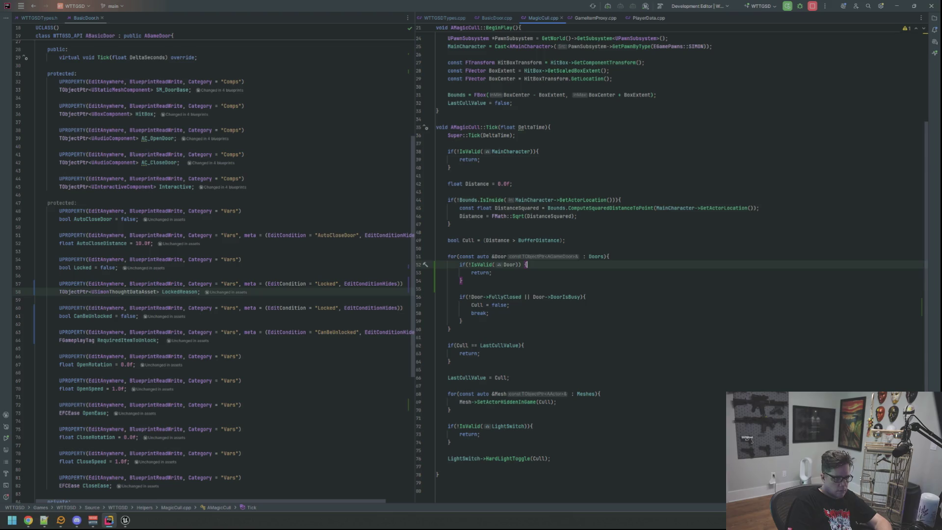
click(125, 520)
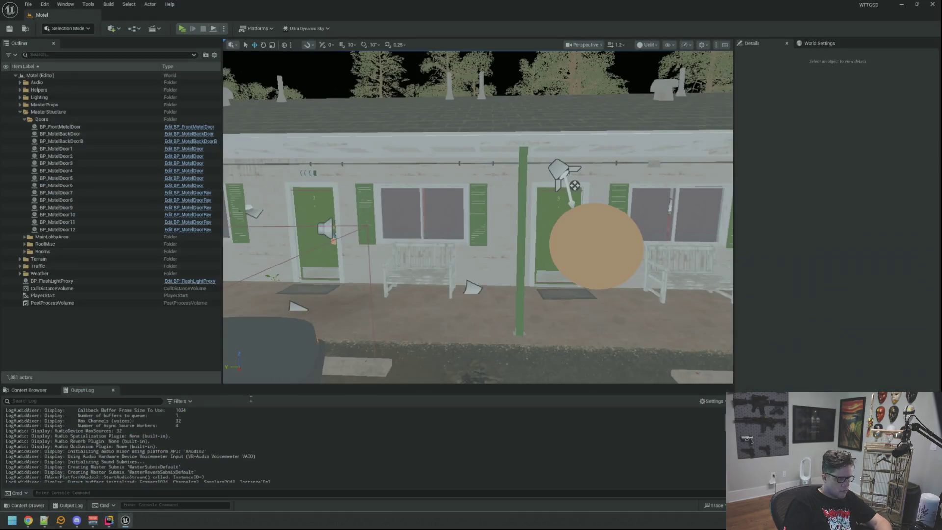
- Recompile the MagicCull change with Live Coding (Ctrl+Alt+F11) and close its log
key(a)
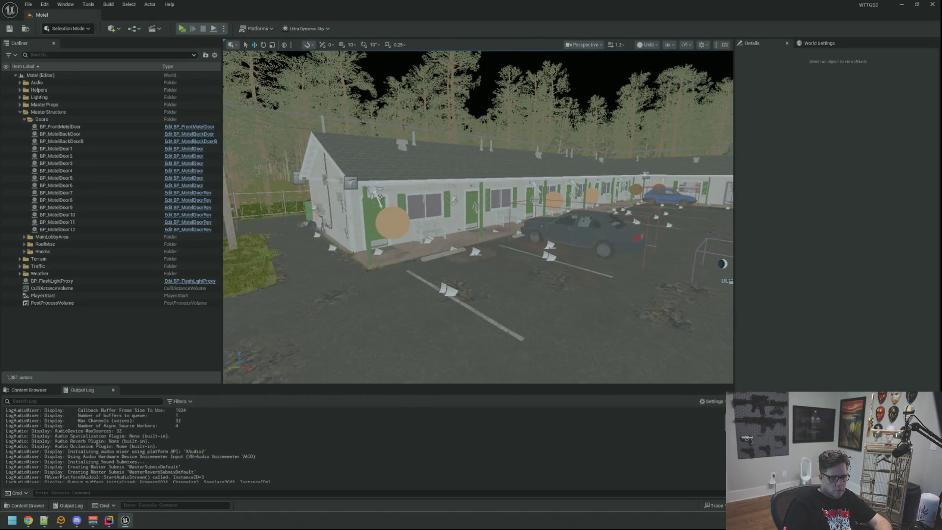
key(ctrl+alt+F11)
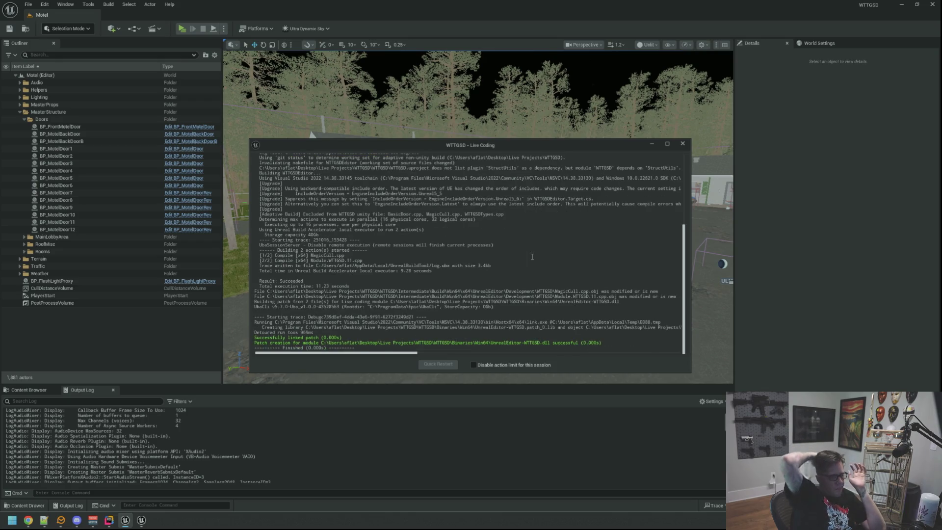
click(683, 143)
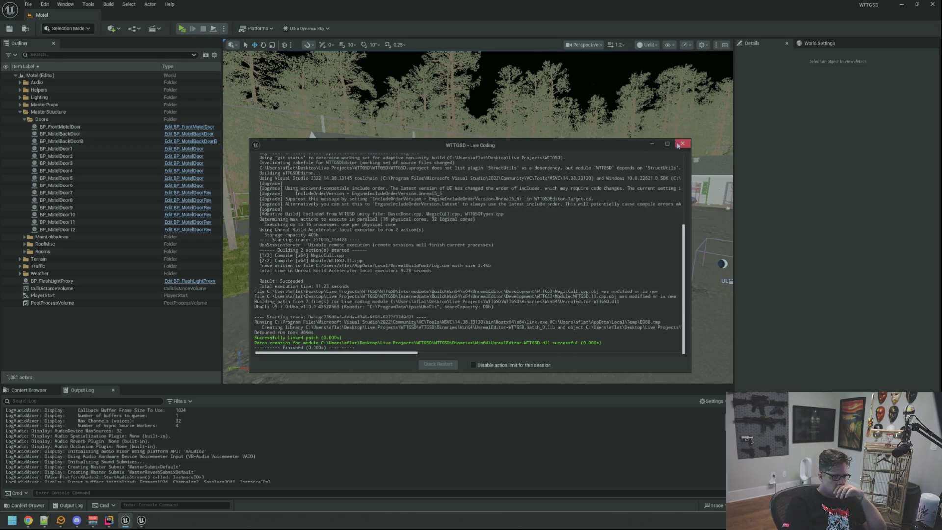
- Clear the output log, pull the view back over the motel, and launch a play test
click(29, 390)
drag(416, 295, 241, 350)
click(79, 389)
right_click(261, 409)
click(294, 493)
drag(441, 294, 442, 334)
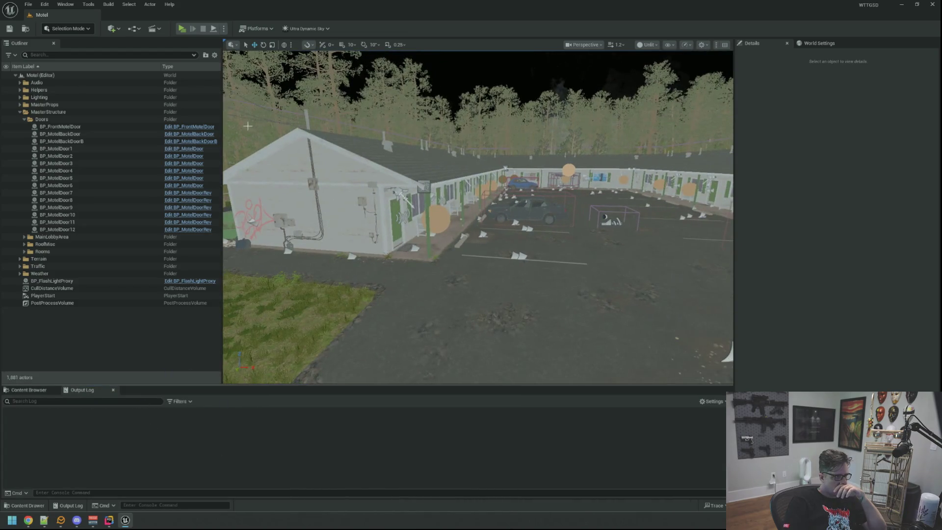
key(alt+p)
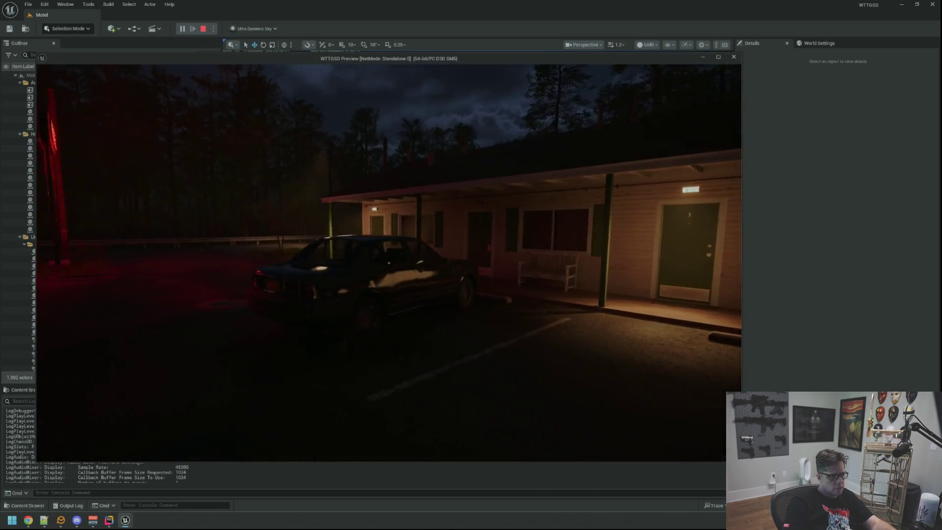
- Walk across the lot through motel door 1 into the room, then stop the play test
key(w)
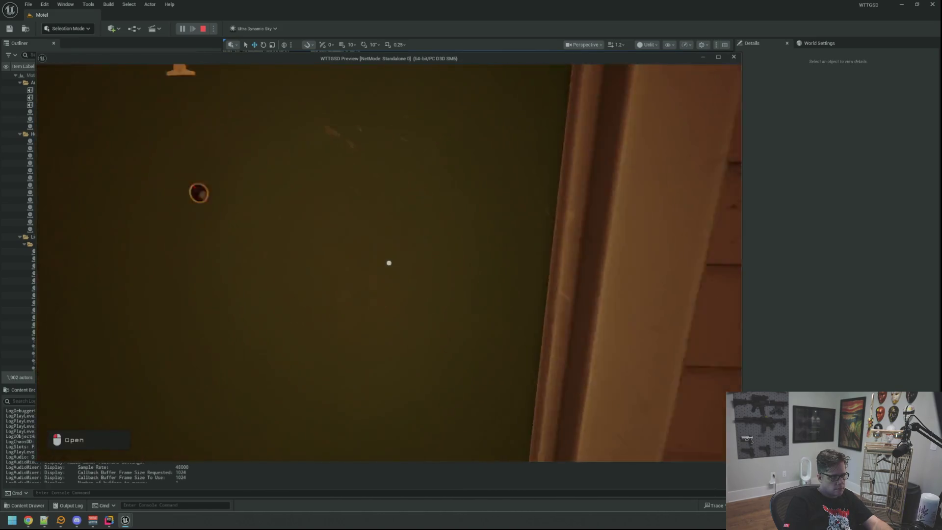
key(e)
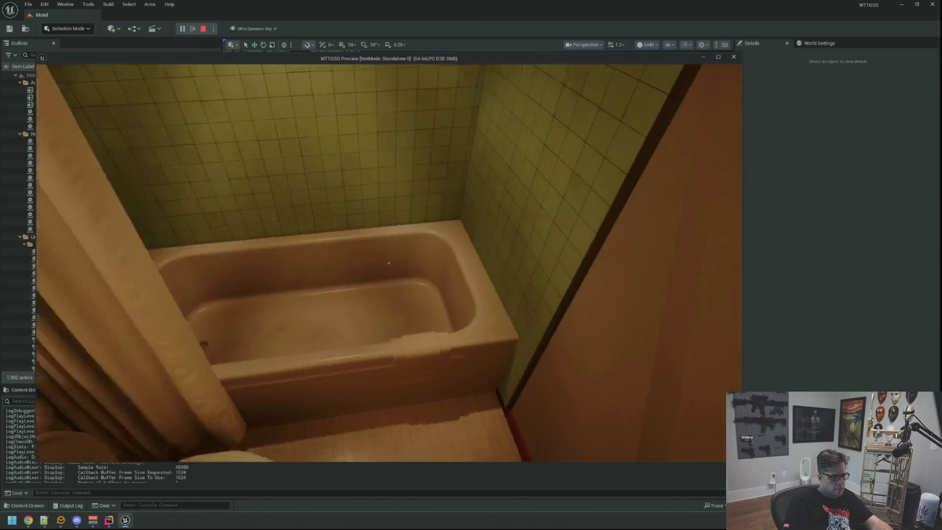
key(Escape)
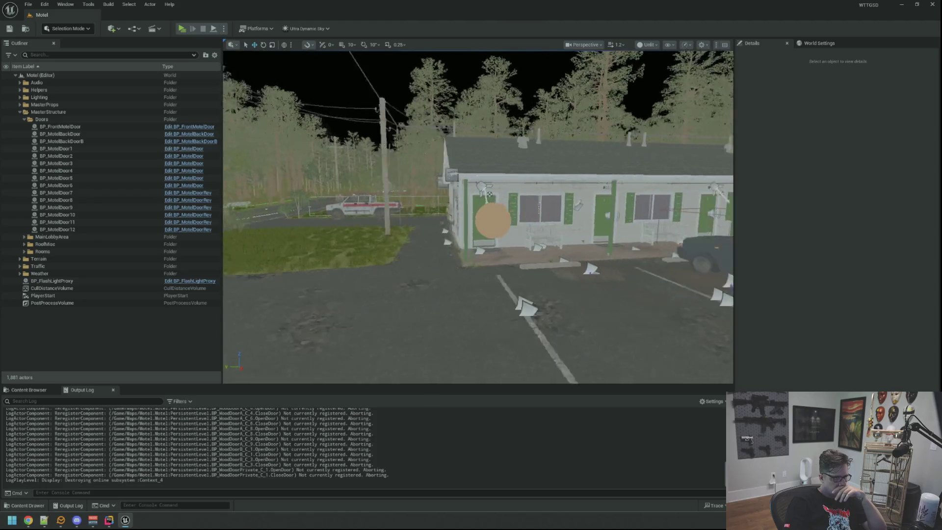
- Open BP_WoodDoorA from the BluePrints > GameActors content folder
click(29, 390)
click(25, 419)
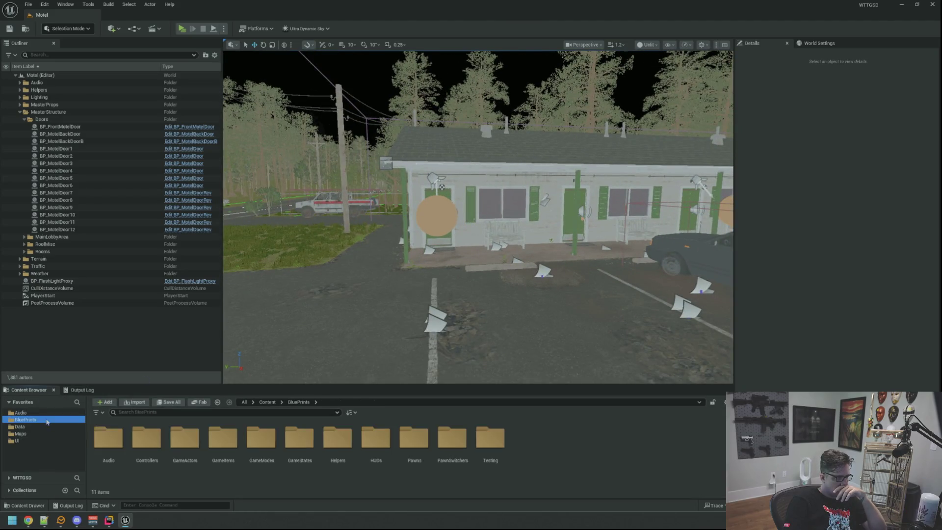
double_click(186, 441)
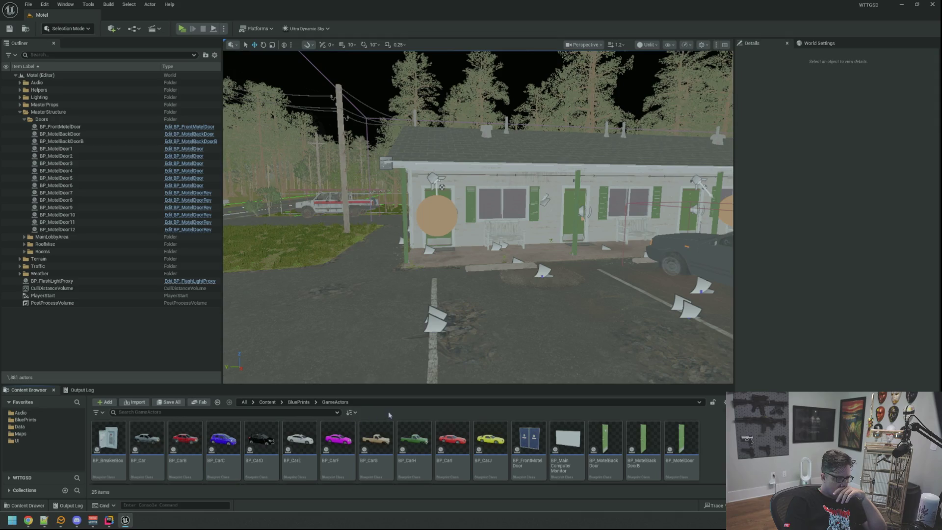
scroll(532, 443, down, 3)
double_click(338, 442)
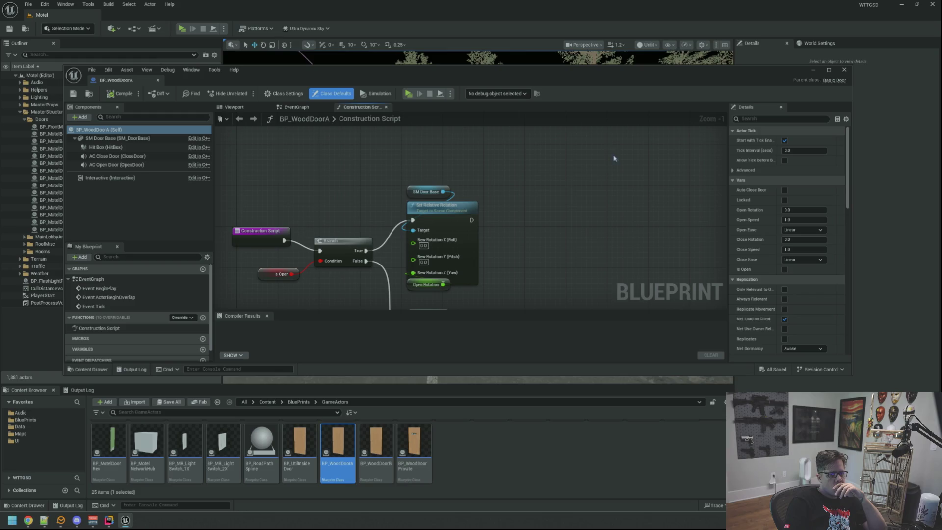
scroll(564, 184, down, 4)
scroll(544, 234, up, 4)
scroll(531, 221, down, 3)
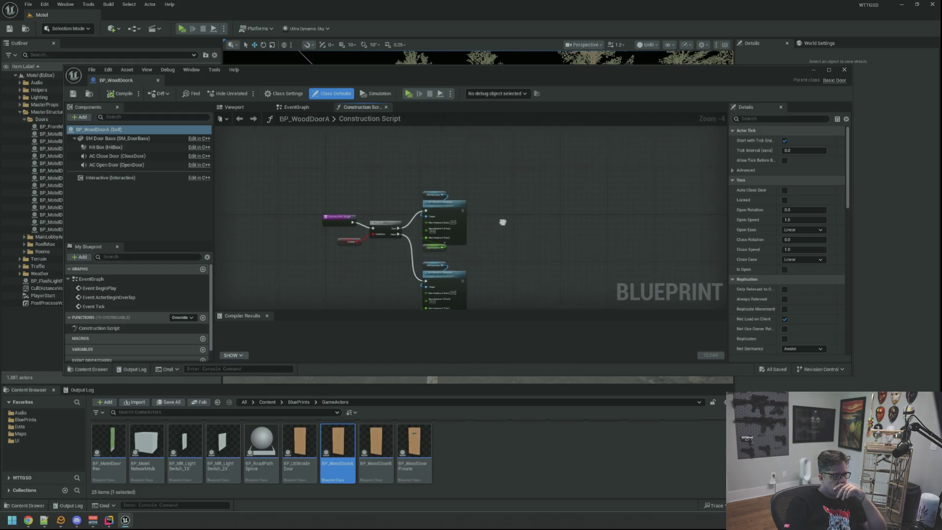
- Reparent BP_WoodDoorA to Basic Door in Class Settings, then compile and save it
click(284, 93)
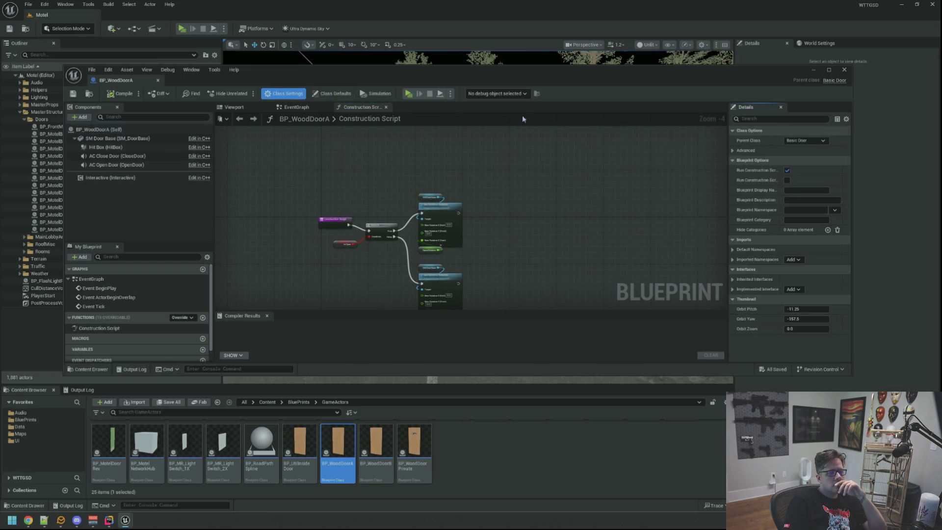
click(814, 140)
click(810, 165)
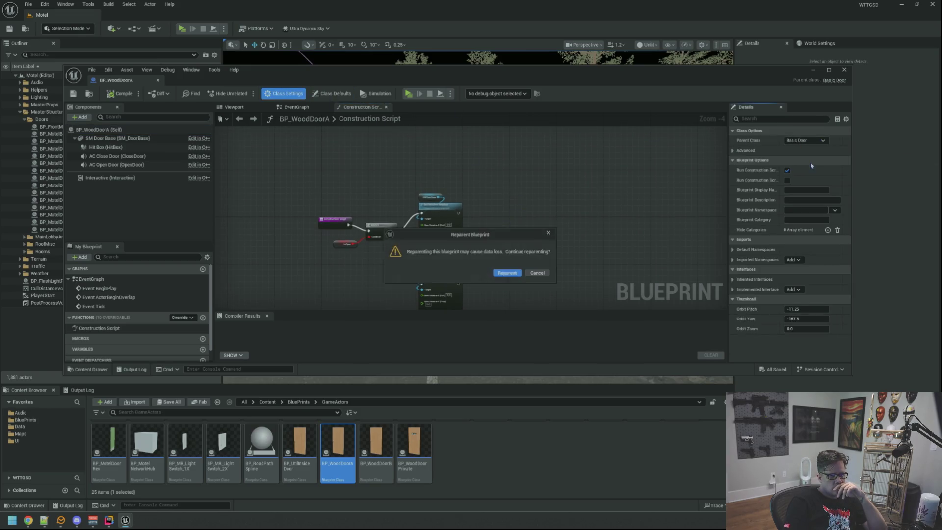
click(508, 273)
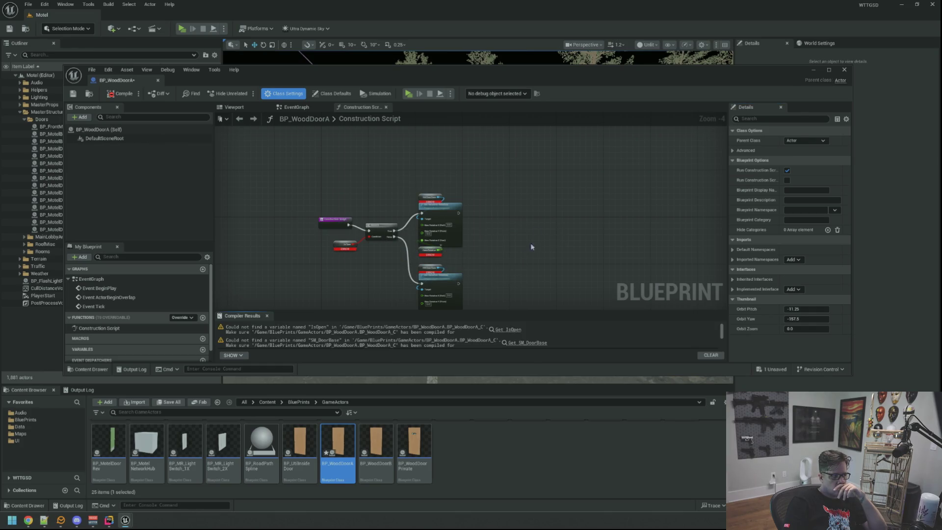
click(807, 141)
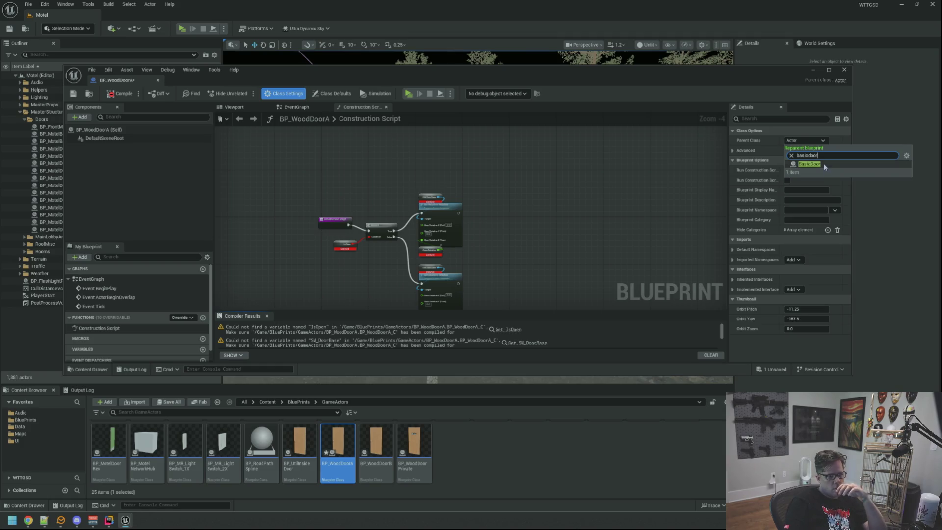
click(823, 164)
click(120, 93)
click(78, 96)
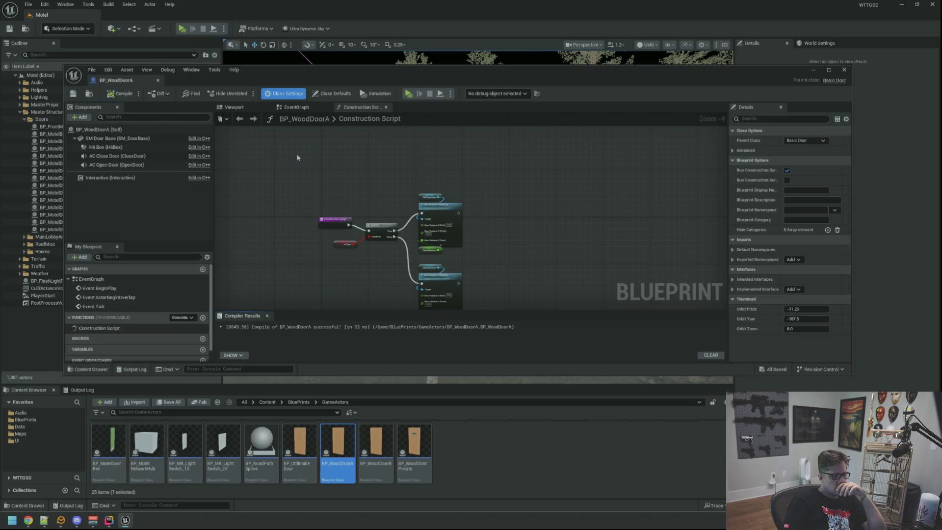
- Assign the SM_Door static mesh to BP_WoodDoorA's SM Door Base component in the Viewport
click(234, 107)
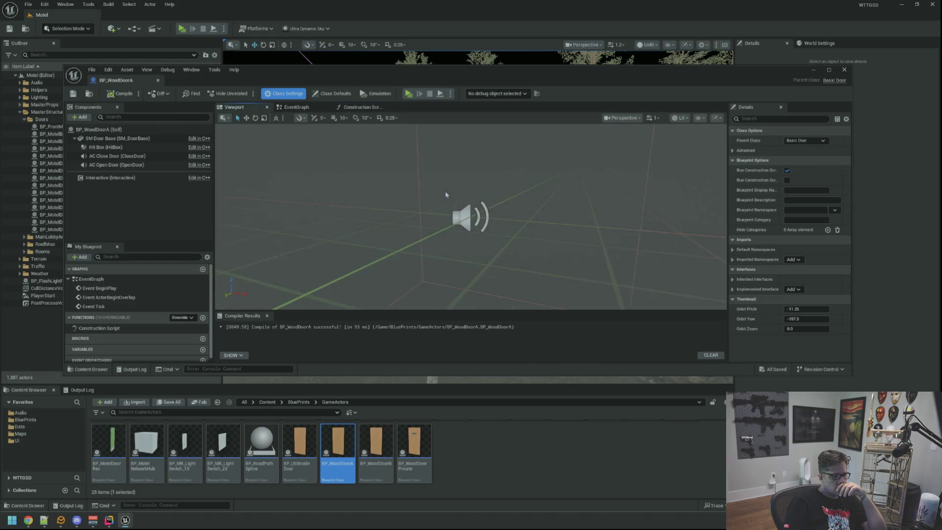
click(143, 138)
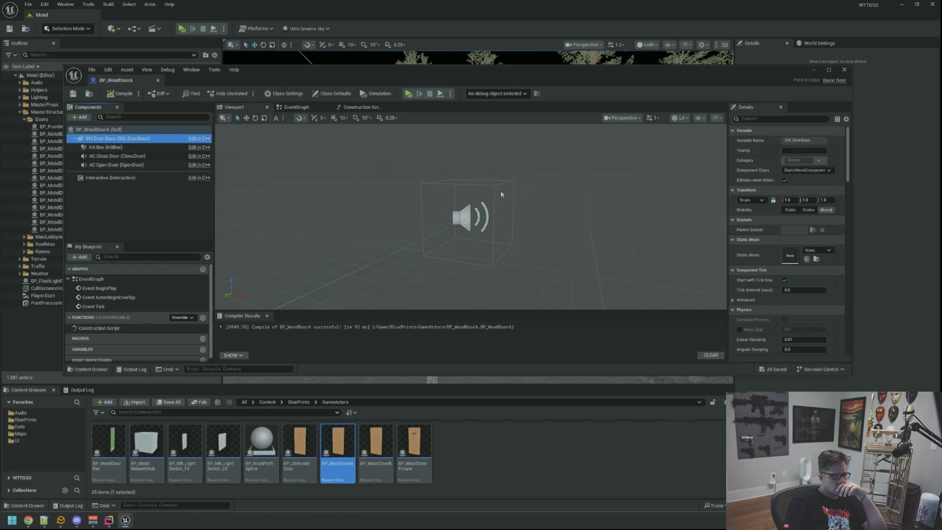
click(826, 251)
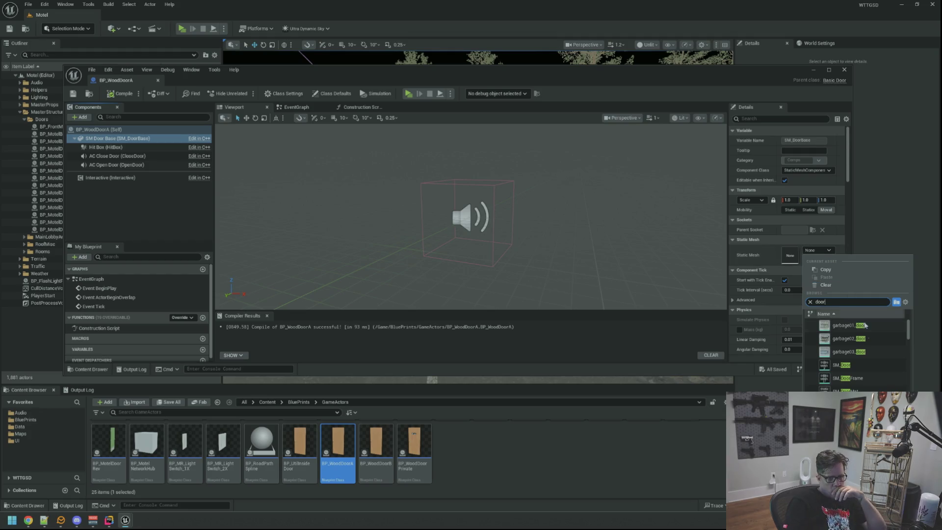
click(858, 372)
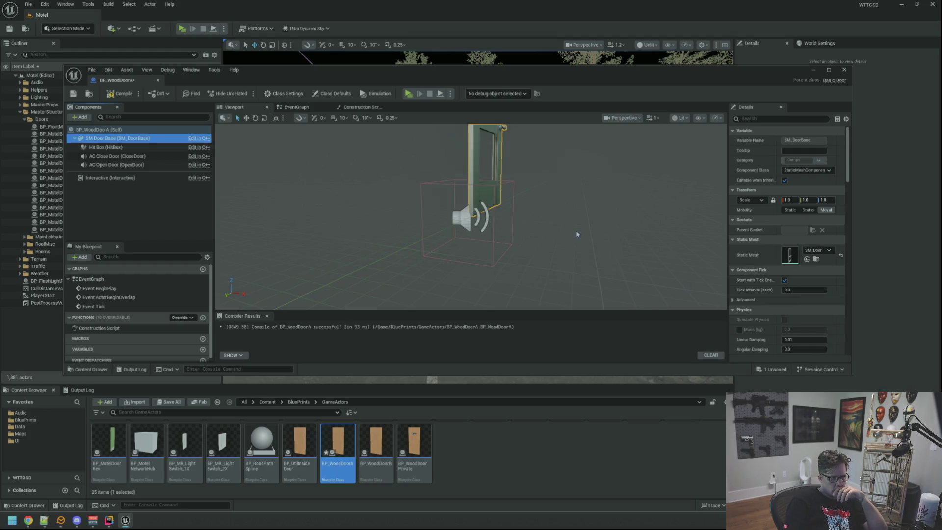
drag(552, 254, 522, 250)
drag(854, 380, 884, 355)
click(387, 429)
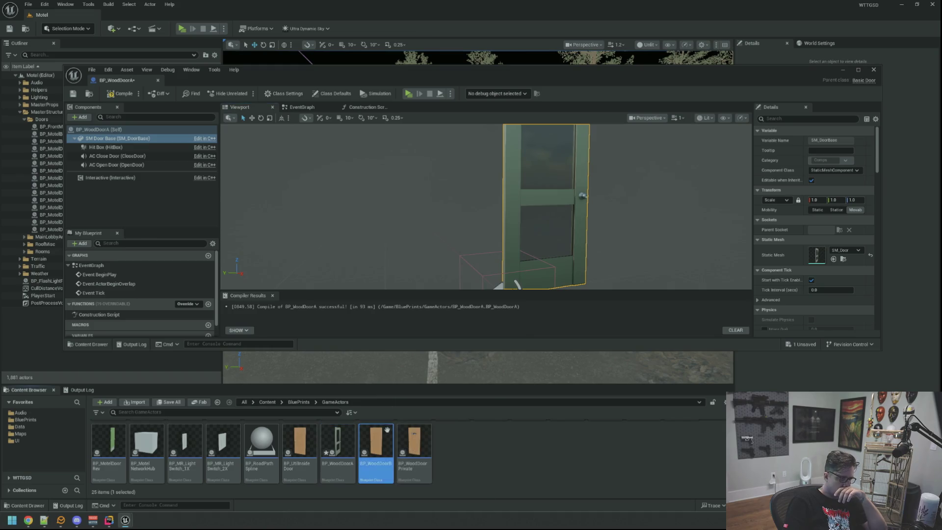
double_click(387, 430)
click(239, 107)
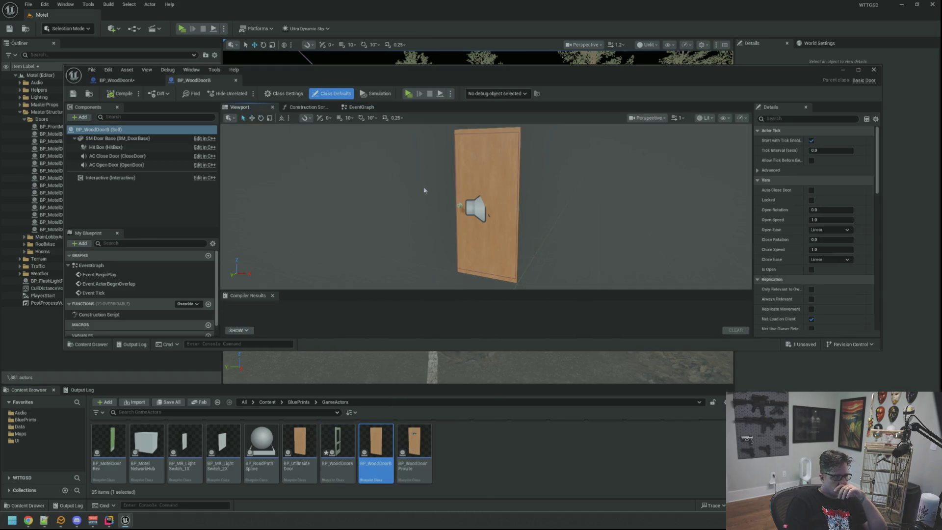
click(451, 187)
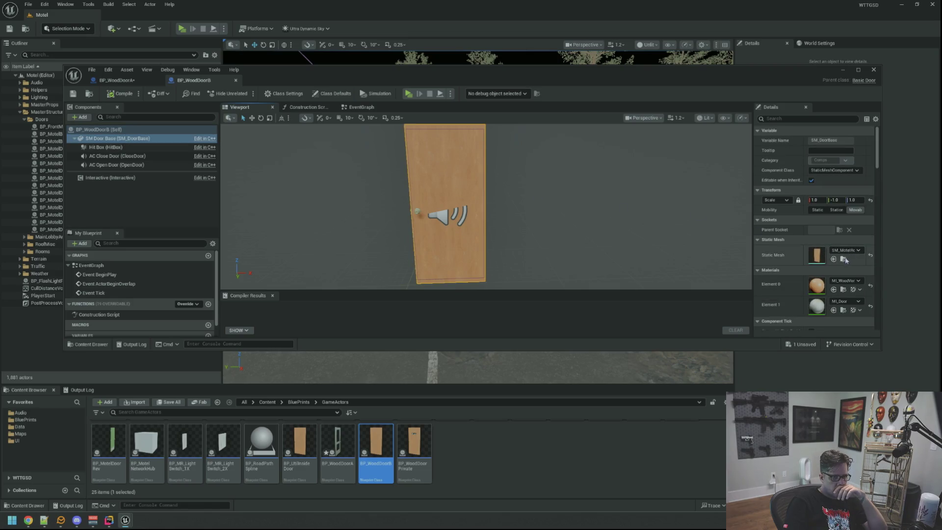
click(842, 259)
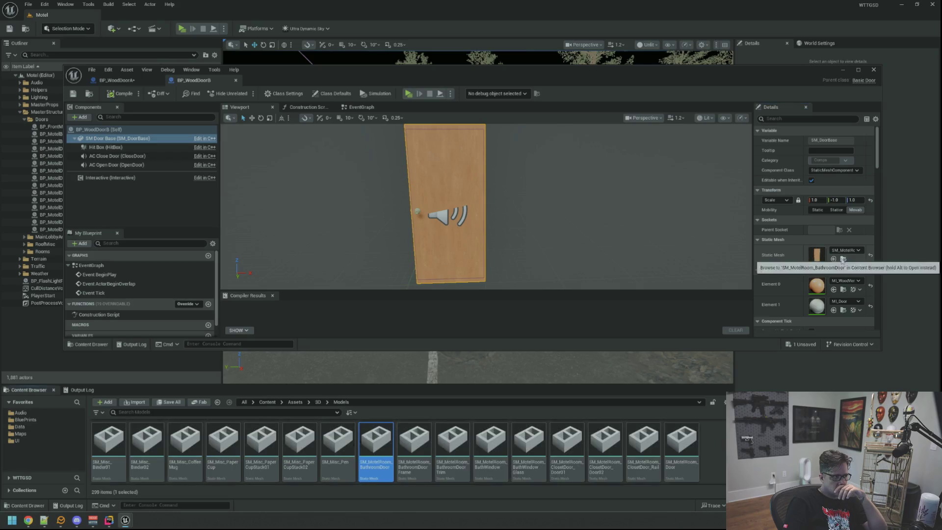
click(127, 82)
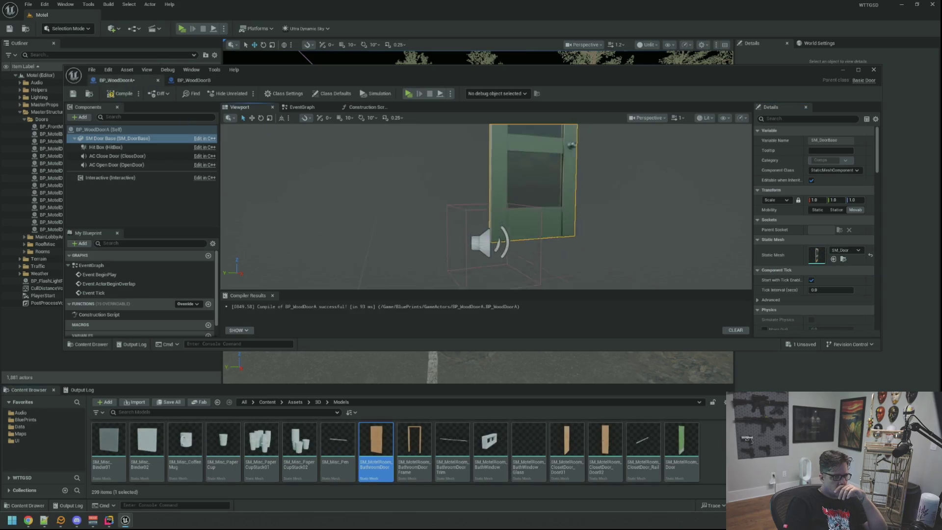
drag(396, 77, 380, 30)
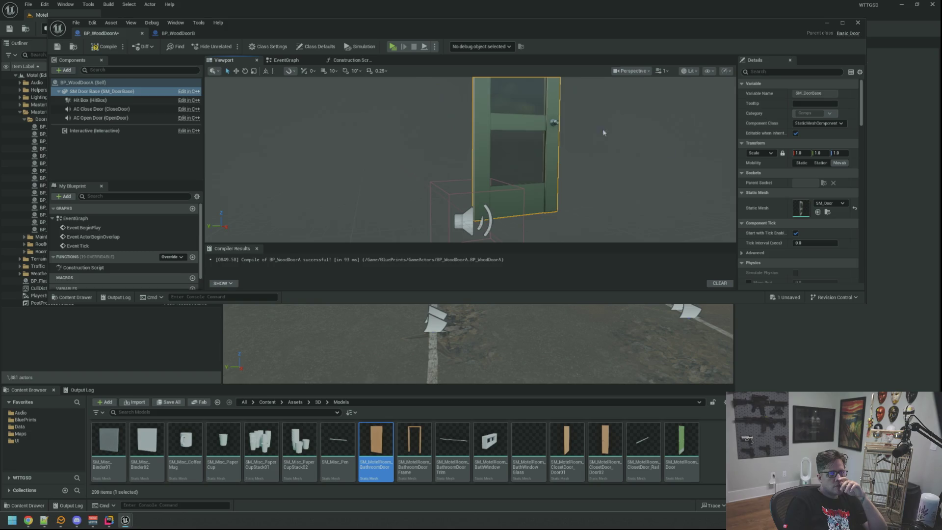
drag(859, 302, 859, 374)
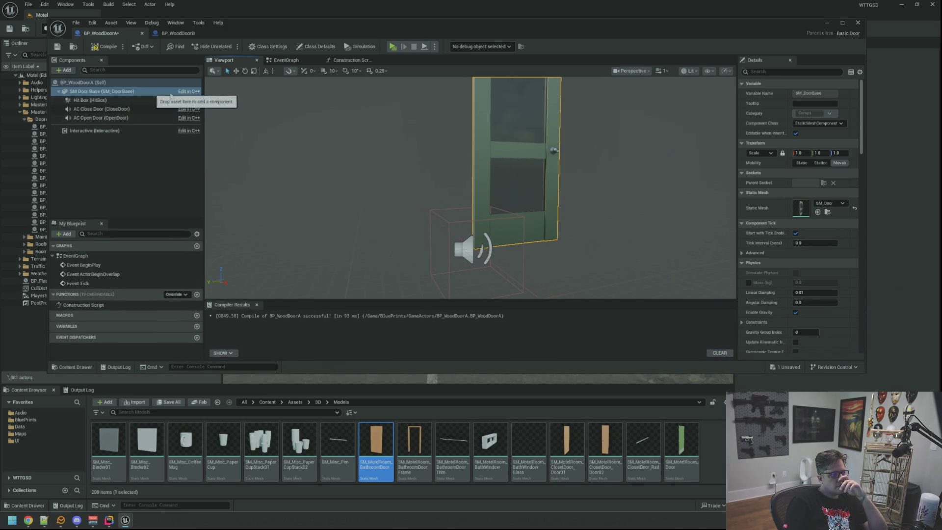
drag(791, 203, 803, 208)
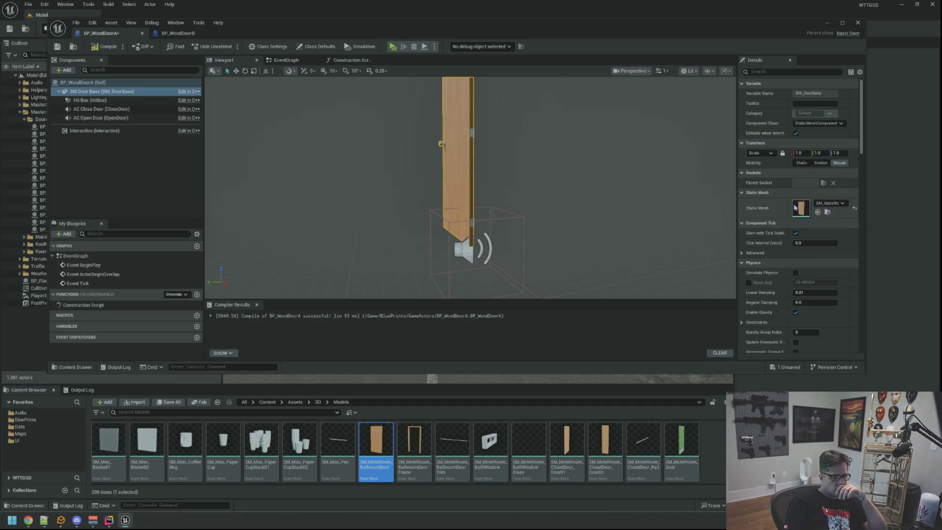
drag(480, 187, 325, 165)
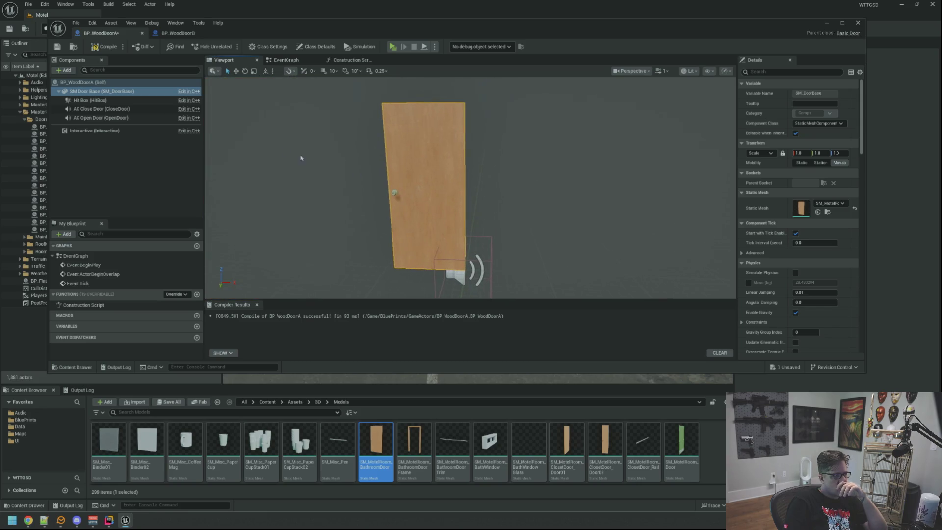
click(93, 48)
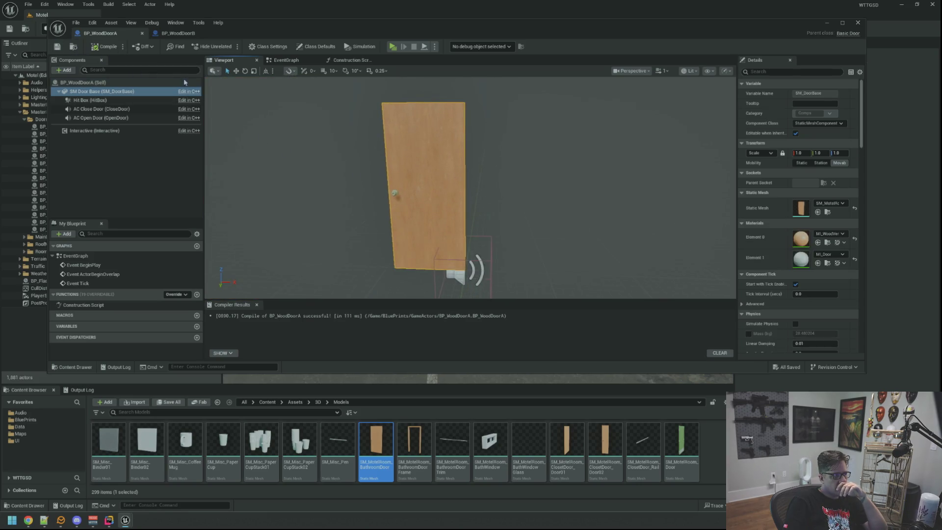
click(118, 131)
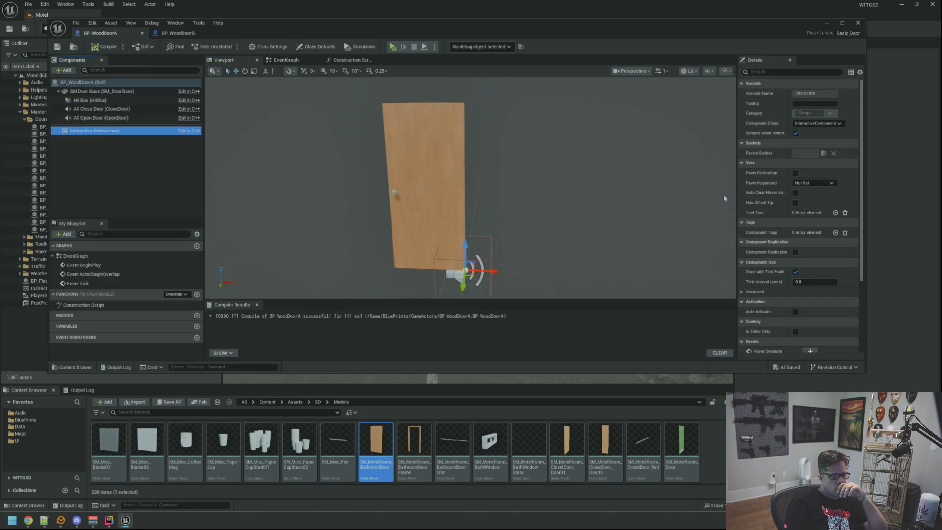
drag(737, 196, 682, 196)
click(763, 172)
click(769, 184)
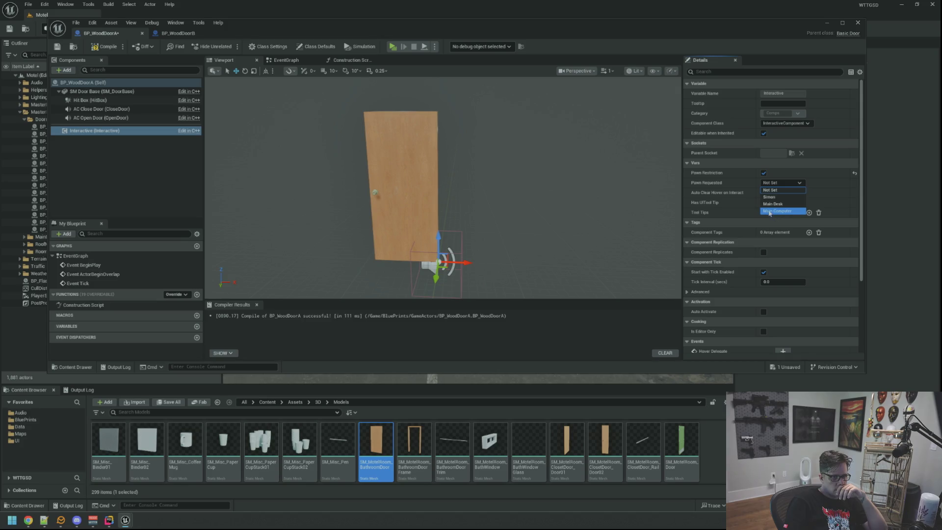
click(770, 214)
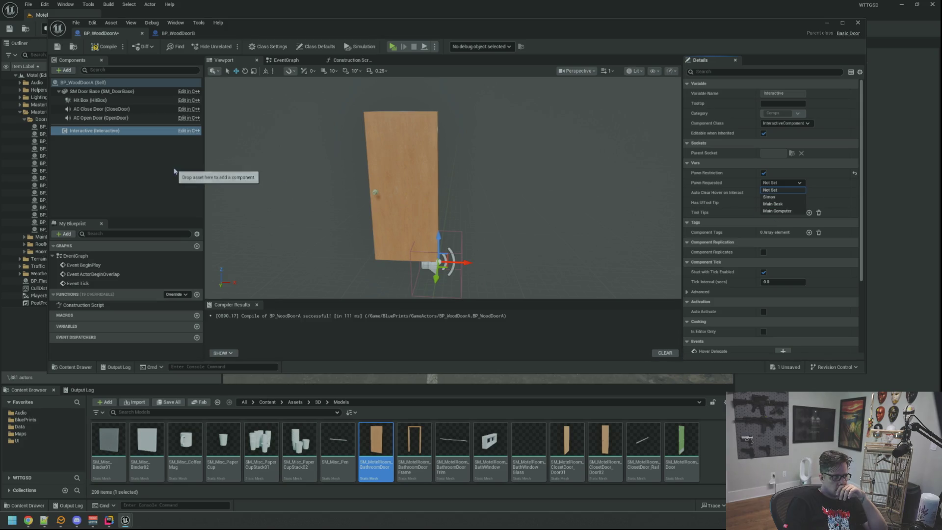
click(147, 147)
click(98, 130)
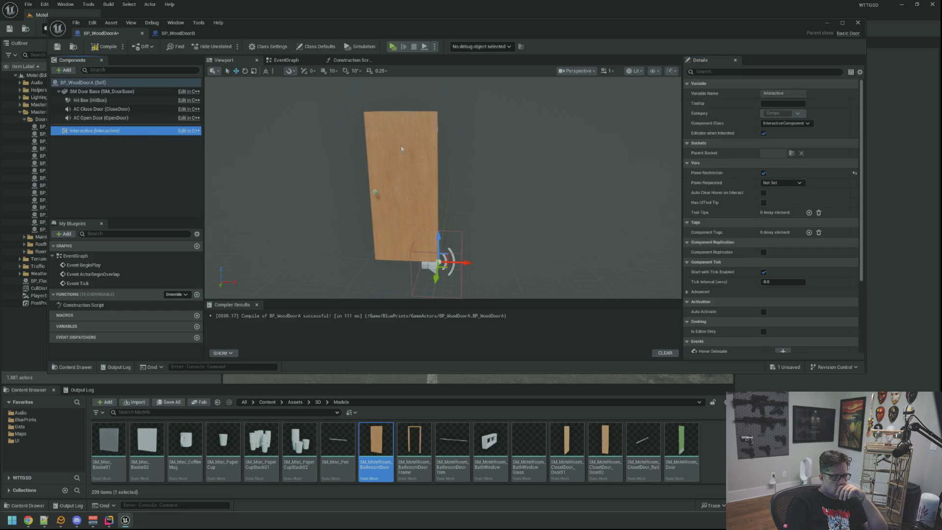
click(779, 182)
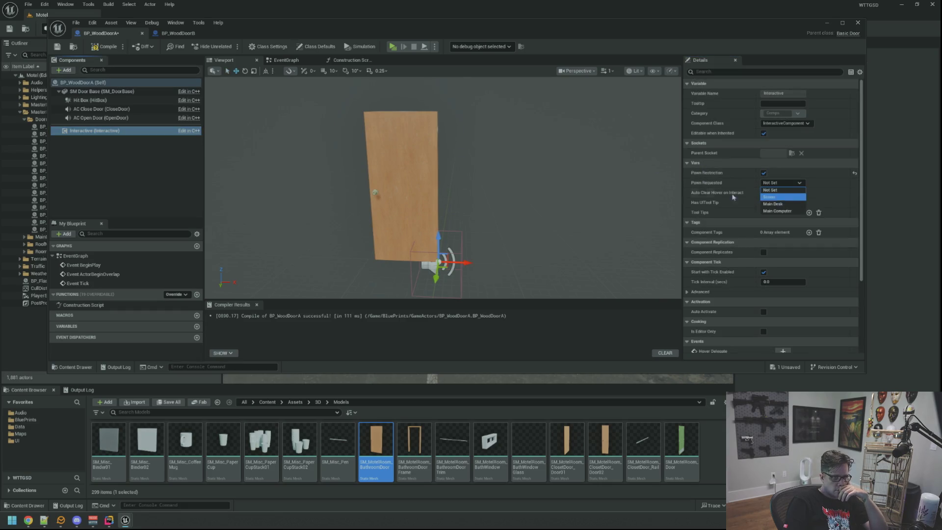
click(177, 33)
click(153, 131)
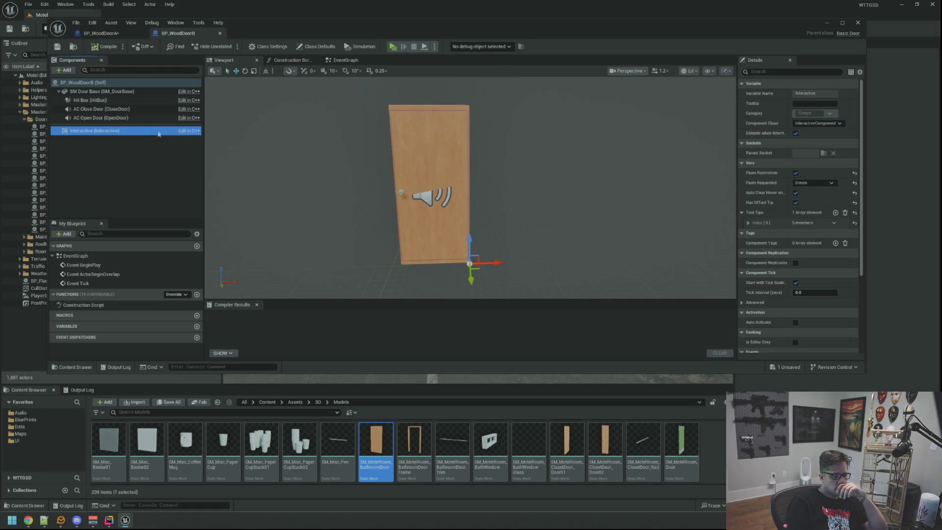
click(766, 202)
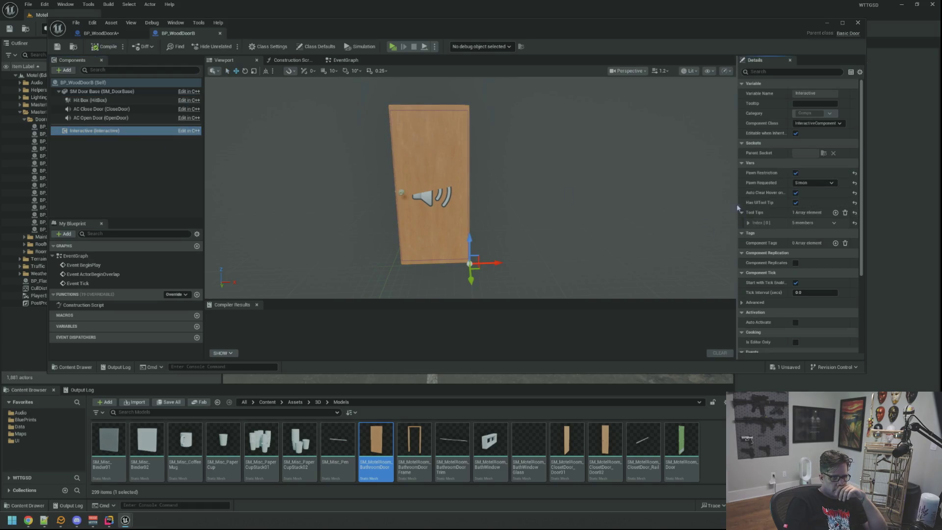
drag(737, 209, 698, 216)
click(710, 222)
drag(469, 179, 472, 145)
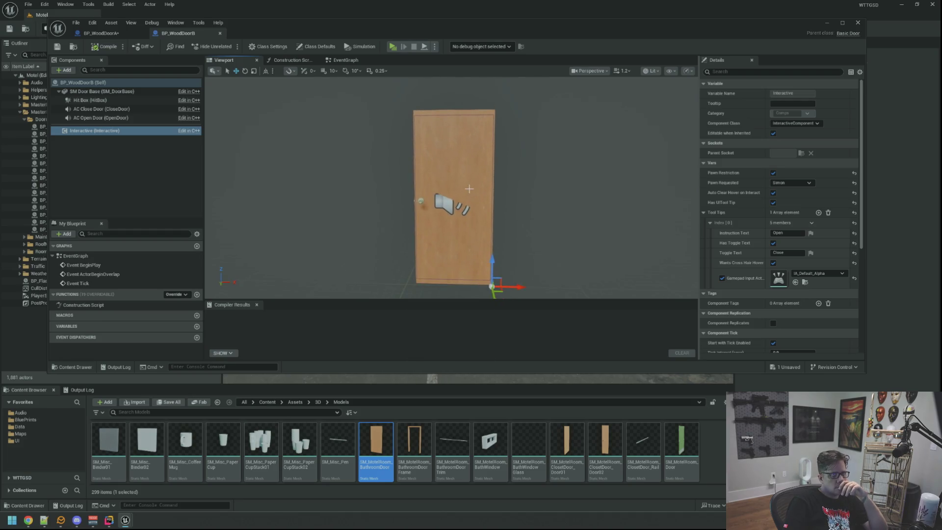
click(101, 33)
mouse_move(393, 173)
mouse_down()
mouse_move(422, 188)
mouse_move(390, 163)
mouse_up()
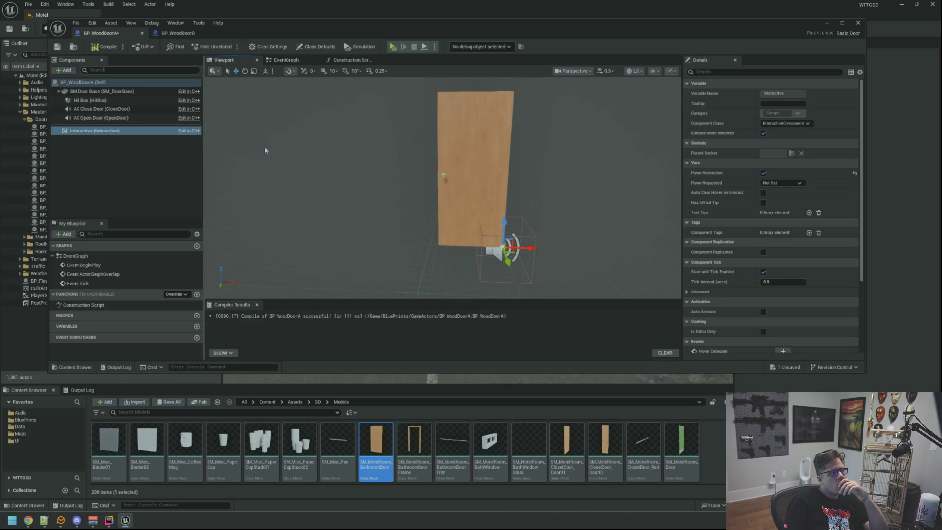
- Copy the Box Extent value from BP_WoodDoorB's Hit Box component
click(132, 109)
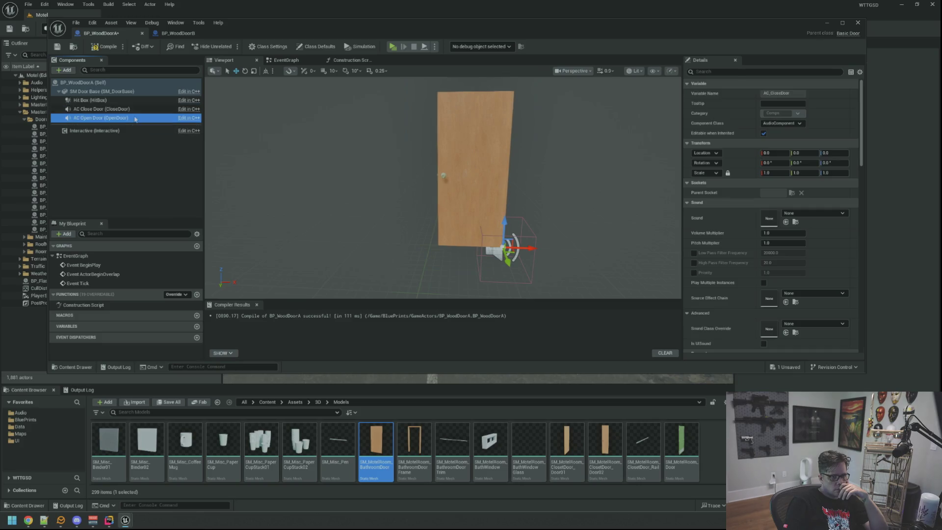
mouse_move(370, 176)
mouse_down()
mouse_move(396, 174)
mouse_move(382, 163)
mouse_up()
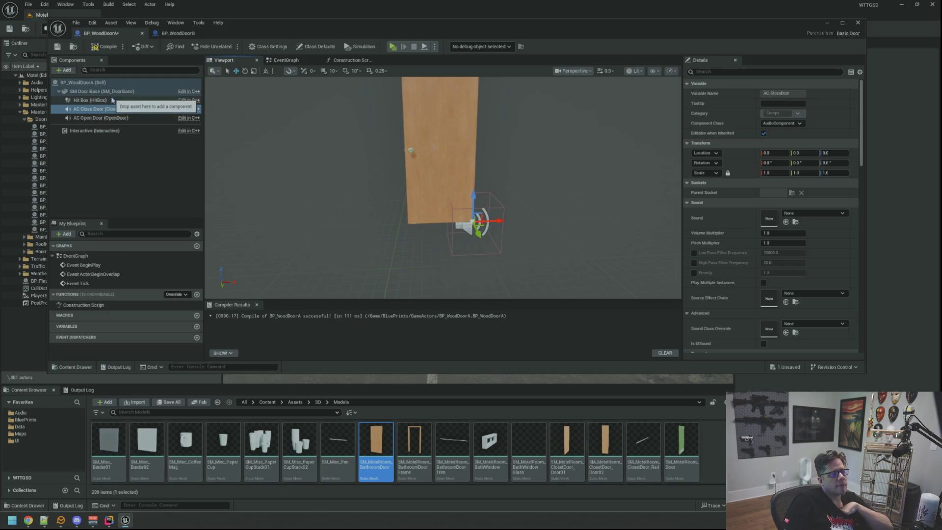
click(90, 100)
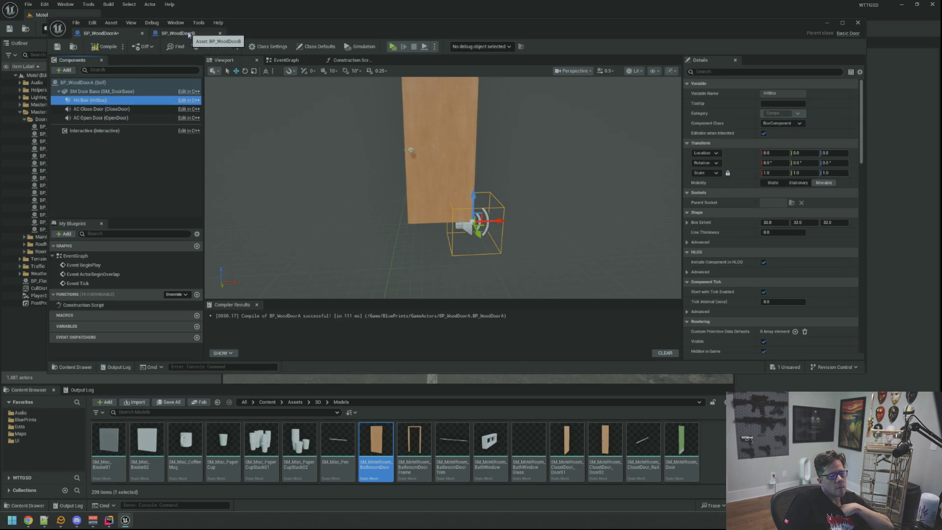
click(188, 34)
click(102, 102)
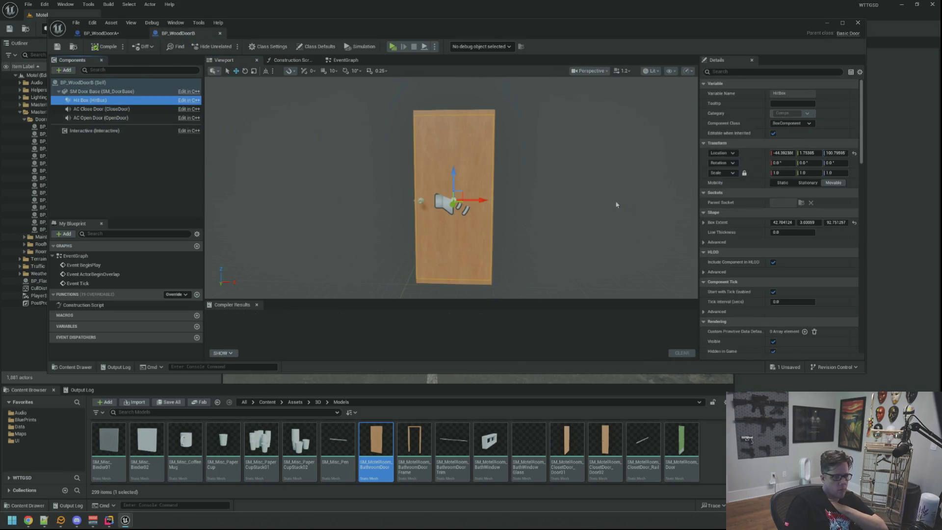
right_click(729, 221)
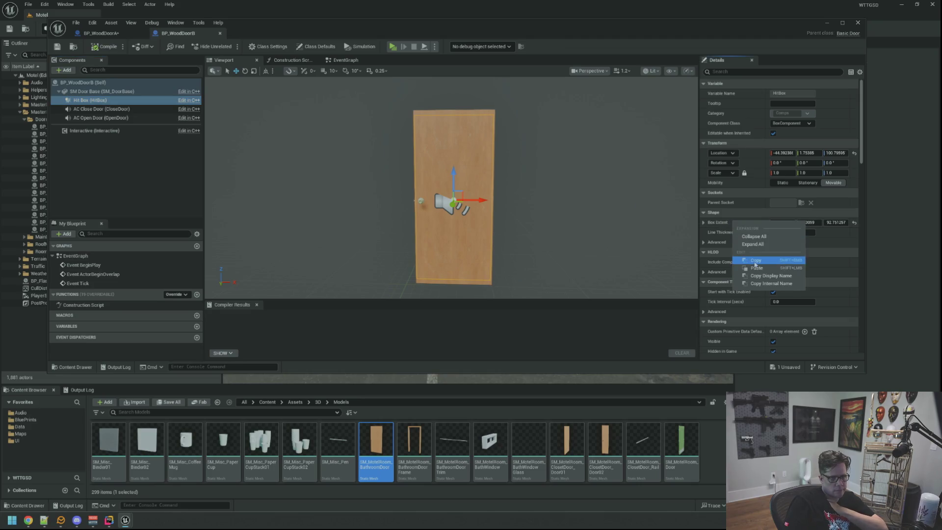
click(769, 270)
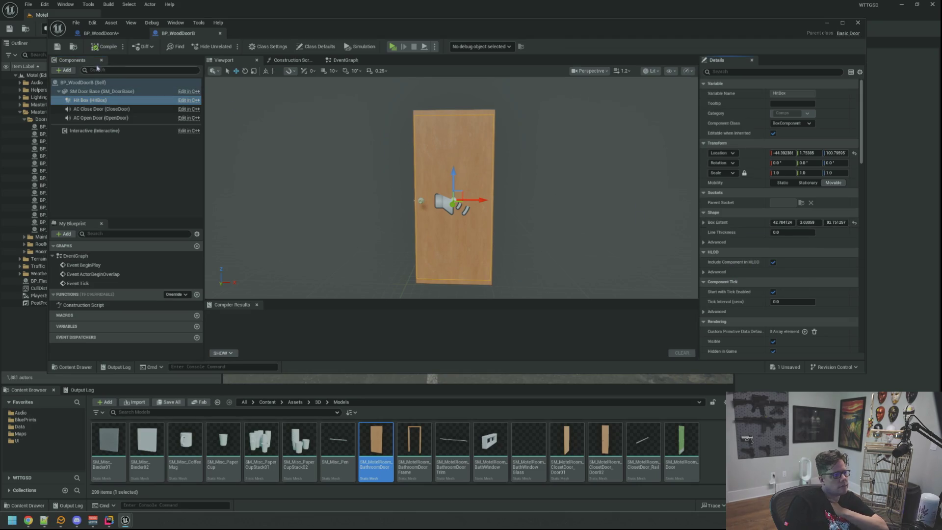
- Paste that Box Extent onto BP_WoodDoorA's Hit Box and frame it with the door
click(101, 33)
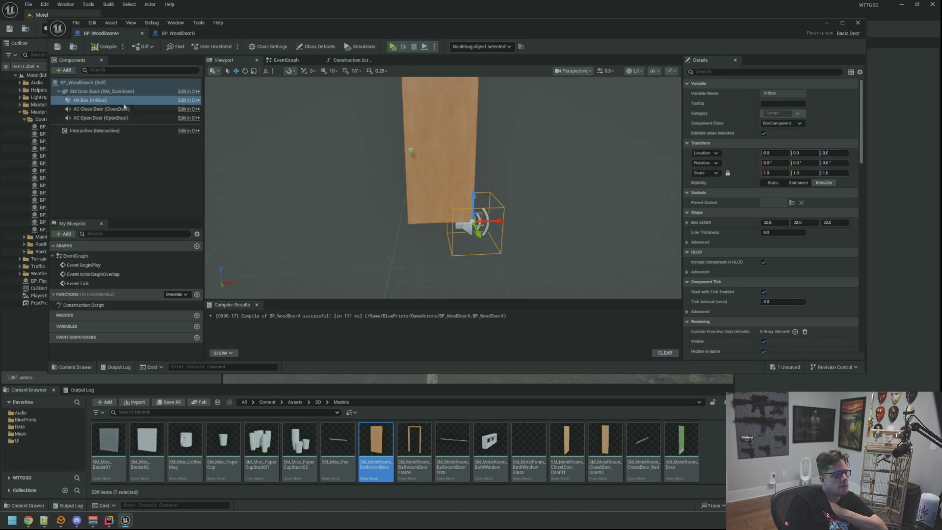
click(125, 109)
click(125, 100)
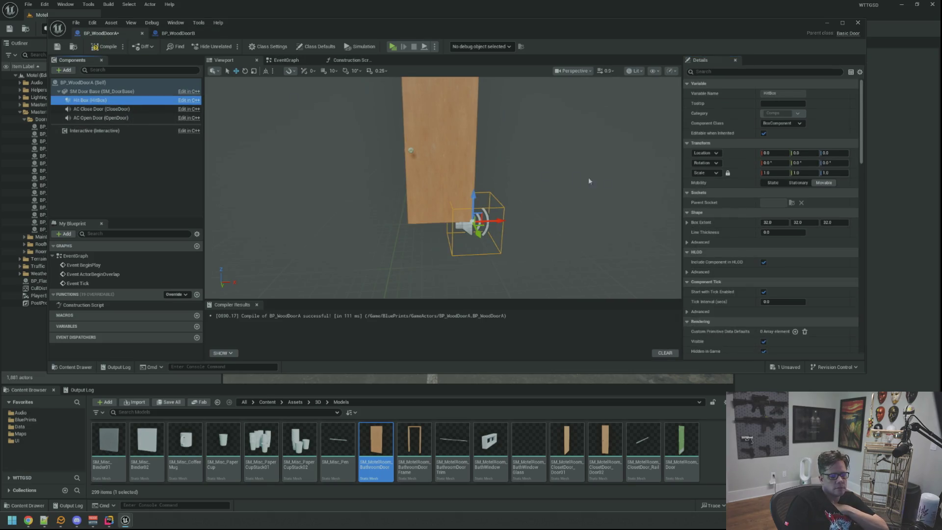
right_click(740, 236)
click(751, 271)
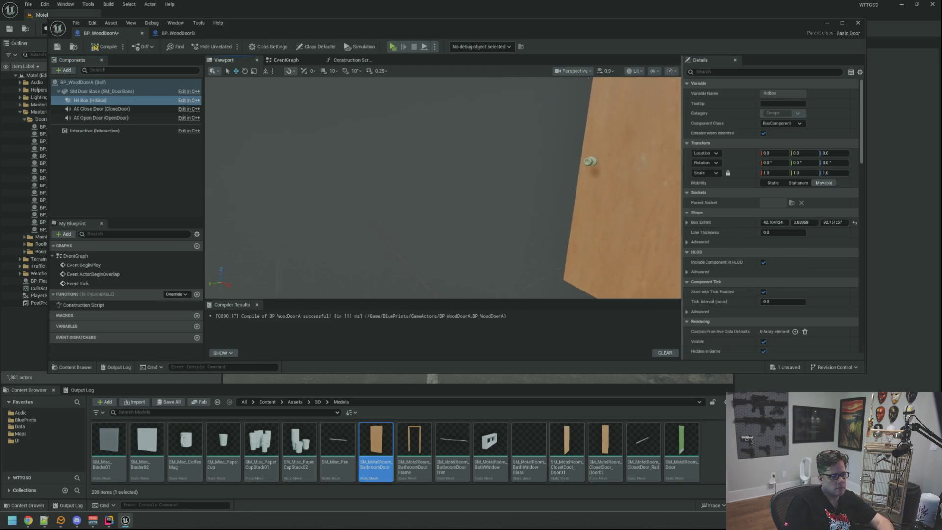
key(f)
mouse_move(572, 184)
mouse_down()
mouse_move(495, 193)
mouse_move(495, 205)
mouse_move(469, 199)
mouse_move(521, 201)
mouse_move(532, 192)
mouse_move(490, 194)
mouse_move(555, 215)
mouse_move(493, 204)
mouse_up()
- Slide BP_WoodDoorA's hit box onto the door panel, to about Y 2.48 and Z 101
scroll(509, 176, up, 3)
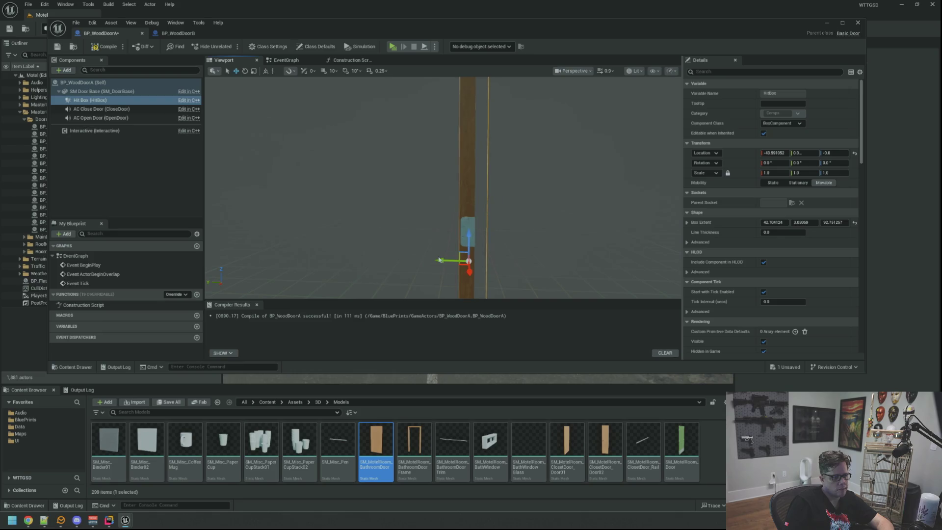
mouse_move(440, 259)
mouse_down()
mouse_move(378, 248)
mouse_move(371, 233)
mouse_move(379, 236)
mouse_up()
drag(475, 168, 428, 274)
drag(421, 152, 433, 194)
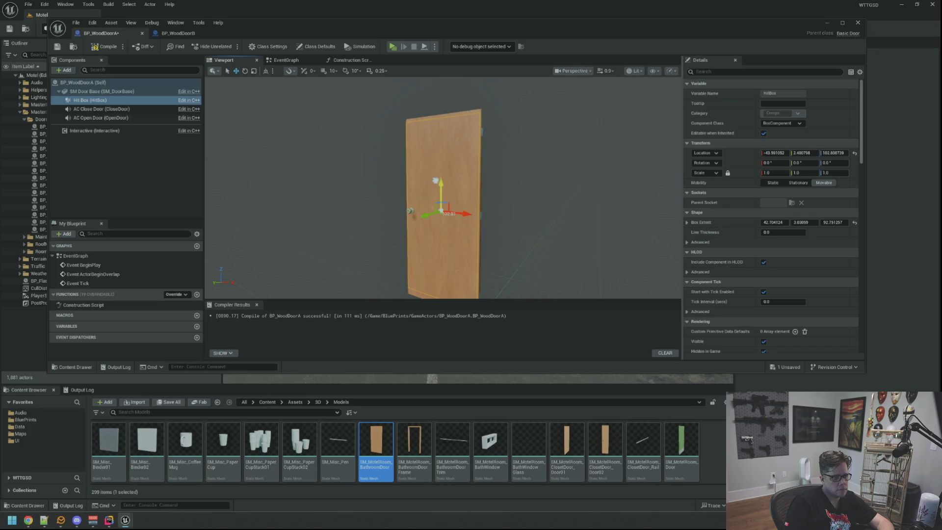
drag(462, 184, 458, 177)
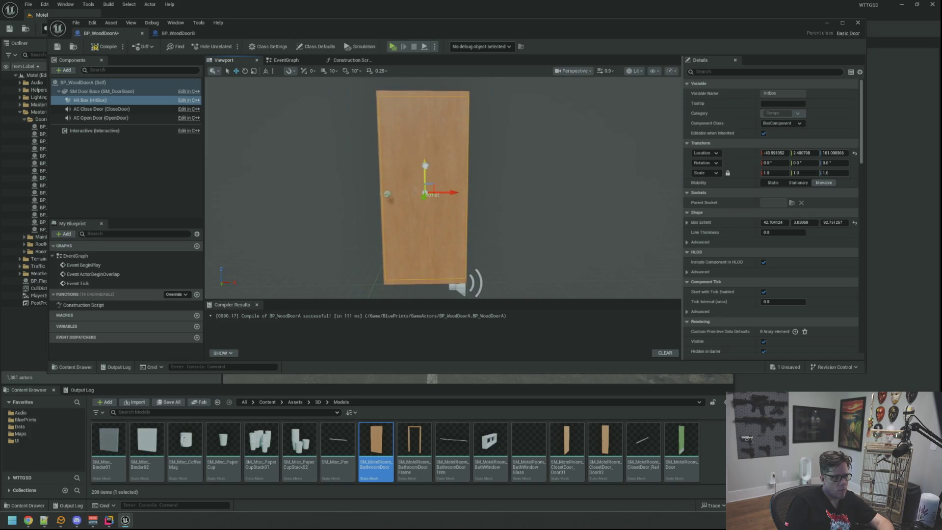
- Set Hit Box collision to Custom: no overlap events or step-up, ignore all, block Interactable
scroll(754, 220, down, 15)
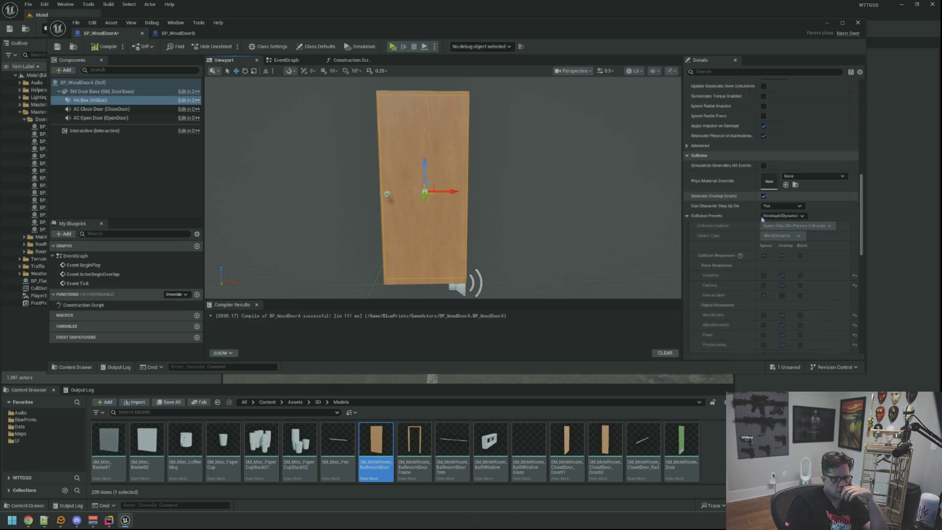
click(780, 194)
click(779, 208)
click(763, 184)
click(782, 204)
click(770, 211)
click(764, 244)
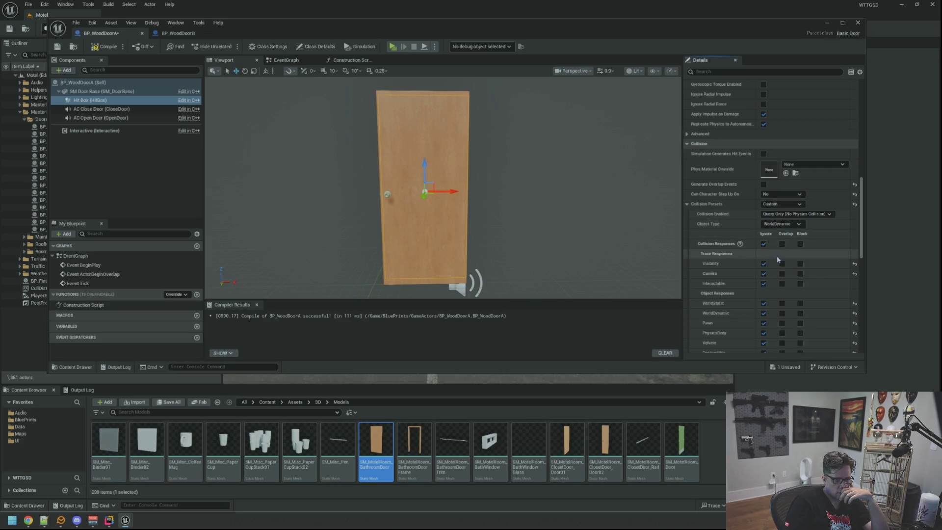
click(800, 284)
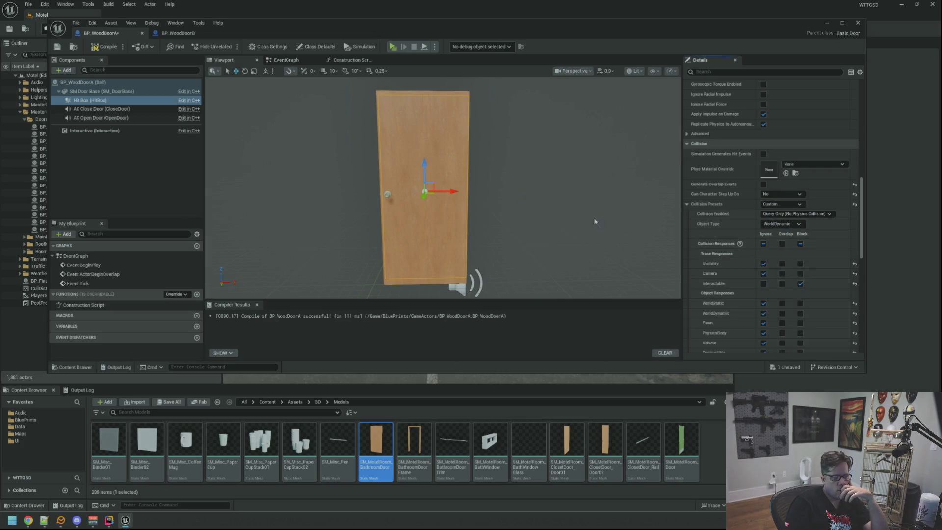
click(143, 172)
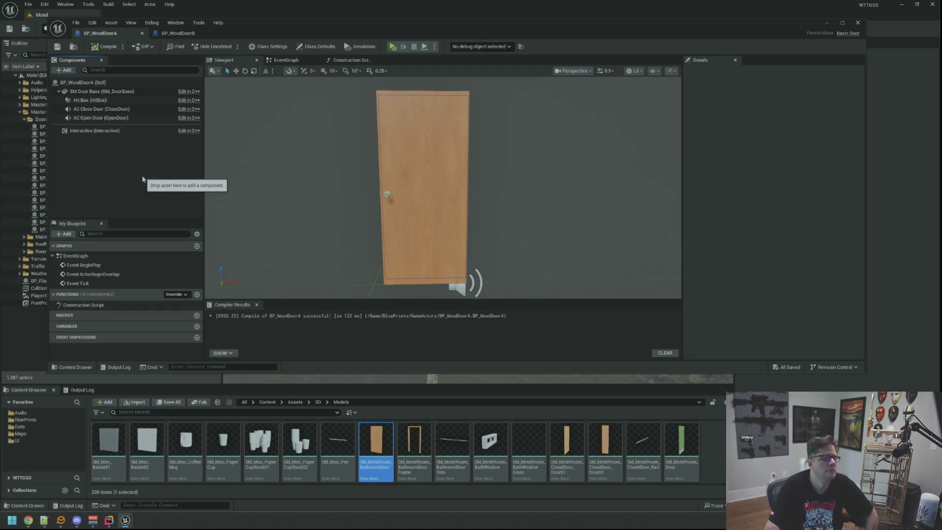
click(191, 132)
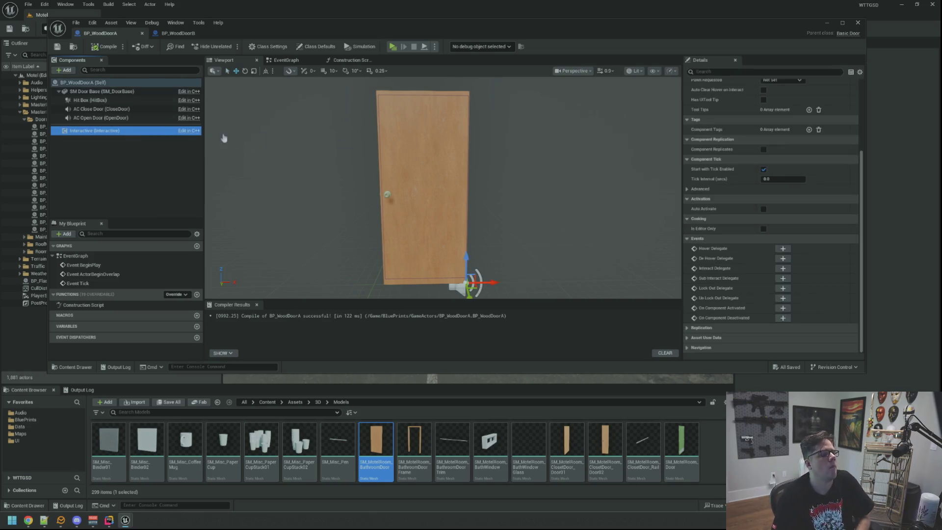
- Set Pawn Requested to Simon, enable auto clear hover and UI tooltip, and add a tooltip entry
scroll(732, 161, up, 3)
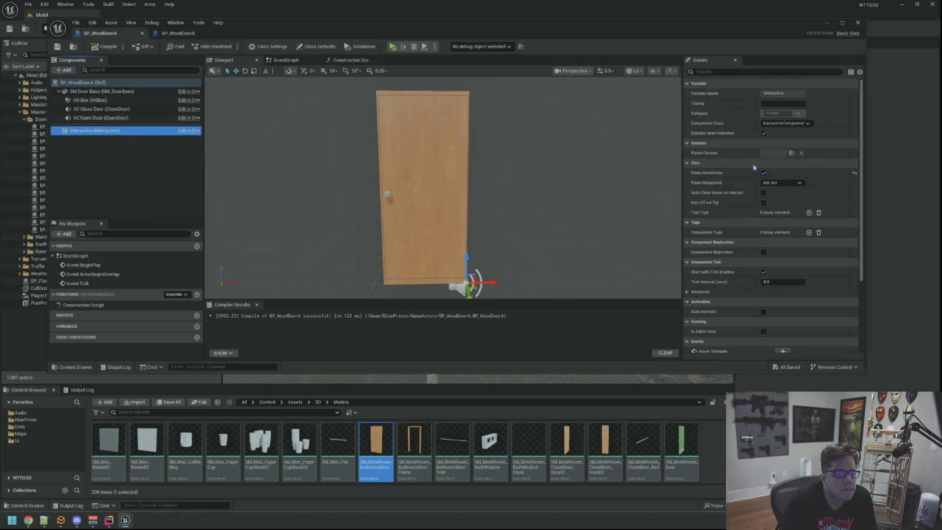
click(783, 182)
click(780, 198)
click(764, 193)
click(763, 203)
click(809, 213)
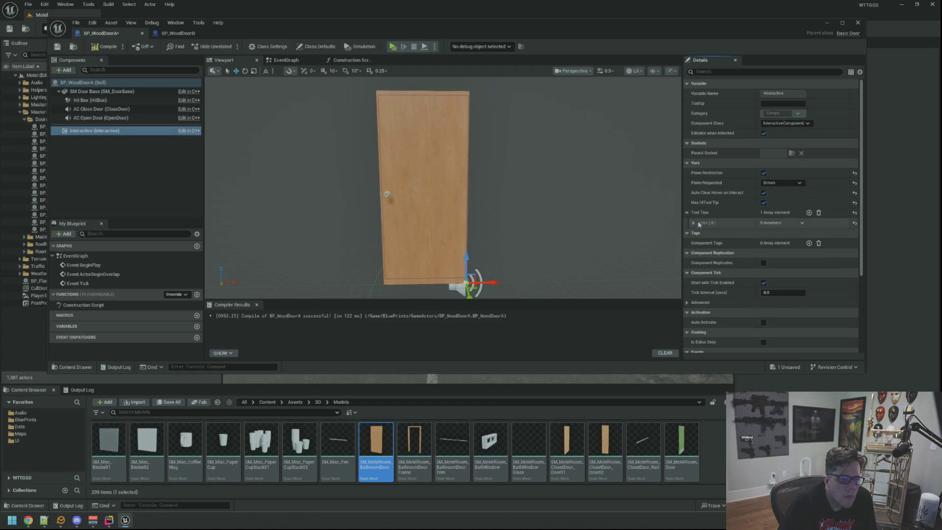
click(693, 222)
- Check BP_WoodDoorB's Interactive component tooltip entry for reference
click(179, 34)
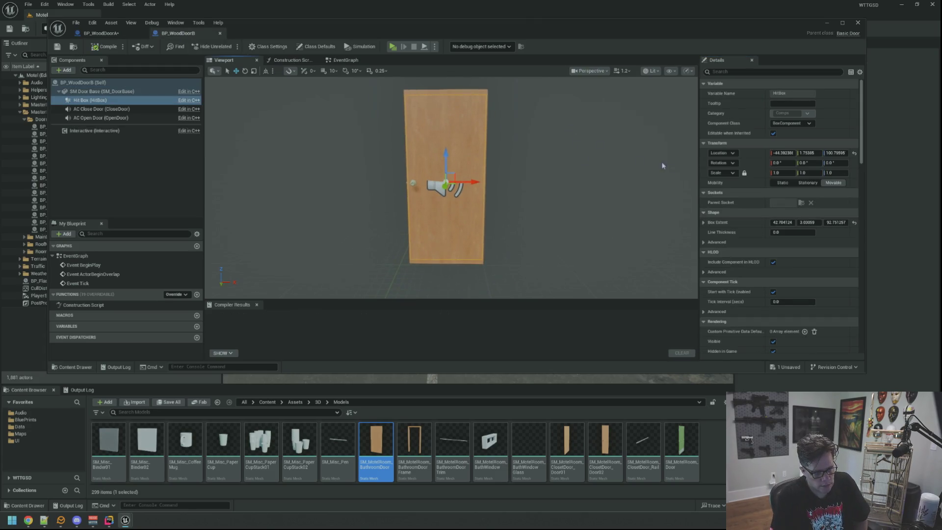
click(147, 91)
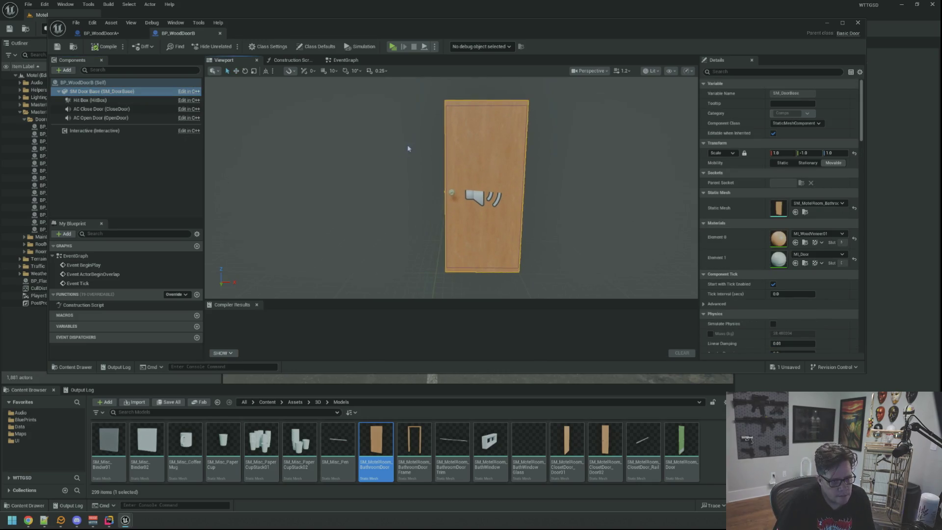
drag(413, 156, 412, 155)
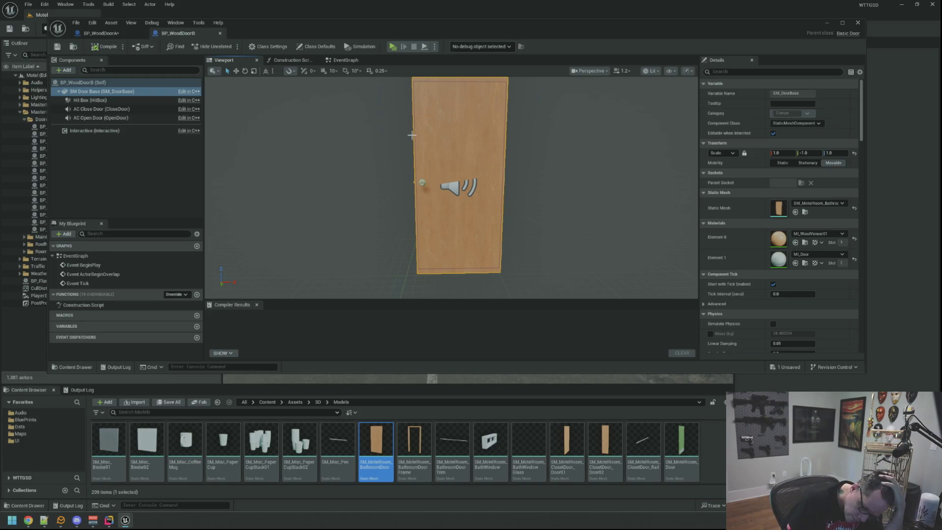
scroll(414, 135, up, 3)
mouse_move(414, 135)
mouse_down()
mouse_move(480, 157)
mouse_move(479, 177)
mouse_move(495, 177)
mouse_move(467, 142)
mouse_move(440, 139)
mouse_move(438, 128)
mouse_up()
scroll(479, 157, up, 2)
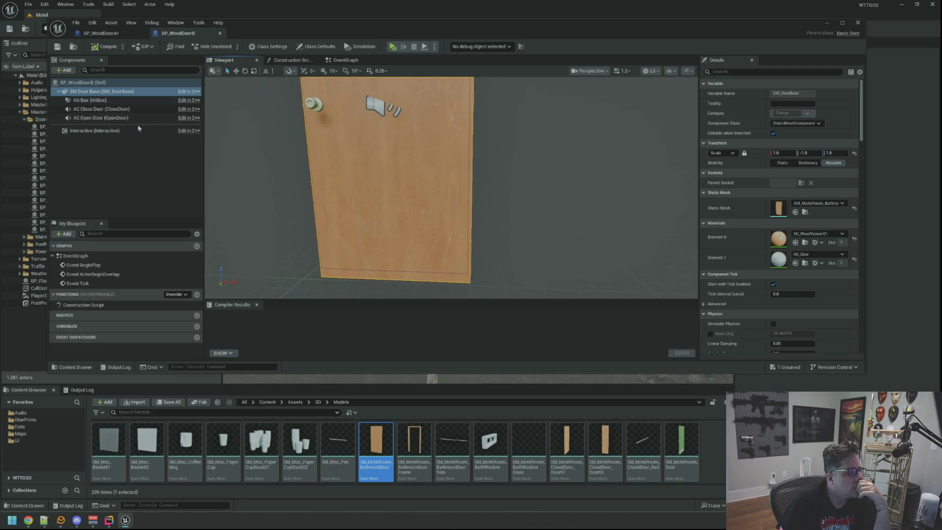
click(139, 130)
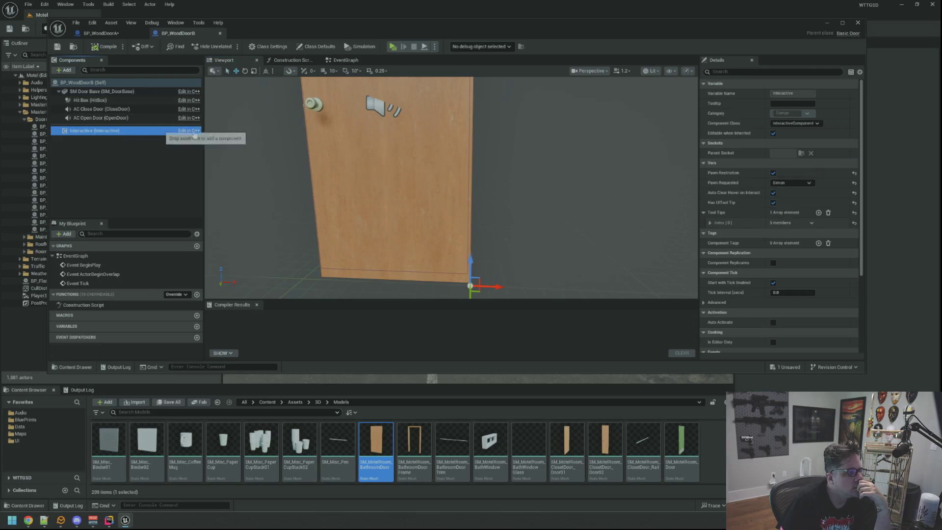
scroll(752, 210, down, 5)
scroll(753, 209, up, 5)
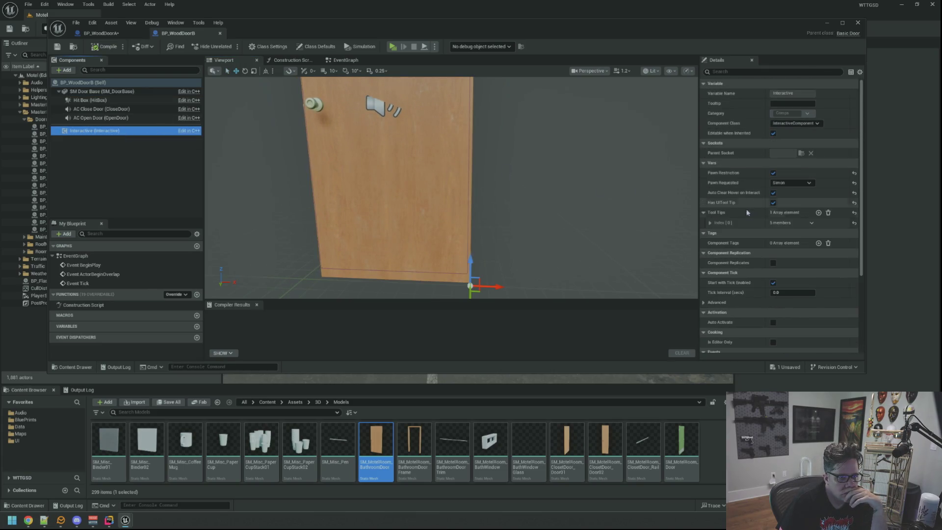
click(709, 222)
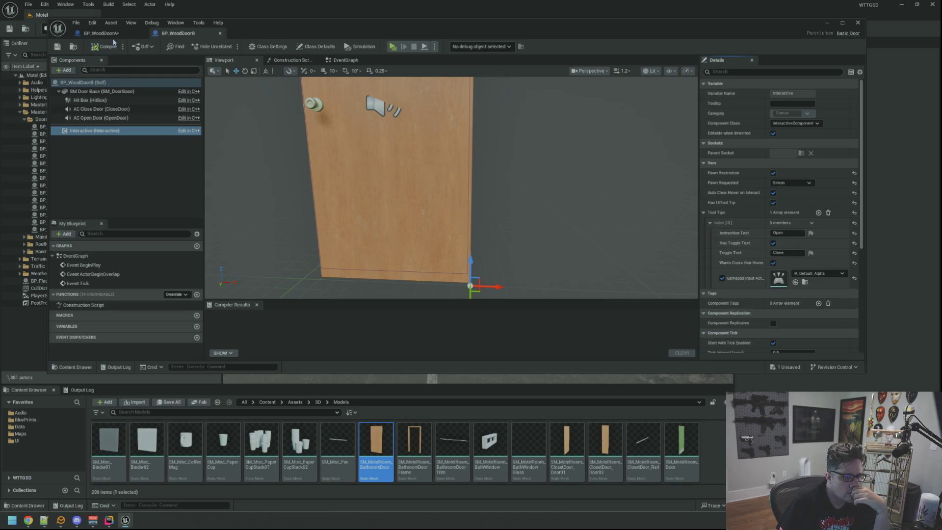
- Give the tooltip Open / Closed toggle text and the IA_Default_Alpha gamepad input action
click(100, 33)
click(763, 243)
click(763, 244)
click(767, 234)
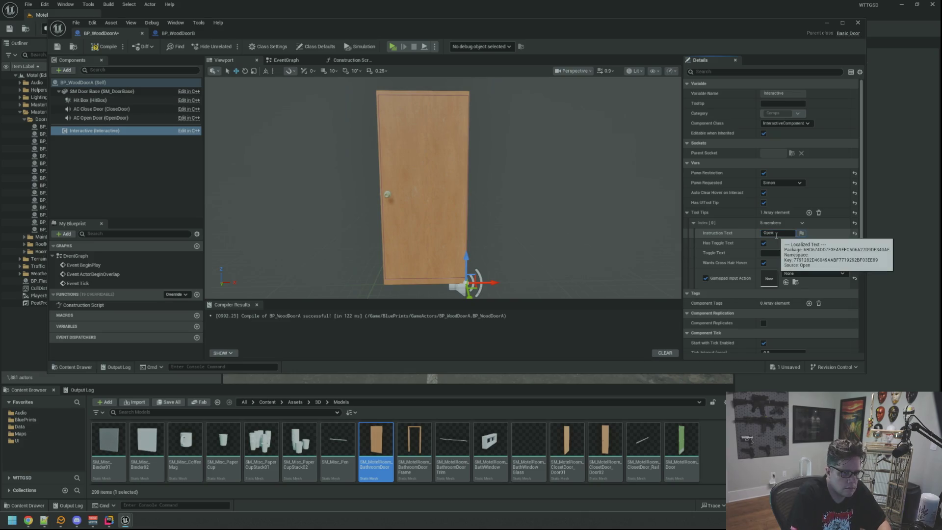
click(783, 252)
text(ed)
click(814, 273)
click(836, 379)
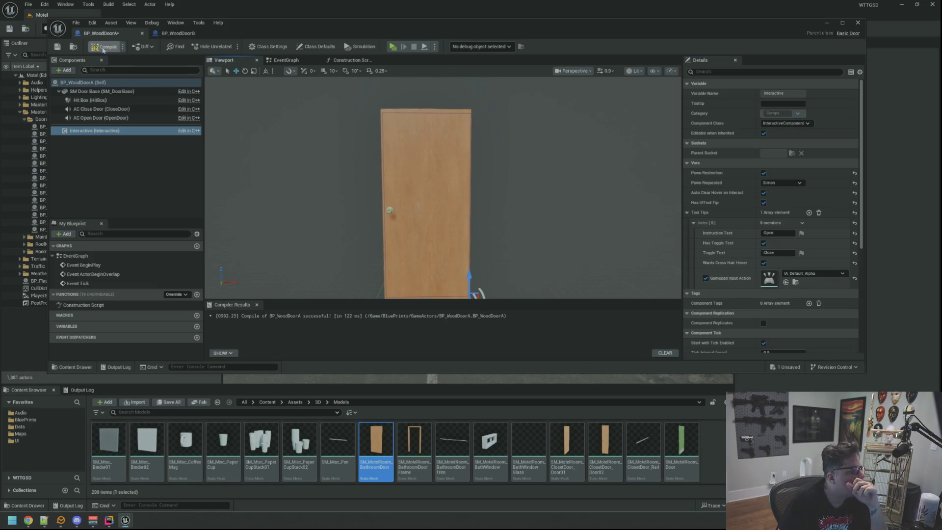
mouse_move(352, 154)
mouse_down()
mouse_move(385, 166)
mouse_move(386, 175)
mouse_move(382, 153)
mouse_up()
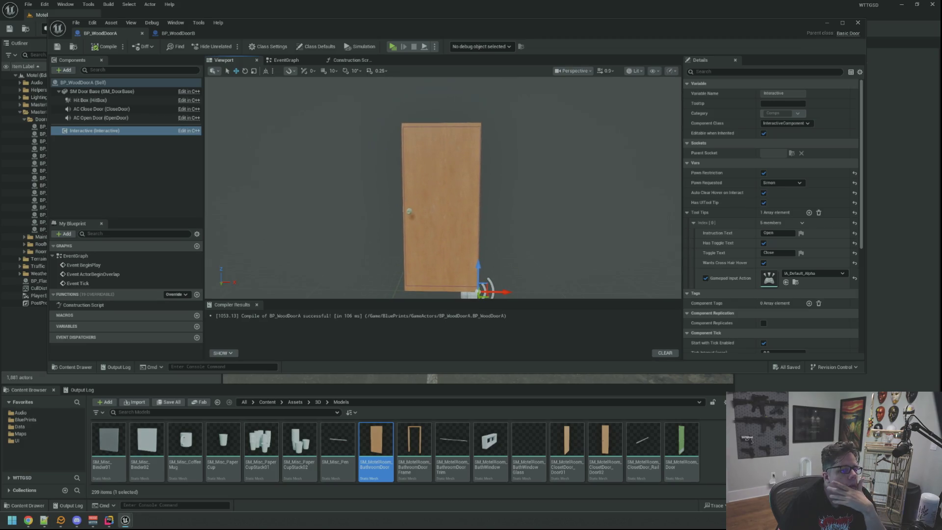
- Locate door B's open sound cue, SFX_WoodDoorA_Open_Cue, in the Content Browser
click(142, 109)
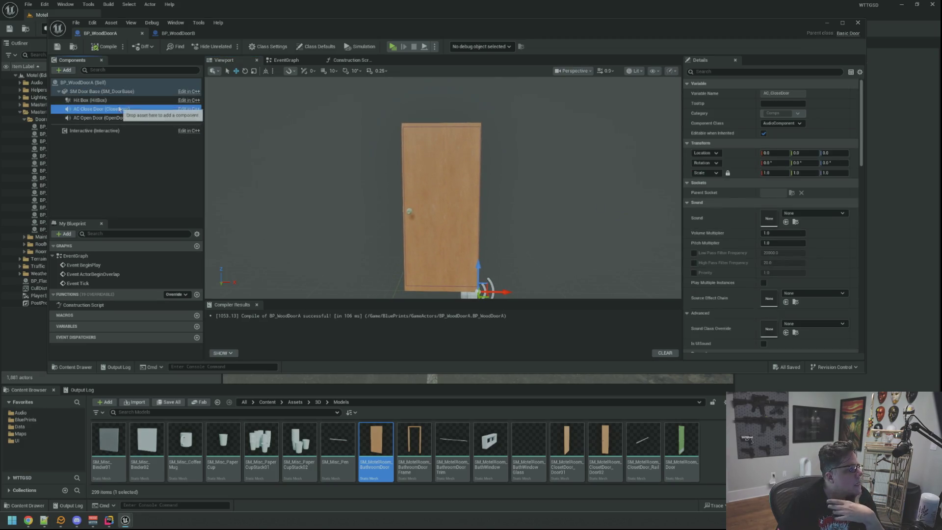
click(178, 33)
click(181, 117)
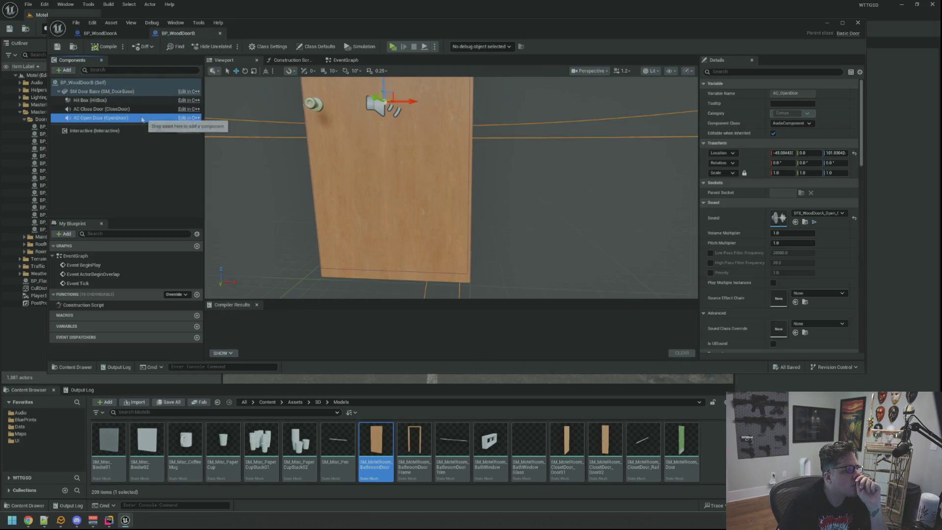
click(806, 222)
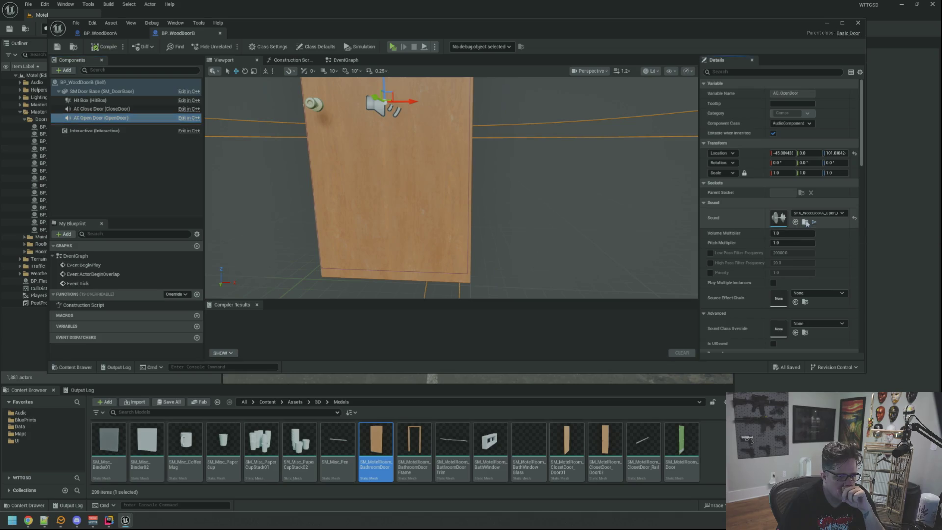
scroll(769, 224, down, 10)
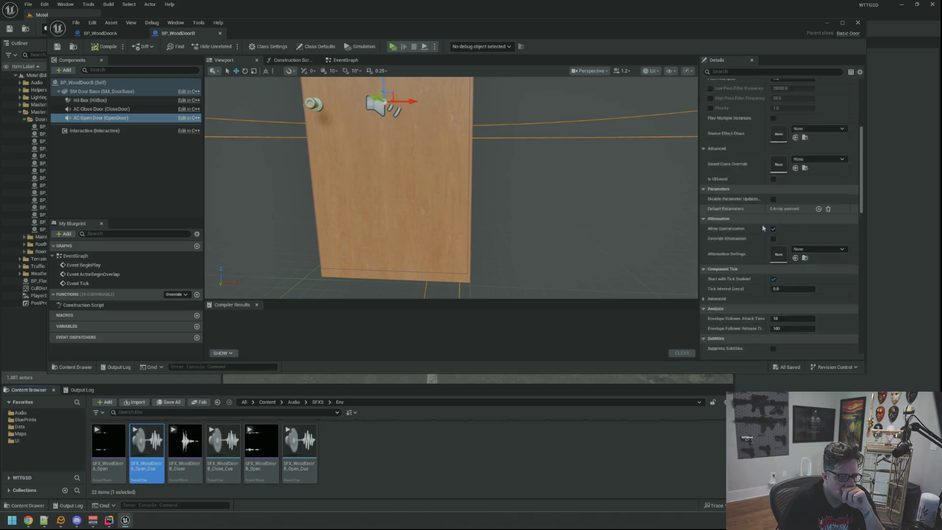
scroll(770, 224, down, 5)
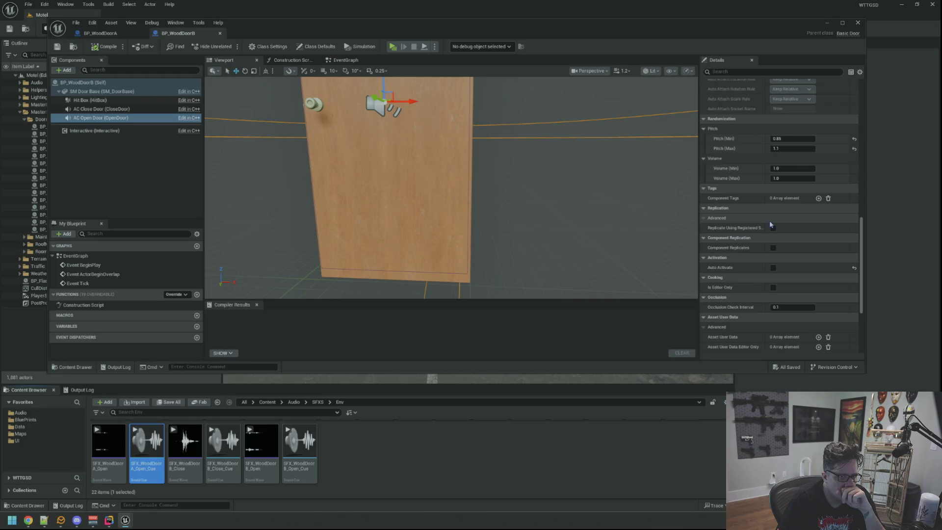
scroll(770, 224, up, 6)
scroll(770, 221, up, 10)
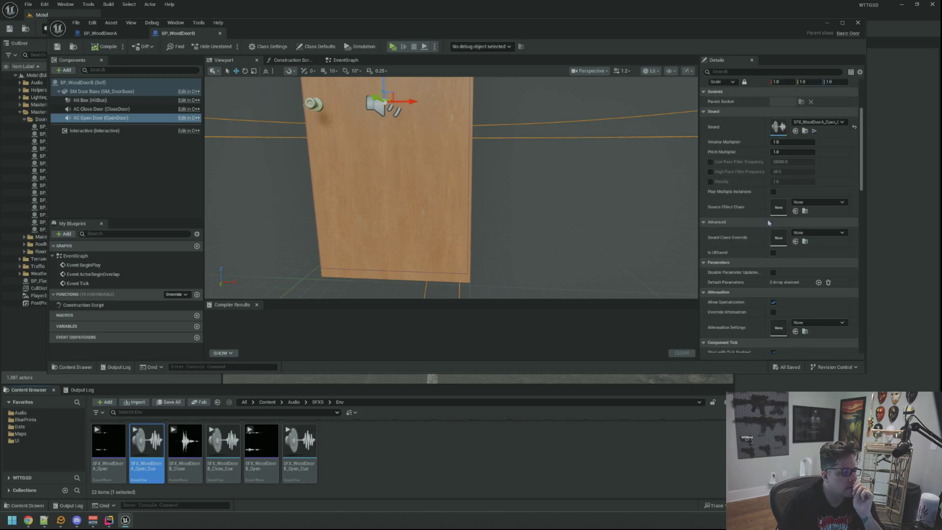
double_click(142, 470)
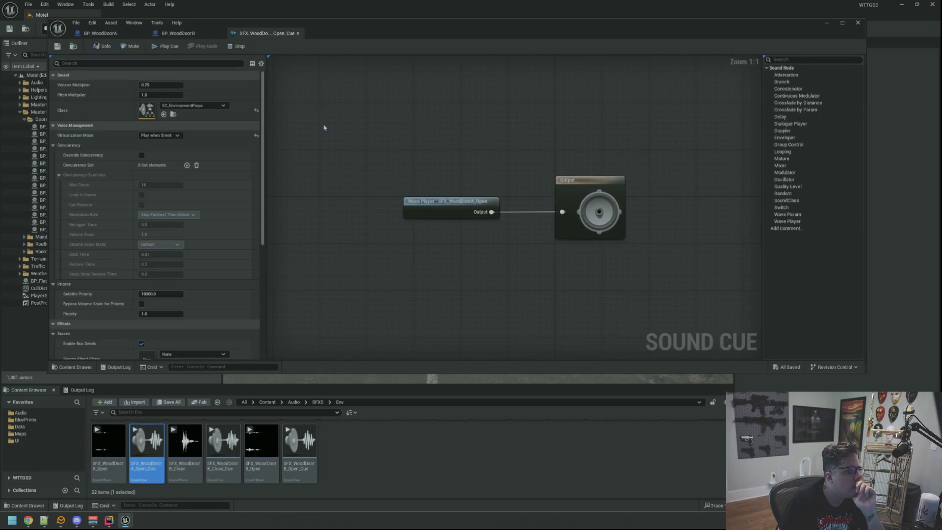
- Assign SFX_WoodDoorA_Open_Cue to AC Open Door and move it up near the handle
click(134, 37)
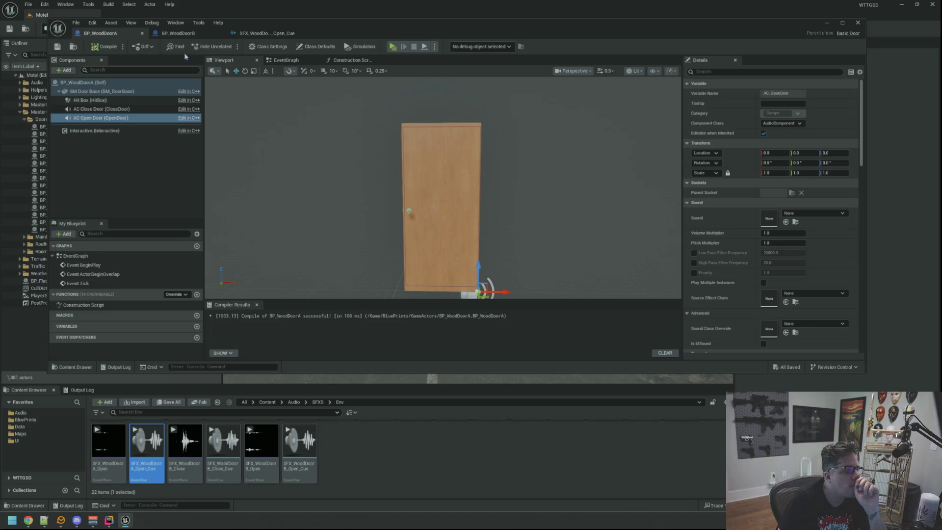
drag(433, 156, 326, 129)
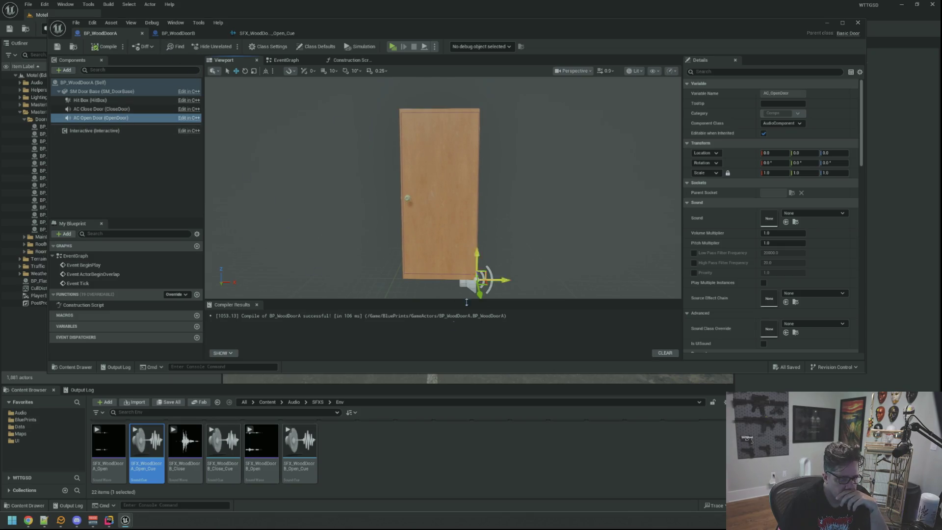
mouse_move(702, 255)
mouse_down()
mouse_move(765, 239)
mouse_move(768, 219)
mouse_up()
drag(572, 225, 572, 215)
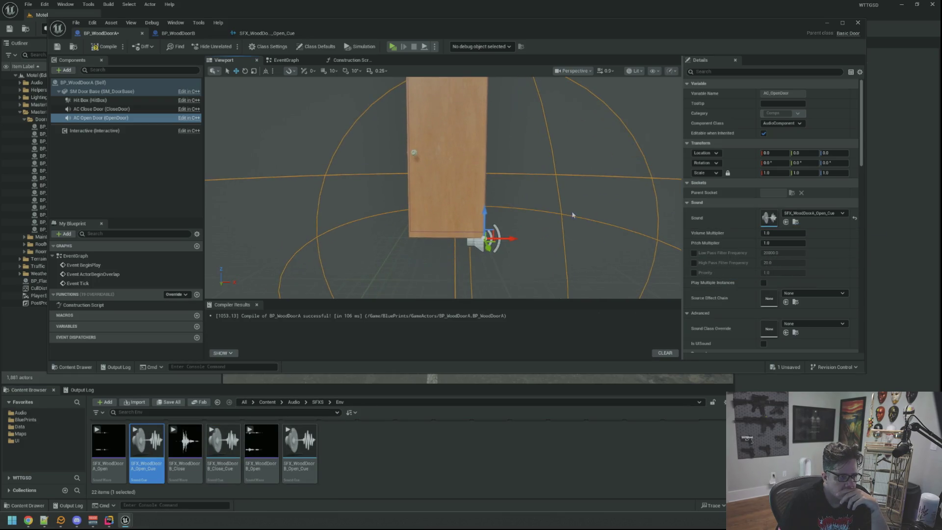
click(178, 33)
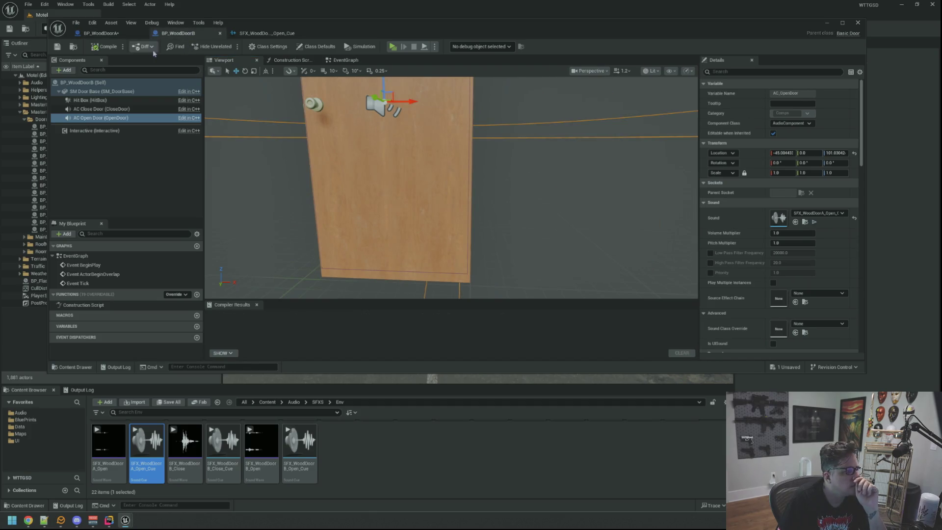
click(127, 35)
mouse_move(473, 196)
mouse_down()
mouse_move(489, 142)
mouse_move(477, 113)
mouse_move(477, 131)
mouse_move(425, 143)
mouse_up()
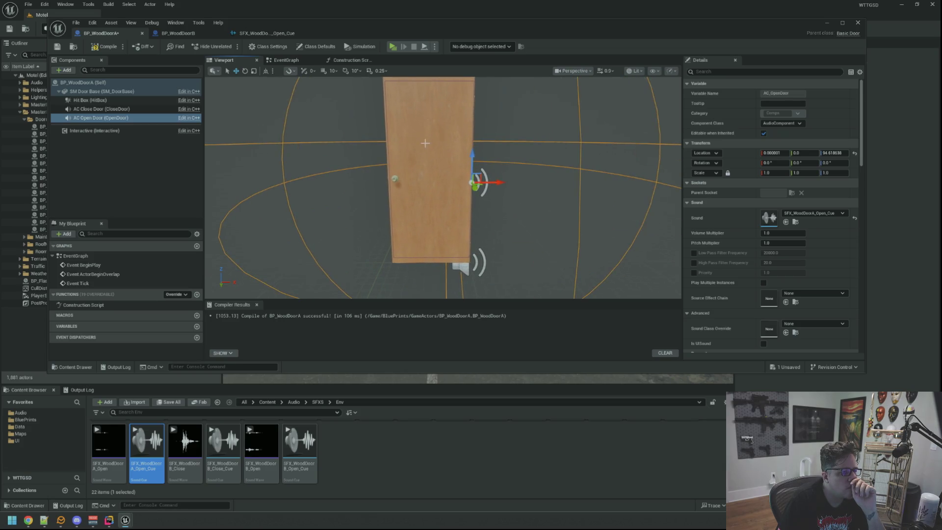
drag(505, 185, 451, 185)
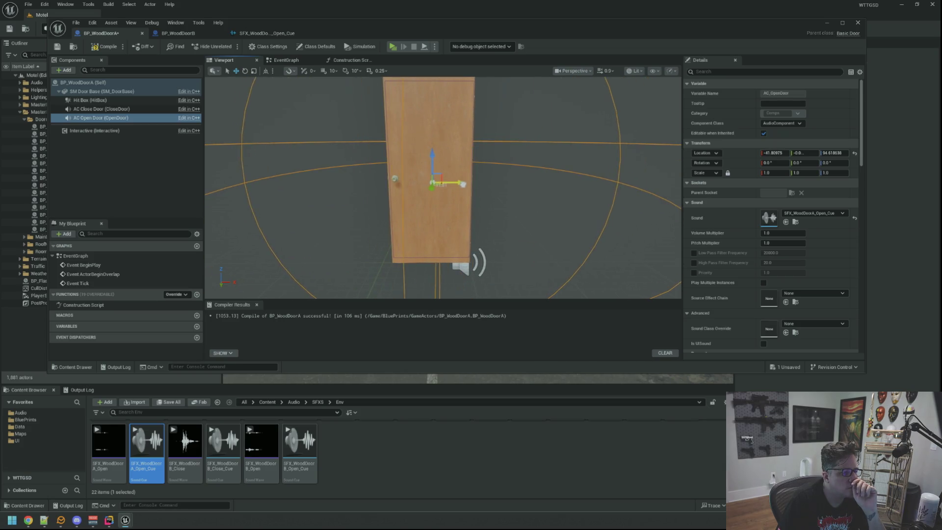
scroll(420, 212, down, 5)
scroll(419, 212, up, 2)
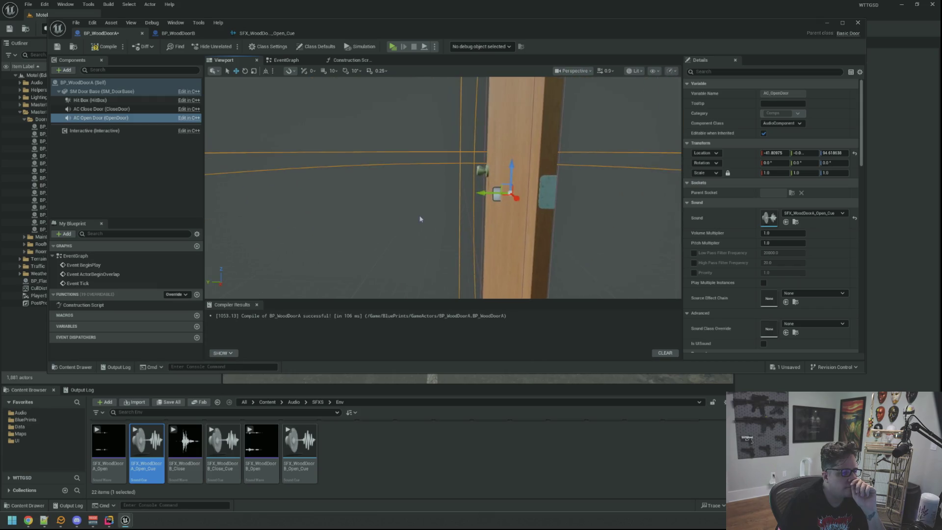
mouse_move(419, 212)
mouse_down()
mouse_move(399, 204)
mouse_move(434, 204)
mouse_move(421, 208)
mouse_move(224, 137)
mouse_up()
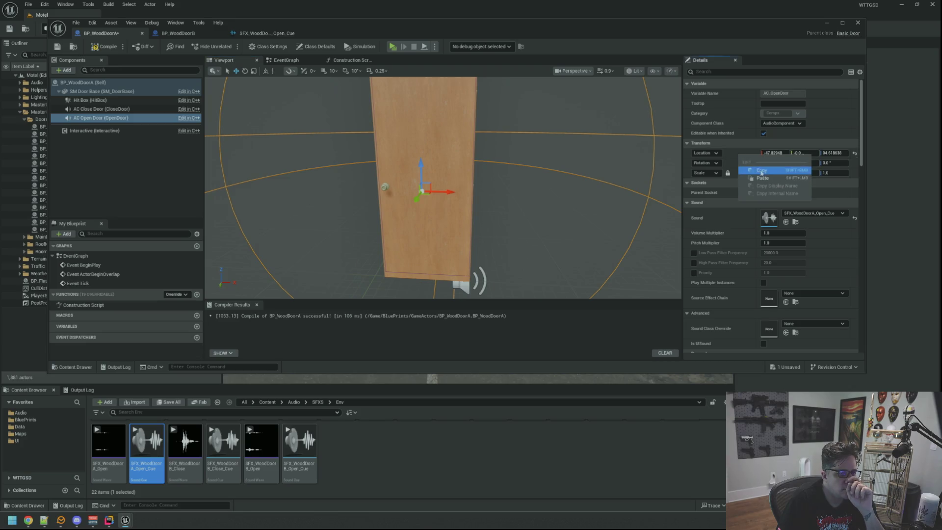
- Assign SFX_WoodDoorB_Close_Cue to AC Close Door at the open sound's position, then compile and save
click(139, 111)
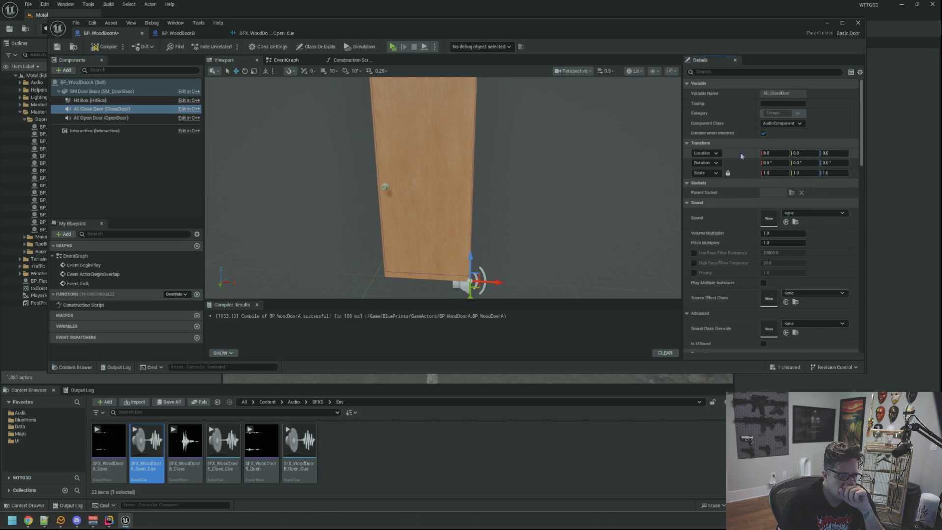
mouse_move(223, 444)
mouse_down()
mouse_move(461, 385)
mouse_move(785, 216)
mouse_up()
key(F7)
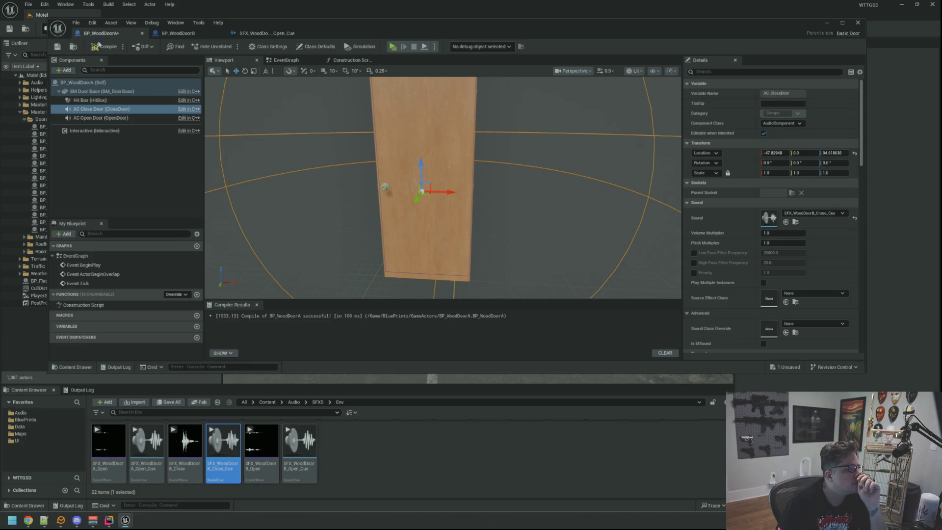
click(74, 46)
click(58, 46)
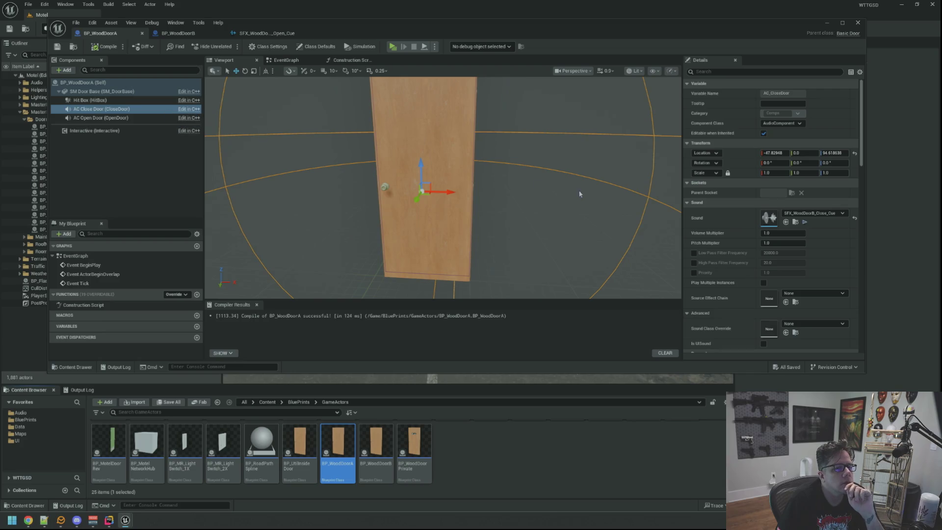
click(794, 221)
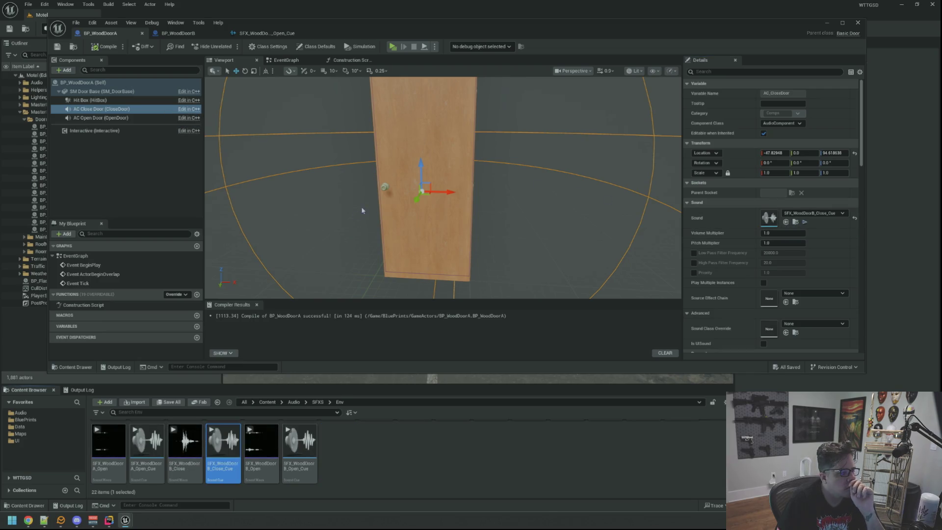
click(122, 142)
click(118, 131)
click(117, 82)
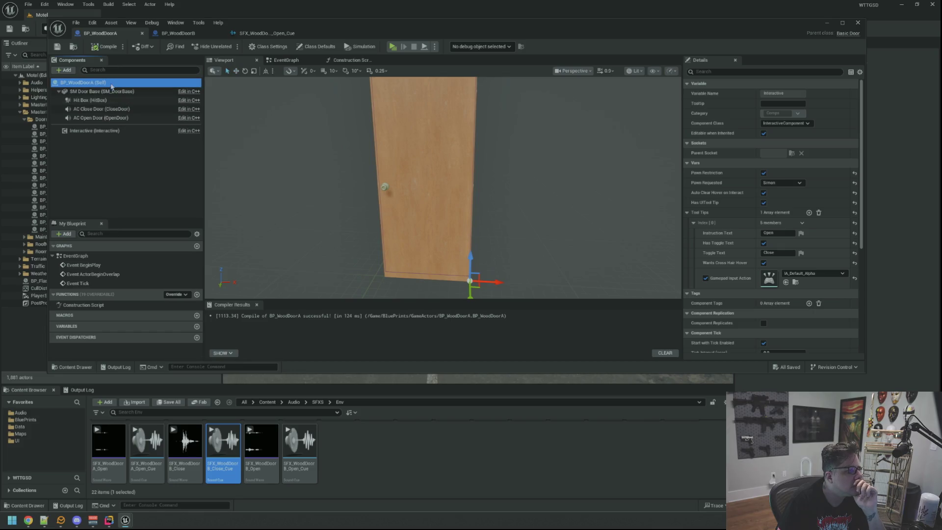
- Turn on auto close and set the close distance, 90 open rotation and 1.1 open speed
click(763, 143)
click(776, 153)
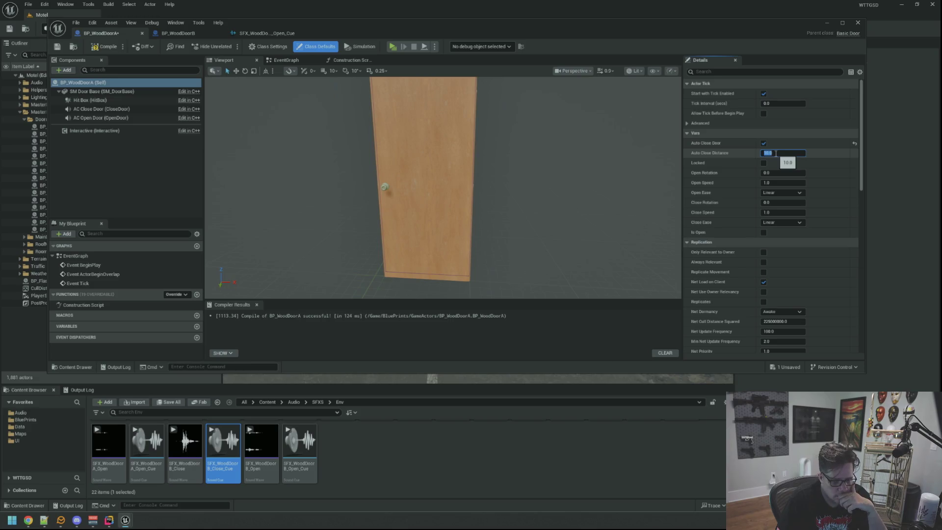
key(Return)
click(778, 173)
text(90)
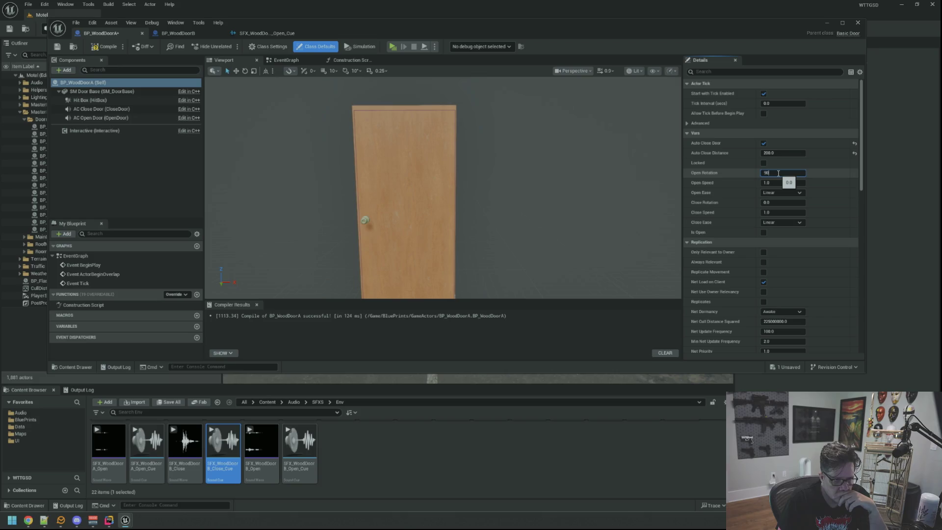
key(Return)
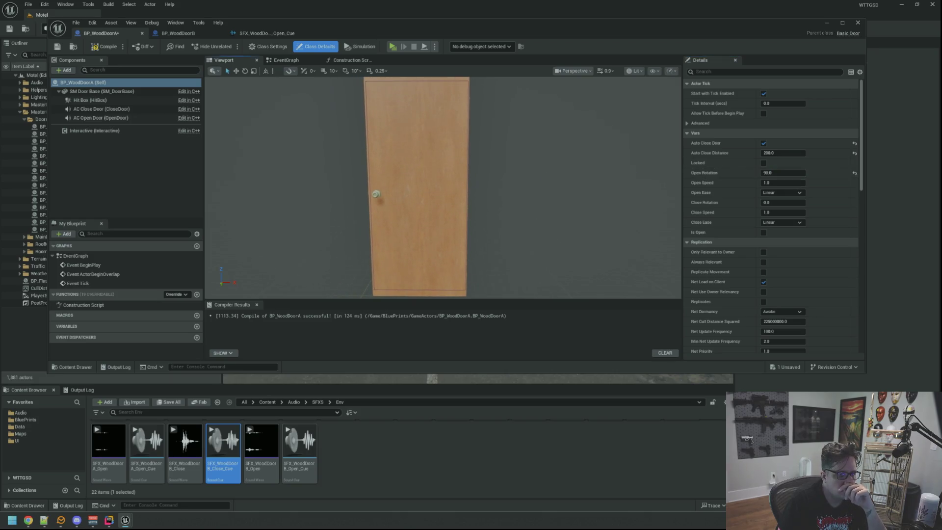
click(797, 183)
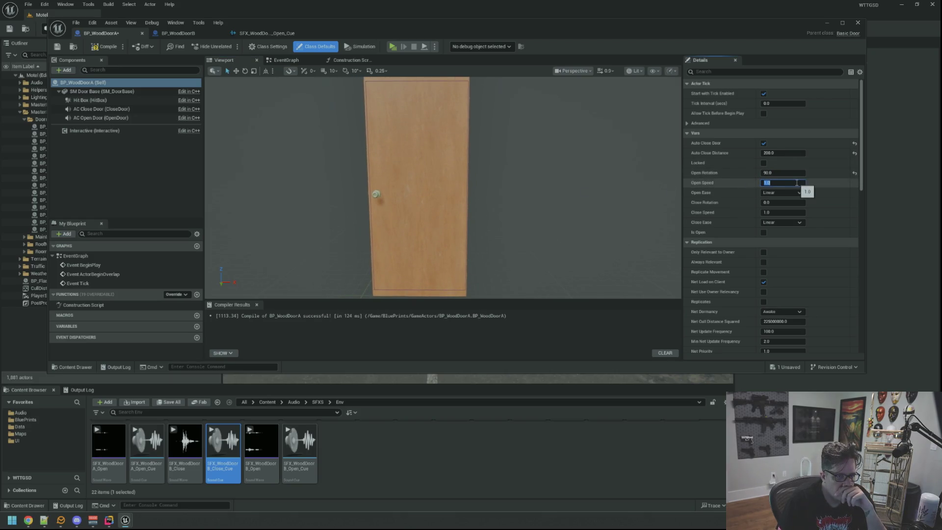
- Compare against BP_WoodDoorB's class default door settings
click(177, 33)
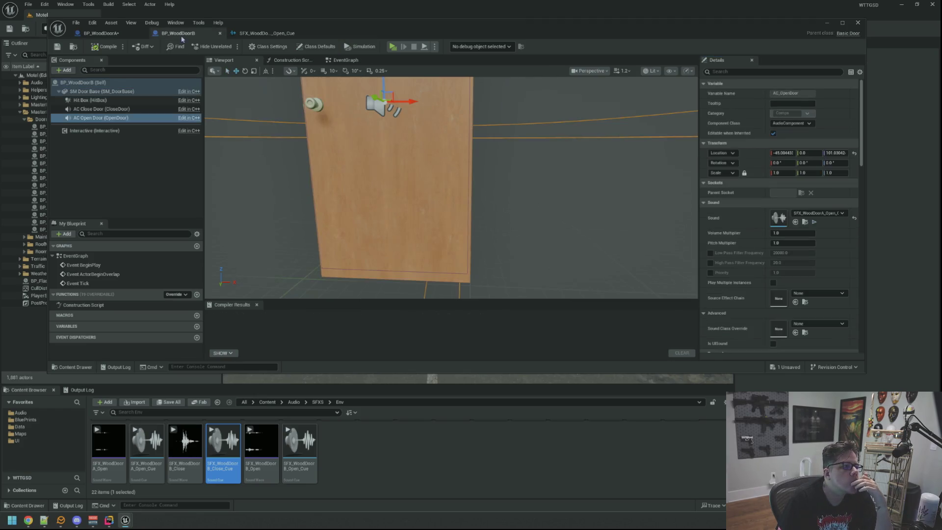
click(140, 83)
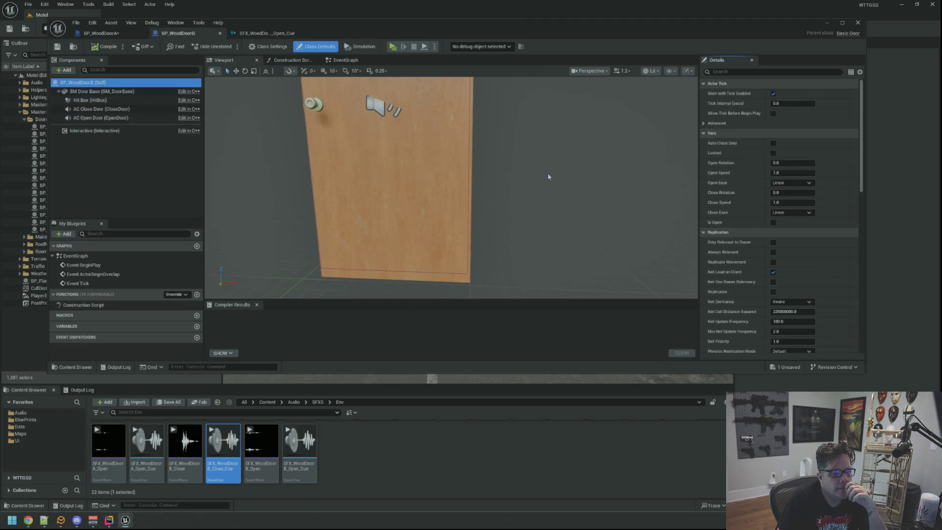
key(f)
scroll(542, 175, down, 3)
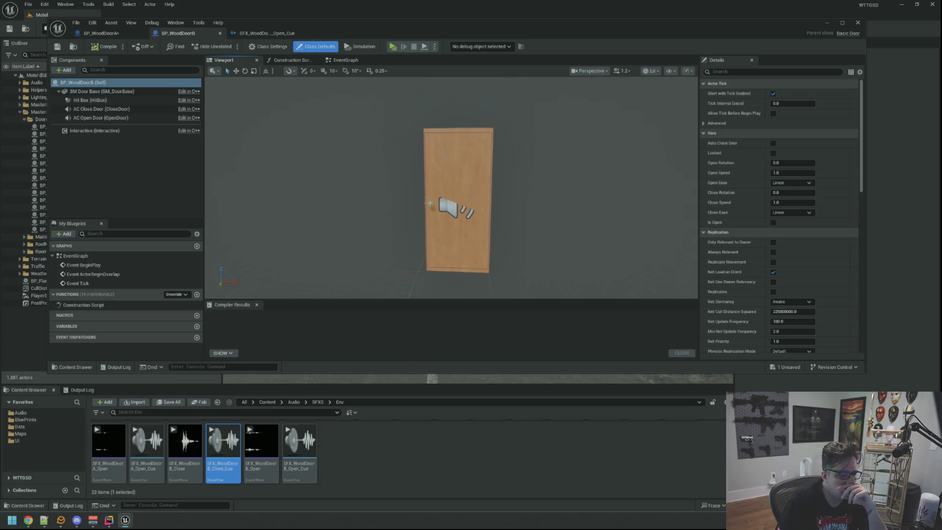
scroll(538, 187, up, 3)
scroll(537, 179, down, 1)
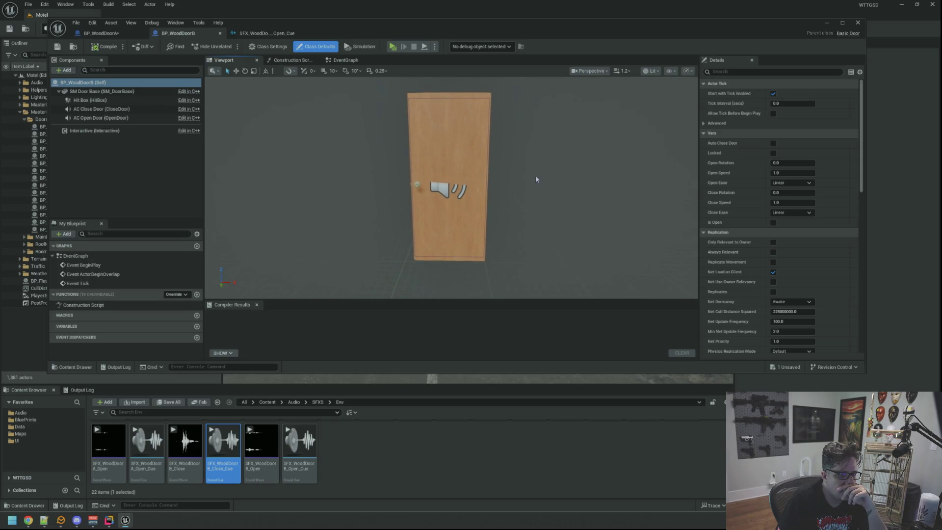
drag(536, 179, 515, 162)
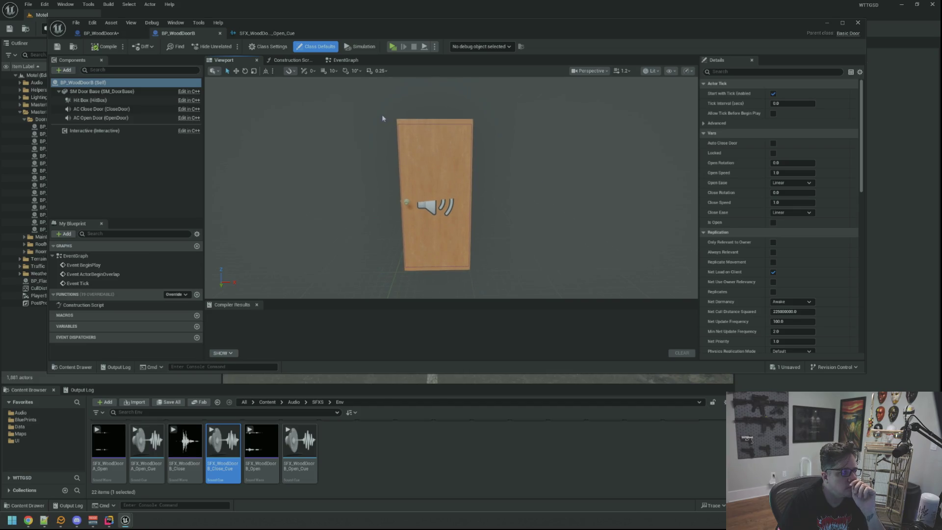
scroll(722, 207, down, 3)
scroll(722, 207, up, 2)
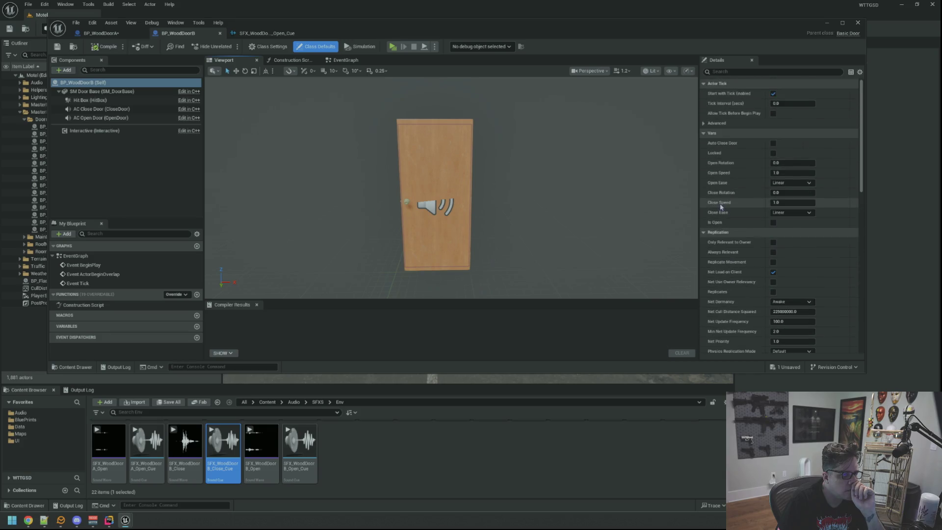
- Compile and save BP_WoodDoorA, then close its Blueprint editor
click(265, 32)
click(174, 33)
click(101, 33)
drag(425, 119, 473, 120)
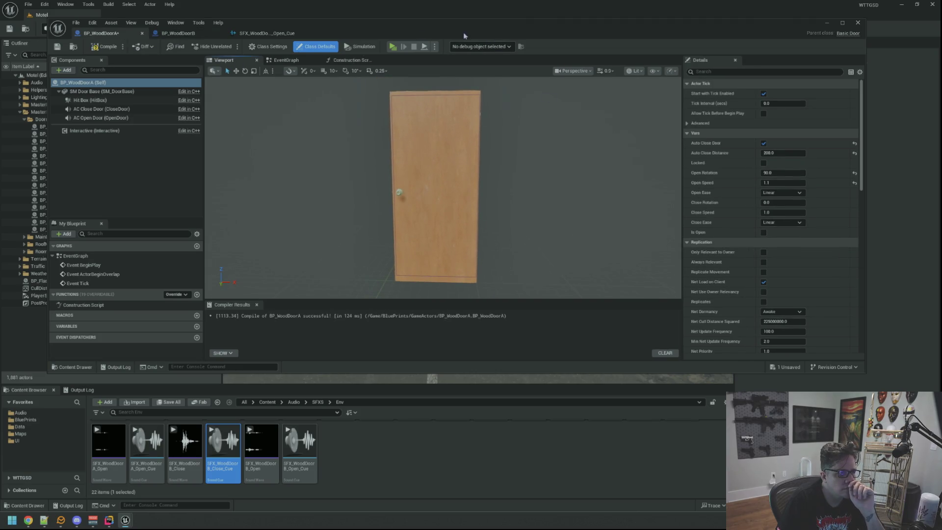
click(105, 46)
click(57, 46)
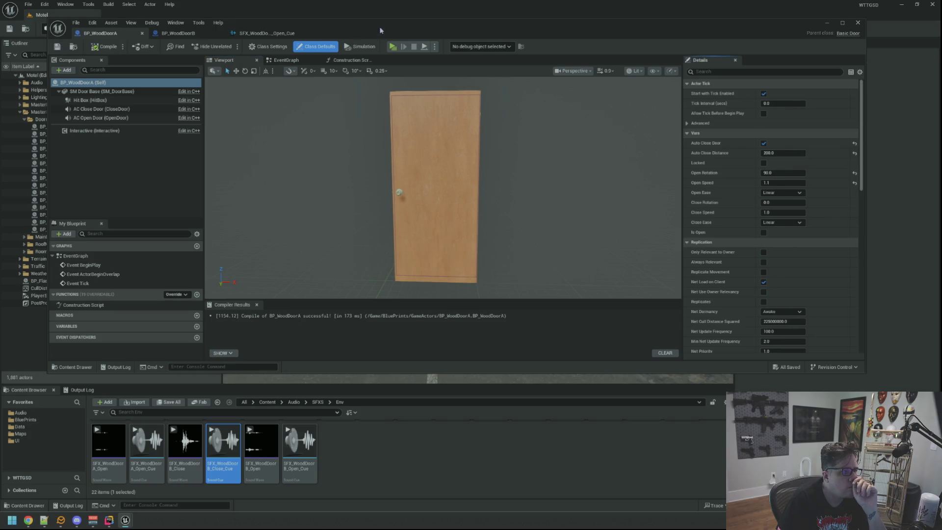
click(379, 15)
- Fly into the motel room and drag BP_WoodDoorA from GameActors into the doorway beside the bed
drag(426, 250, 426, 250)
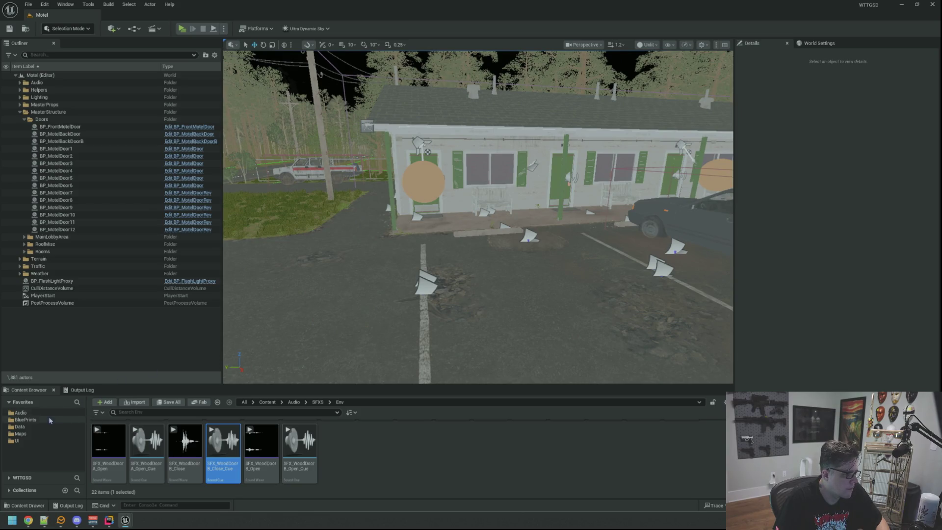
click(25, 419)
drag(426, 249, 425, 250)
drag(381, 307, 381, 308)
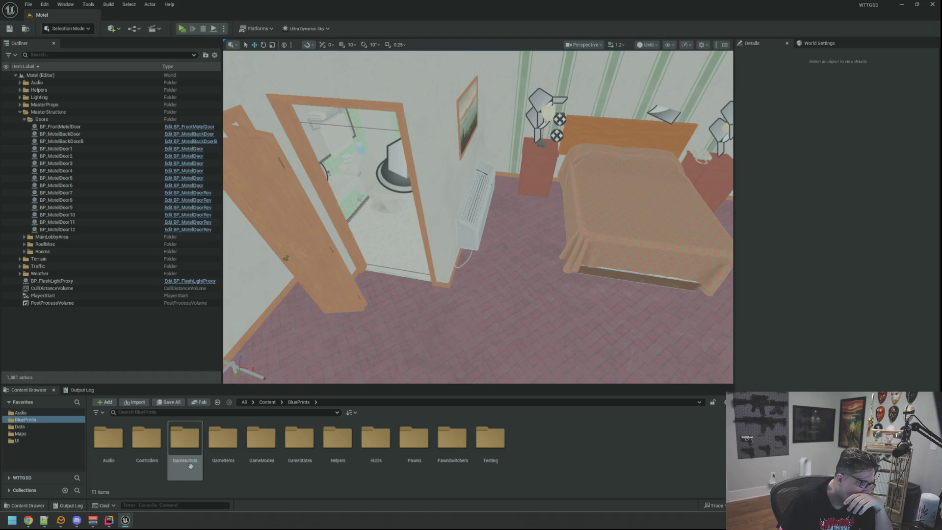
click(185, 439)
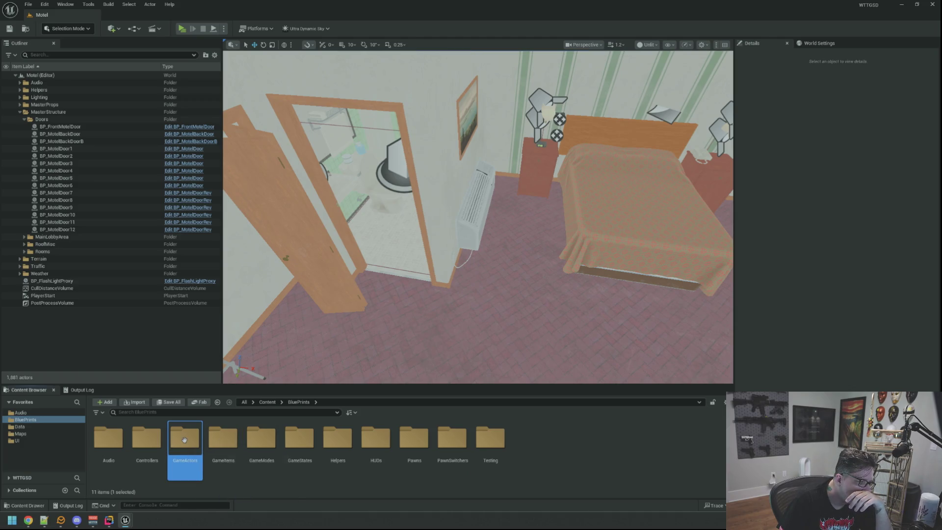
double_click(184, 439)
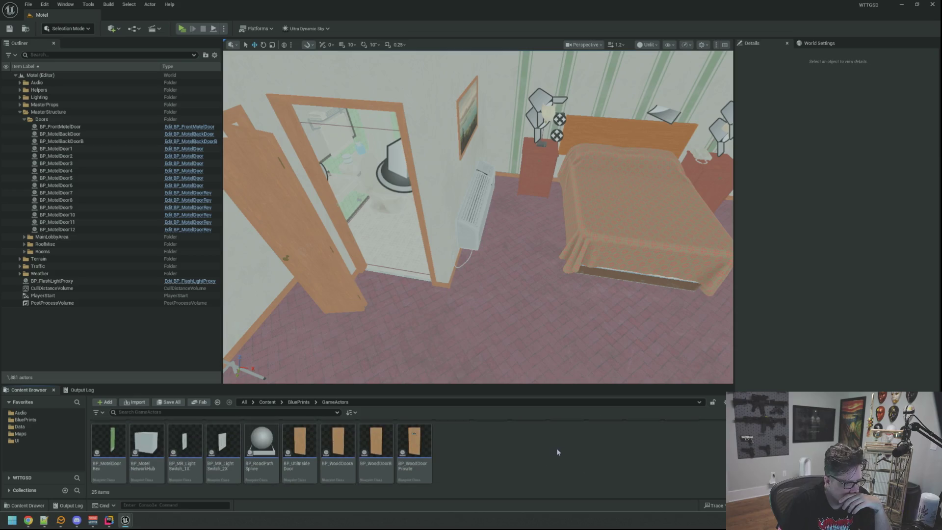
drag(338, 447, 559, 349)
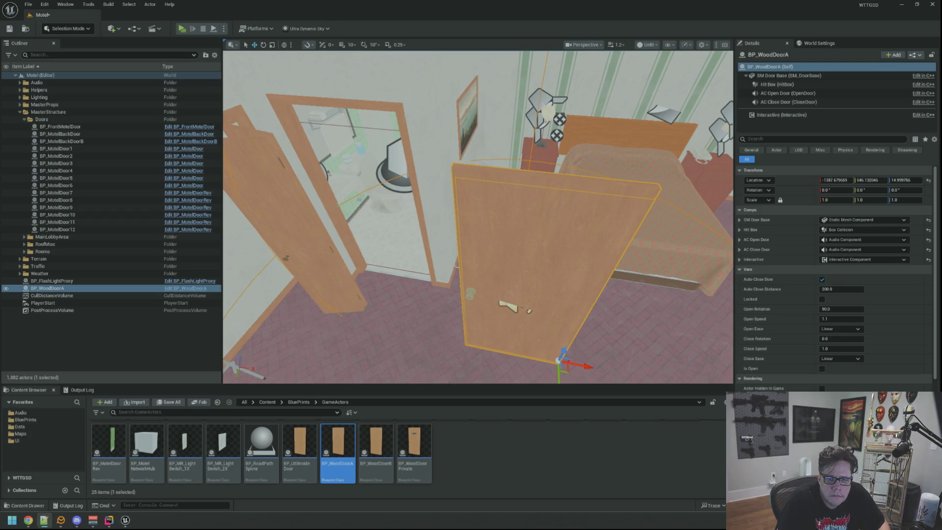
- Paste the doorway coordinates -1531, 480, 15 from the notes into BP_WoodDoorA's Location and frame it
key(alt+Tab)
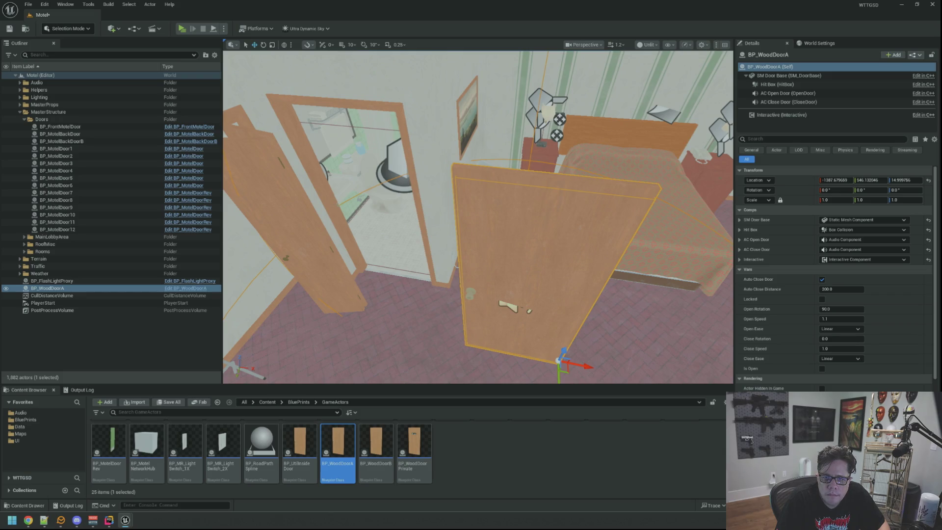
key(alt+Tab)
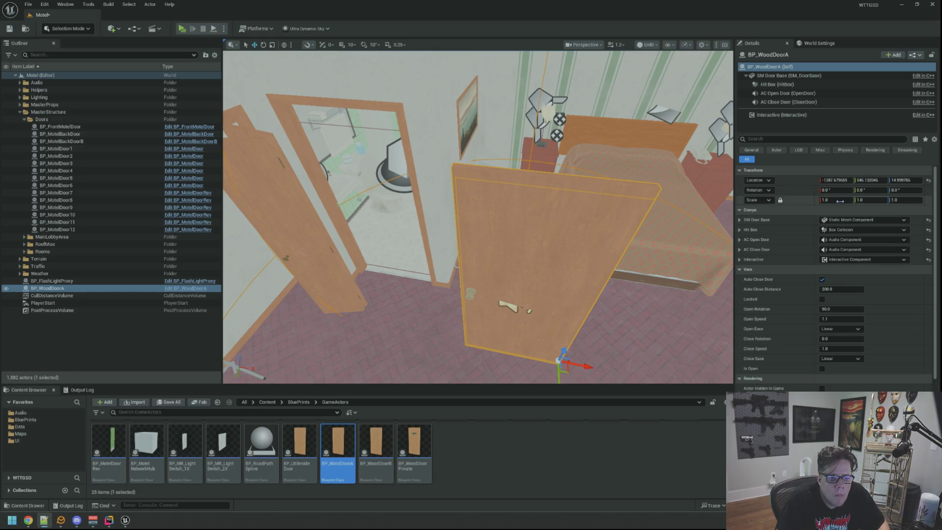
right_click(791, 182)
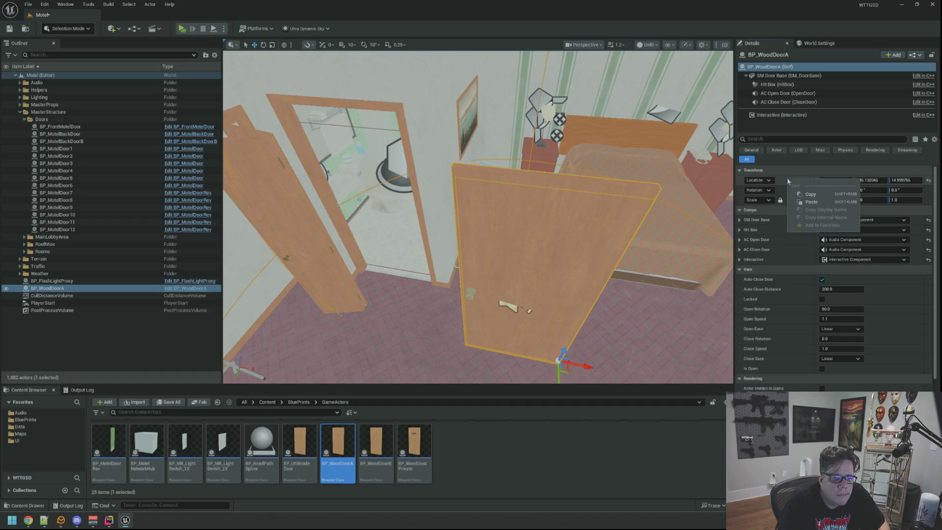
click(807, 202)
key(f)
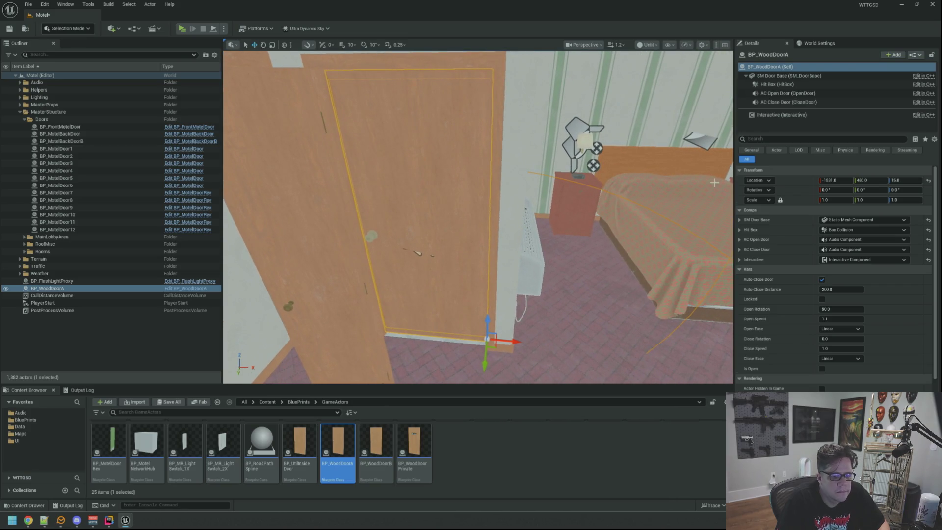
- Set the door's Open Ease to Out Sine and Close Ease to In Sine
click(851, 359)
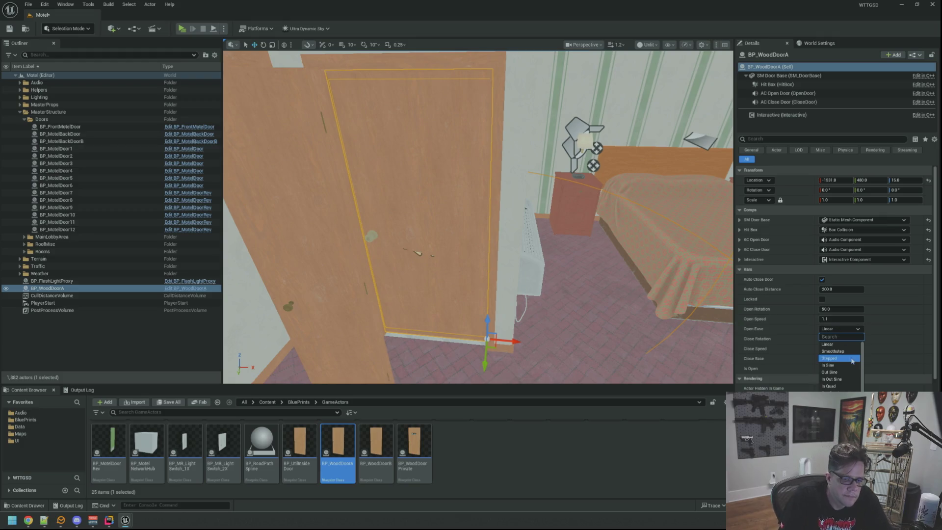
click(834, 365)
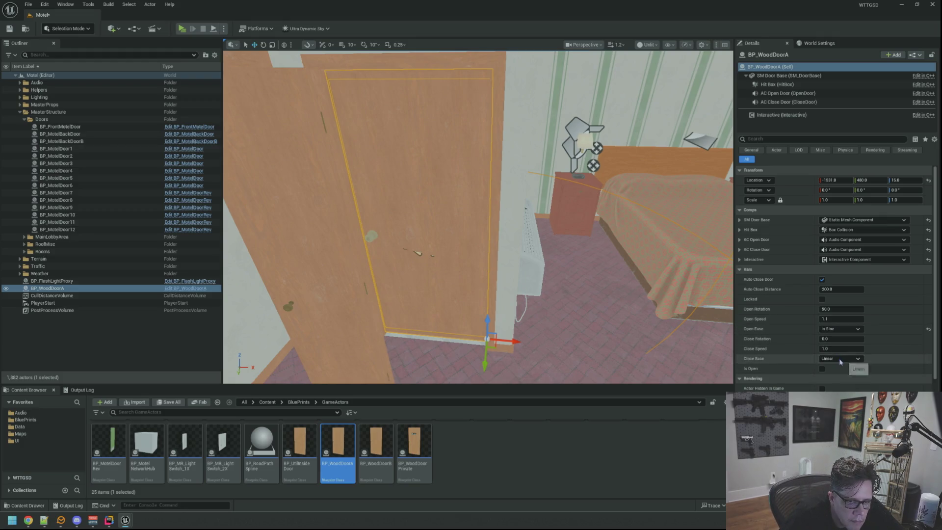
click(840, 361)
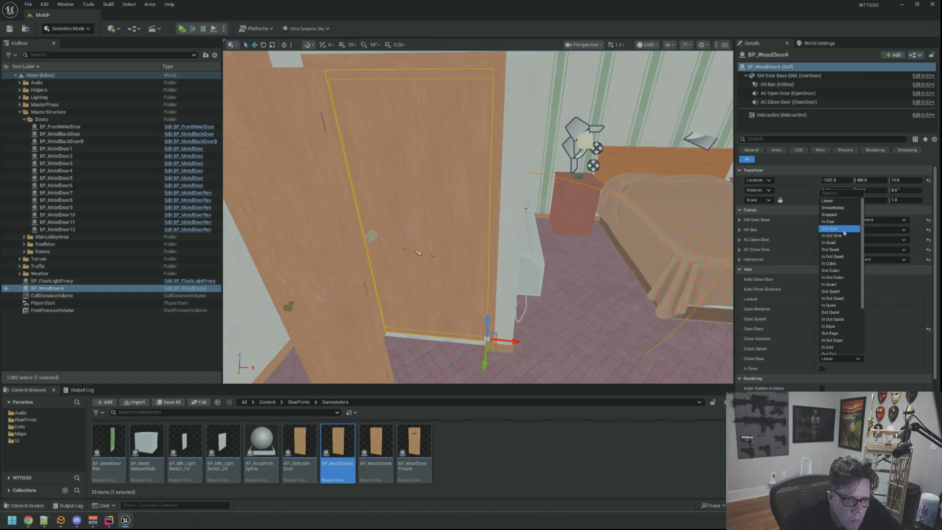
click(840, 229)
click(839, 329)
click(842, 368)
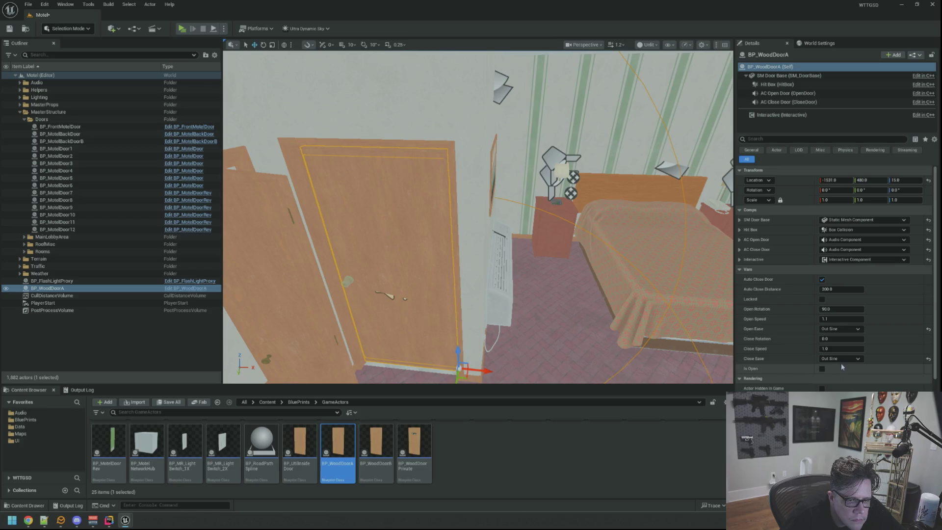
click(840, 358)
click(840, 225)
- Set Close Speed to 1.1, then test by toggling Is Open on and off
click(839, 350)
text(1.1)
key(Return)
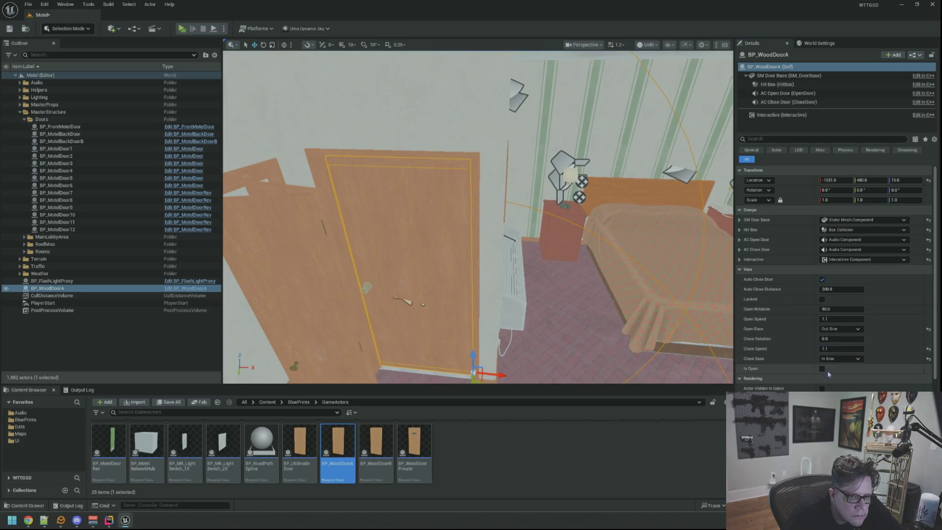
click(823, 369)
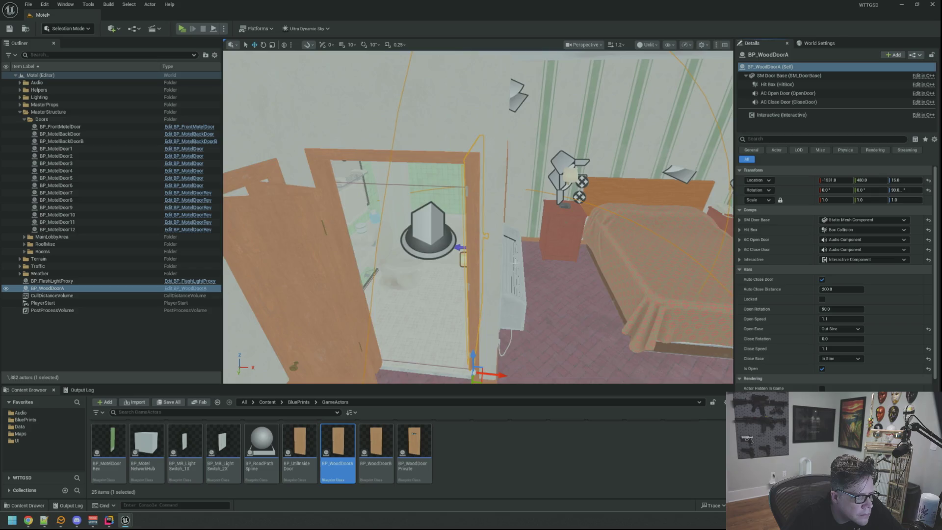
key(f)
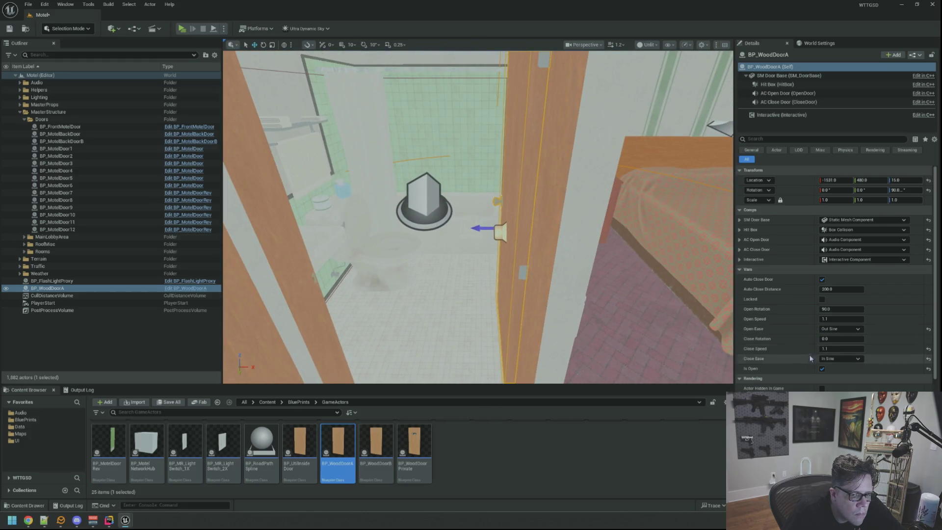
click(823, 369)
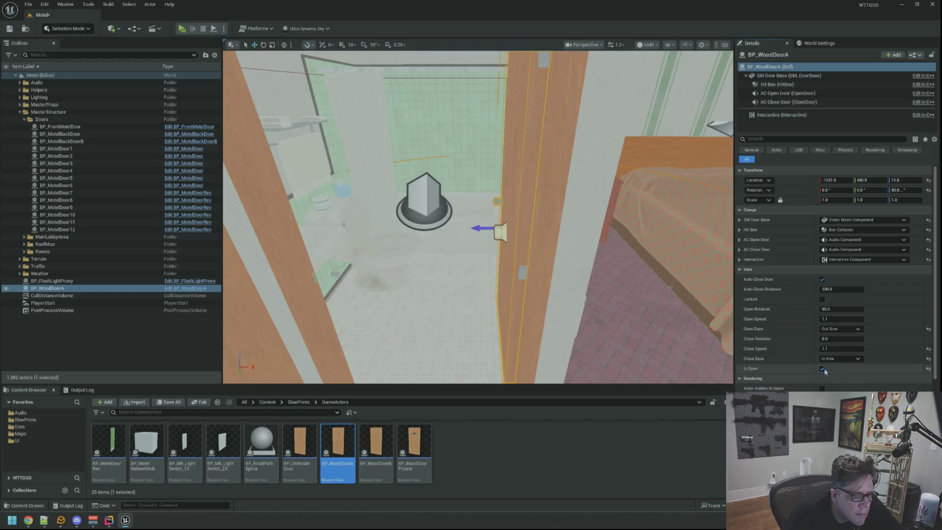
scroll(556, 276, up, 3)
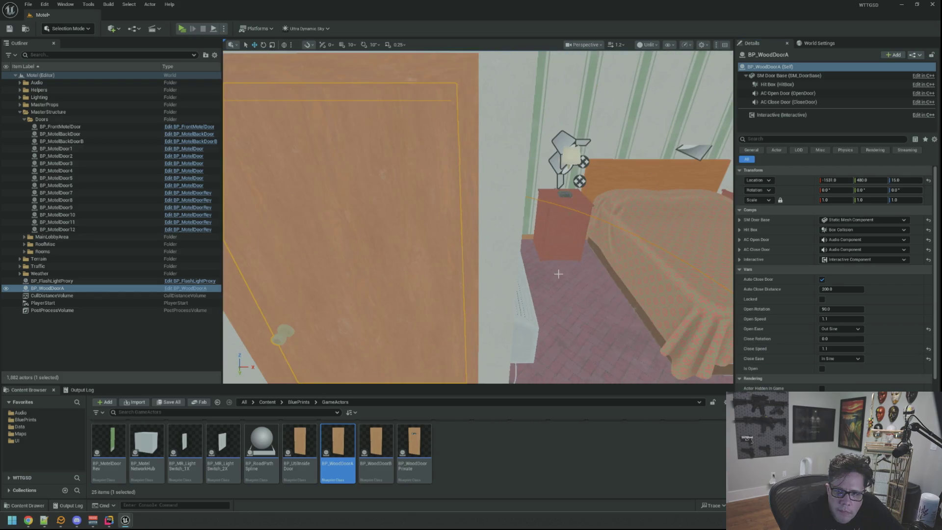
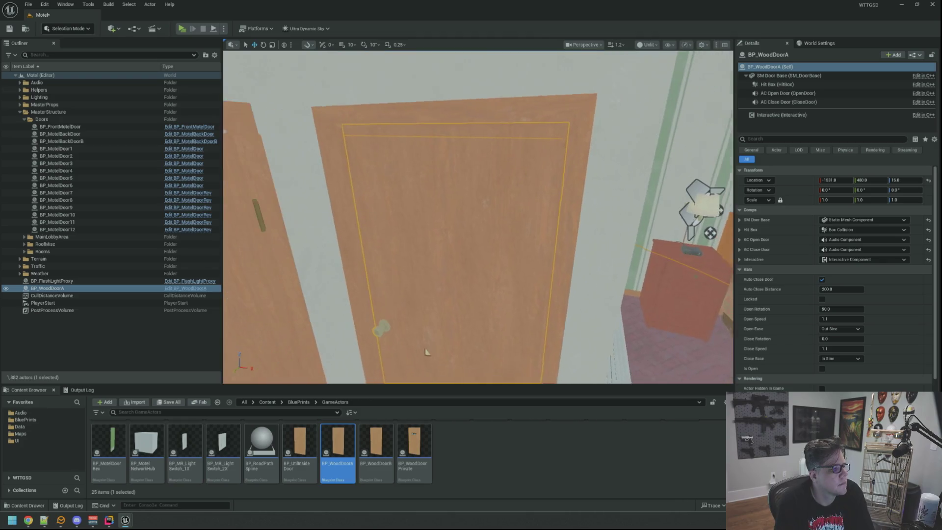
- Deselect BP_WoodDoorA, save the Motel level, clear the Output Log, and look around the motel room
click(116, 335)
key(ctrl+s)
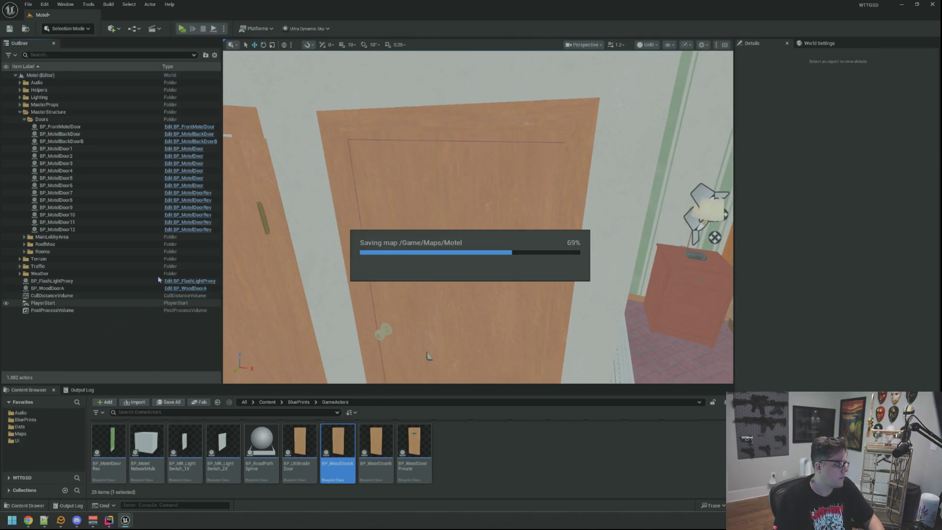
click(79, 390)
right_click(175, 421)
click(221, 338)
drag(221, 337, 191, 294)
mouse_move(478, 217)
mouse_down()
mouse_move(471, 197)
mouse_move(436, 221)
mouse_up()
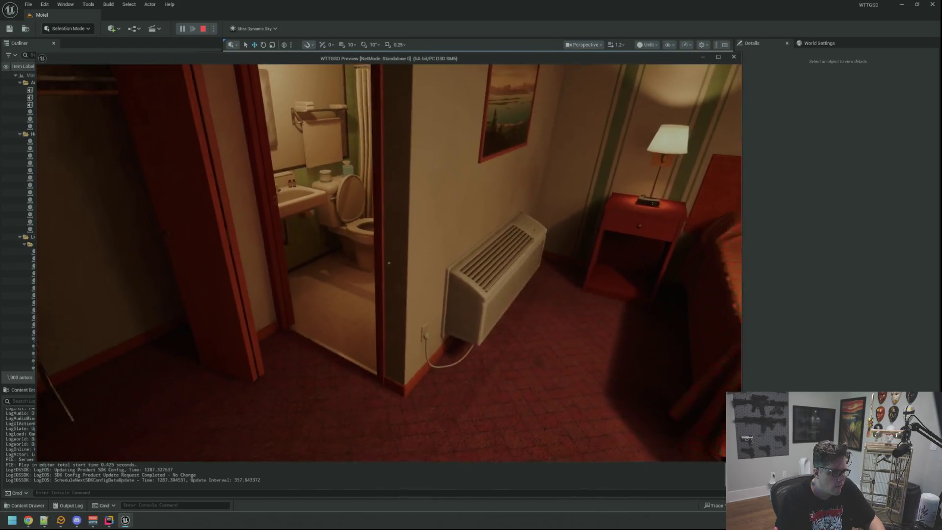
- Walk back and forth through the bathroom doorway several times, then end the play session with Esc
key(w)
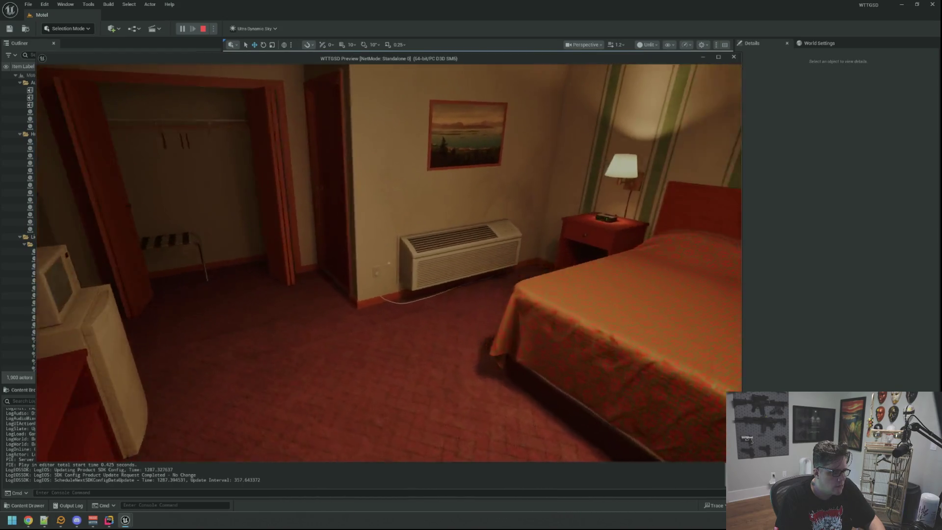
key(s)
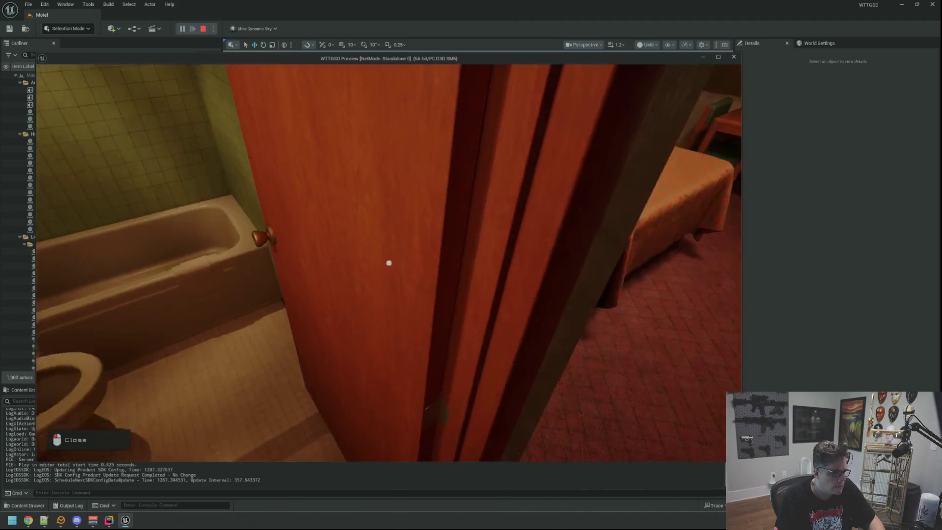
key(w)
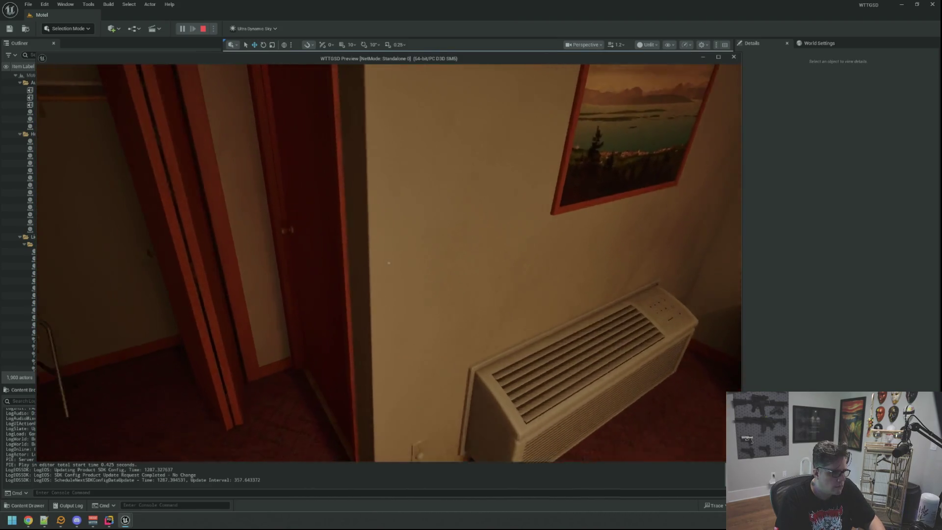
key(s)
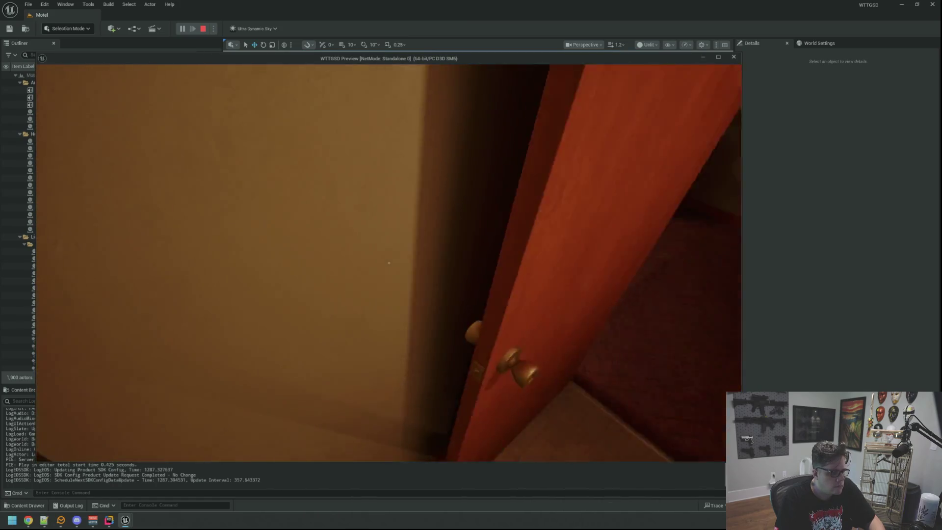
key(w)
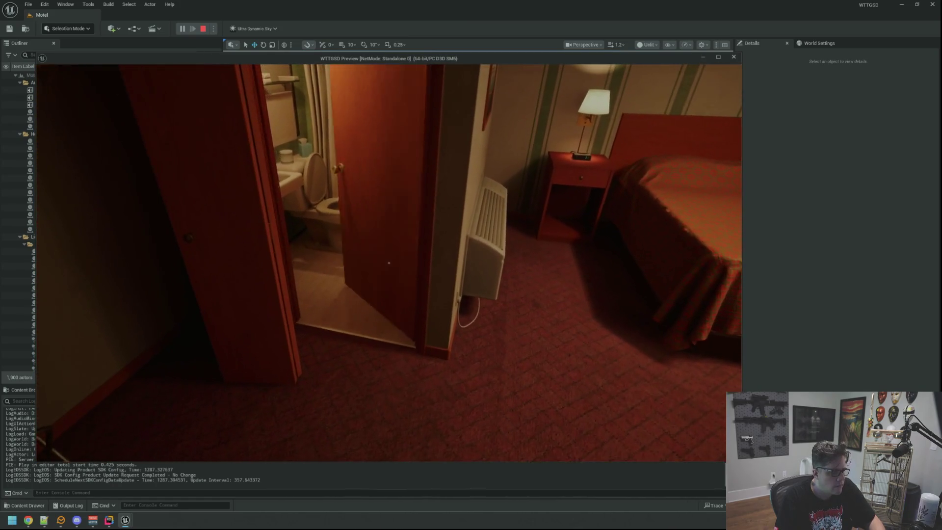
key(s)
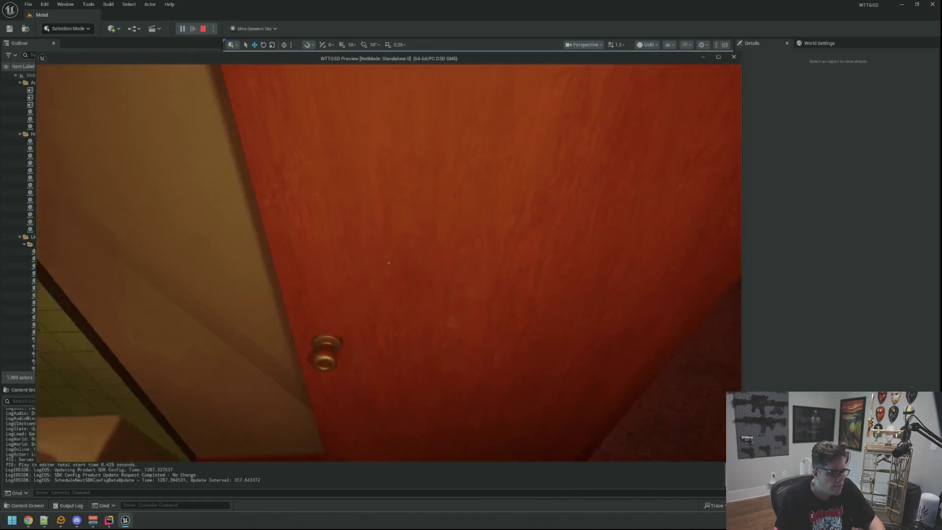
key(s)
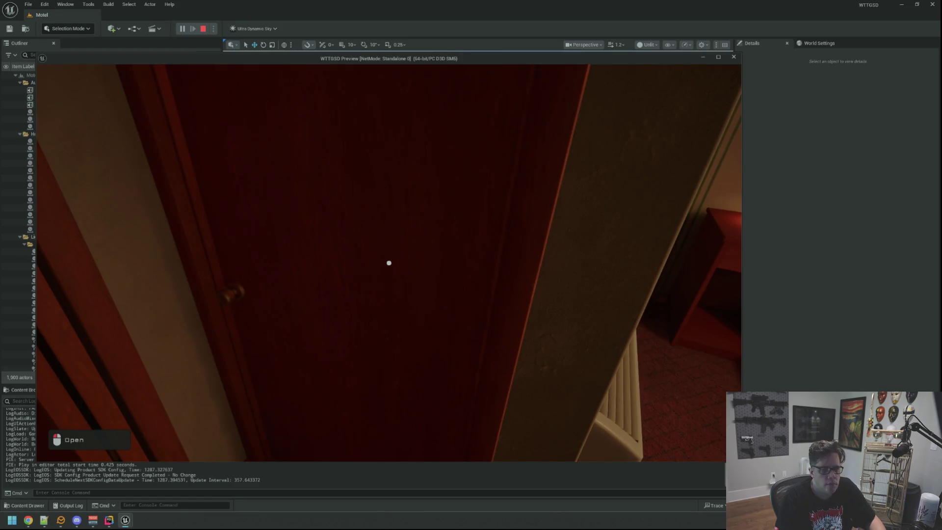
key(Escape)
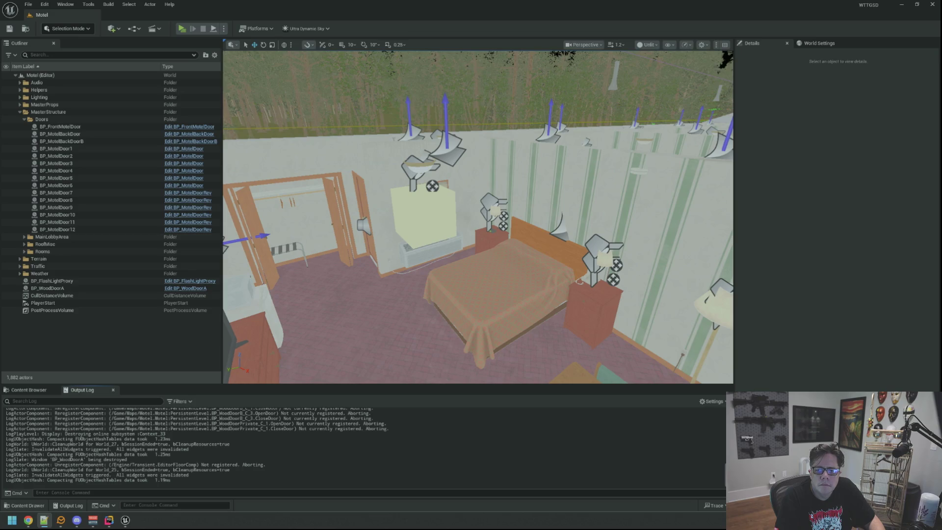
- Switch the viewport to Lit to view the motel and forest at night, then minimize Rider
drag(596, 147, 596, 102)
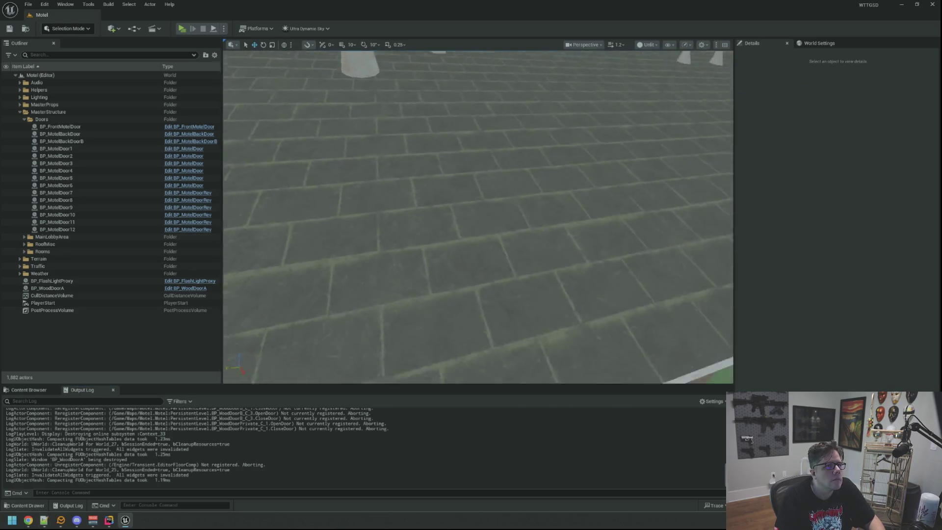
click(638, 43)
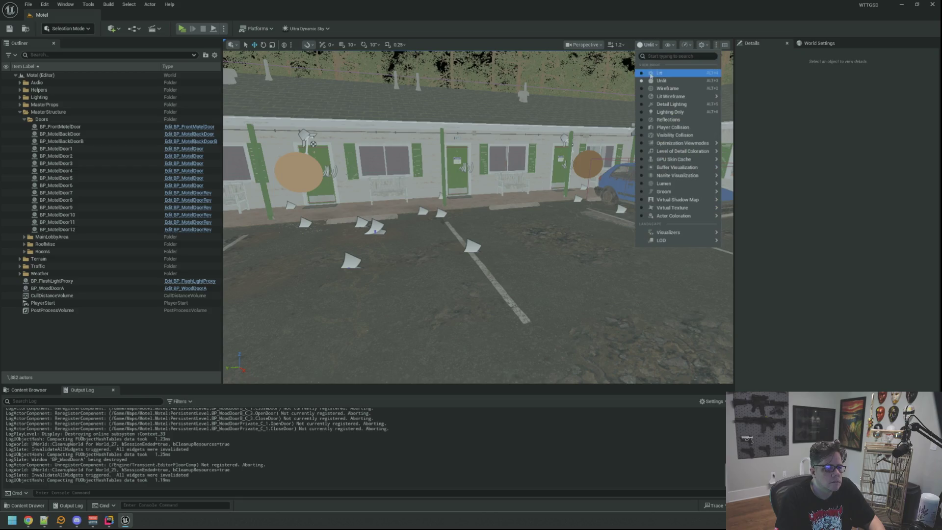
click(648, 74)
drag(496, 206, 416, 247)
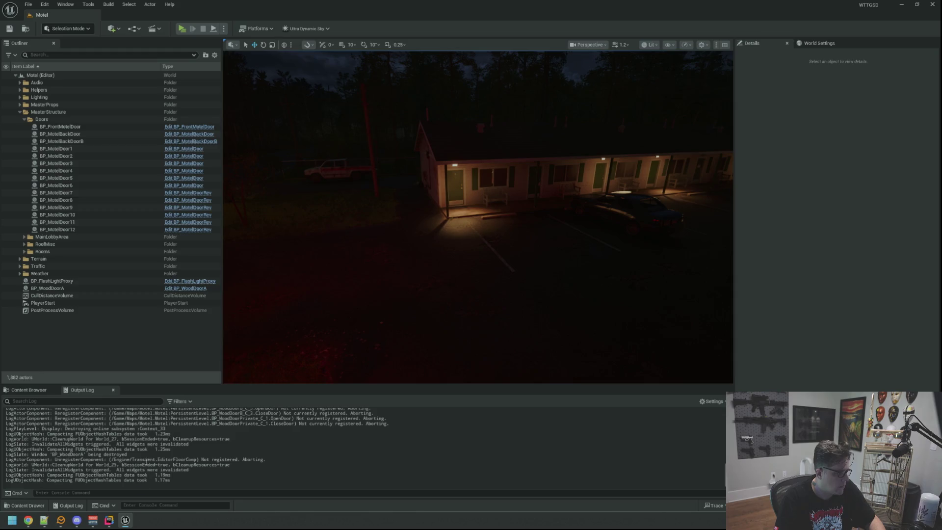
click(109, 519)
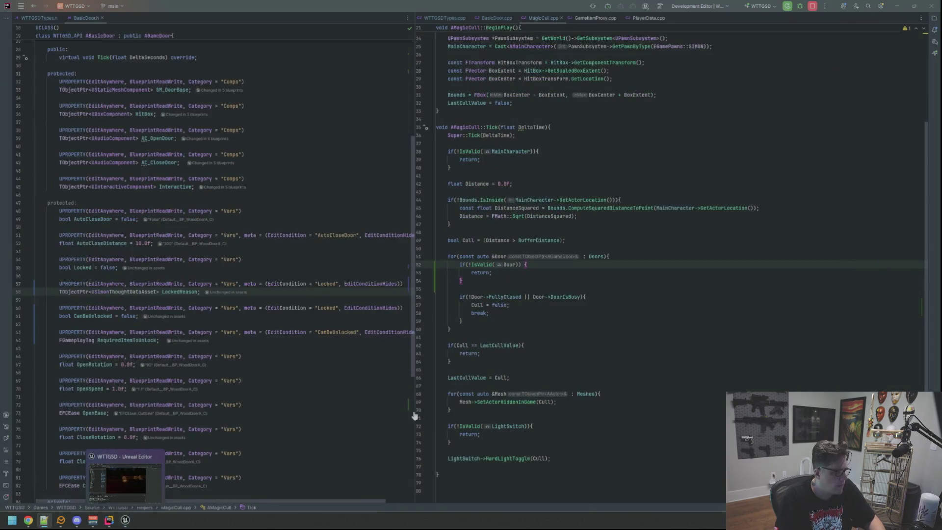
click(897, 6)
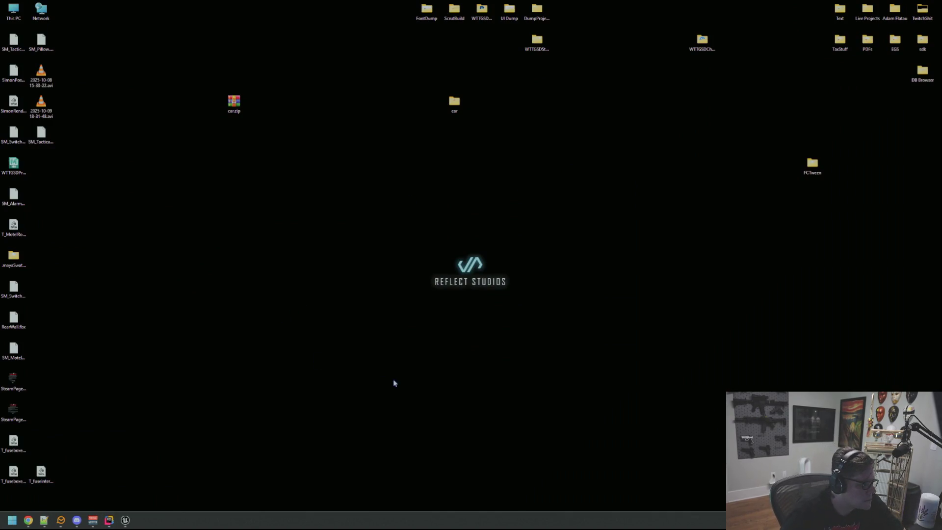
- Set the Windows sound output to Voicemeeter VAIO3 Input and bring the Unreal Editor back
key(XF86AudioPlay)
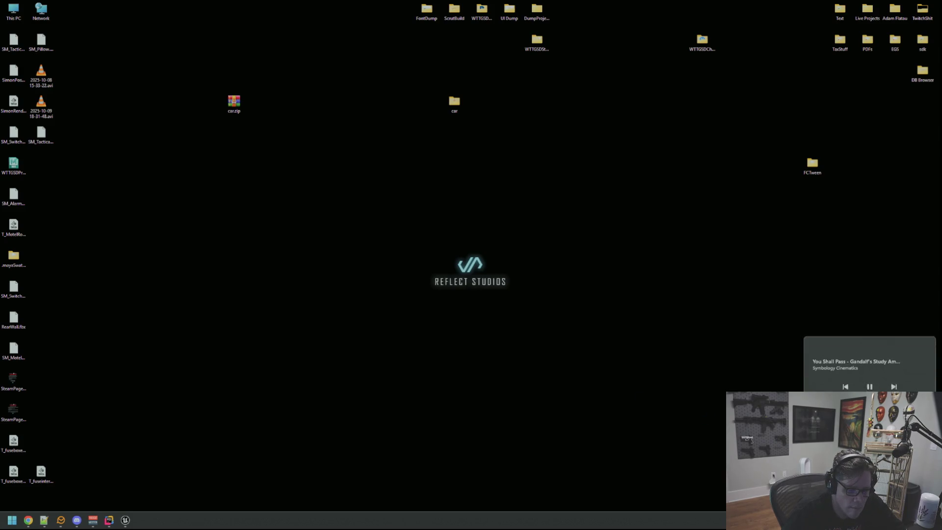
key(super+ctrl+v)
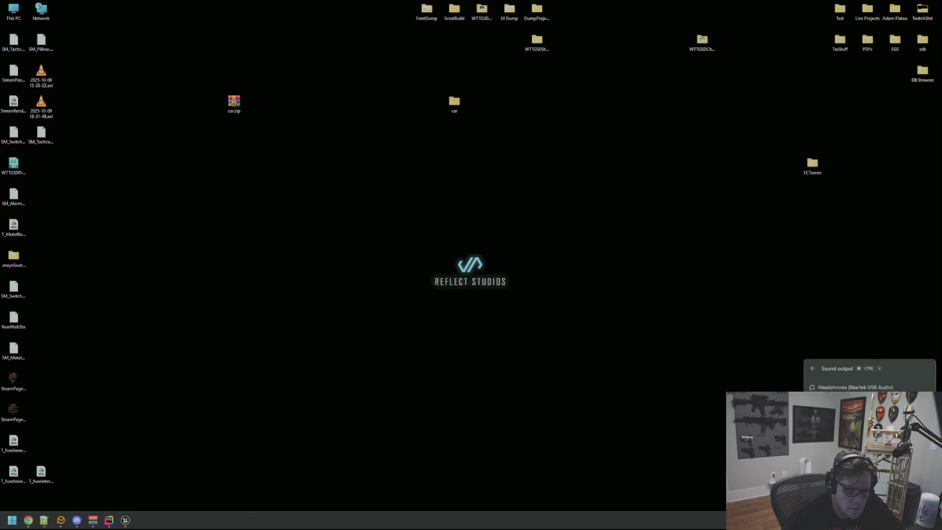
key(super+ctrl+v)
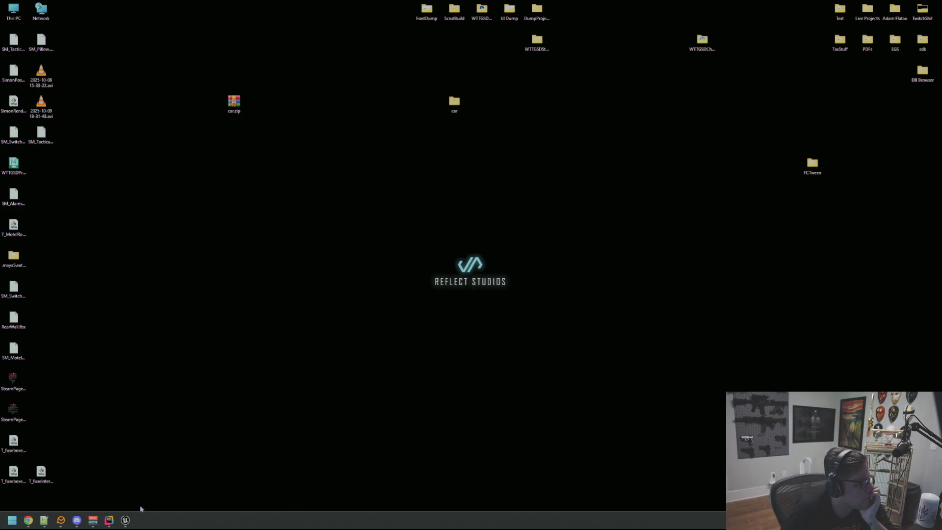
click(126, 520)
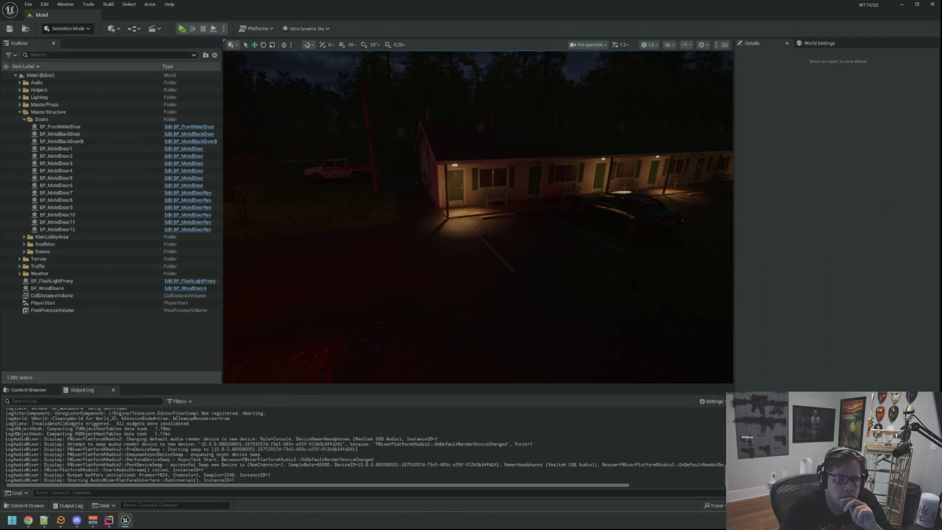
- Start a play-test with Alt+P and toggle the bathroom door open, closed and open again
drag(431, 208, 462, 199)
key(alt+p)
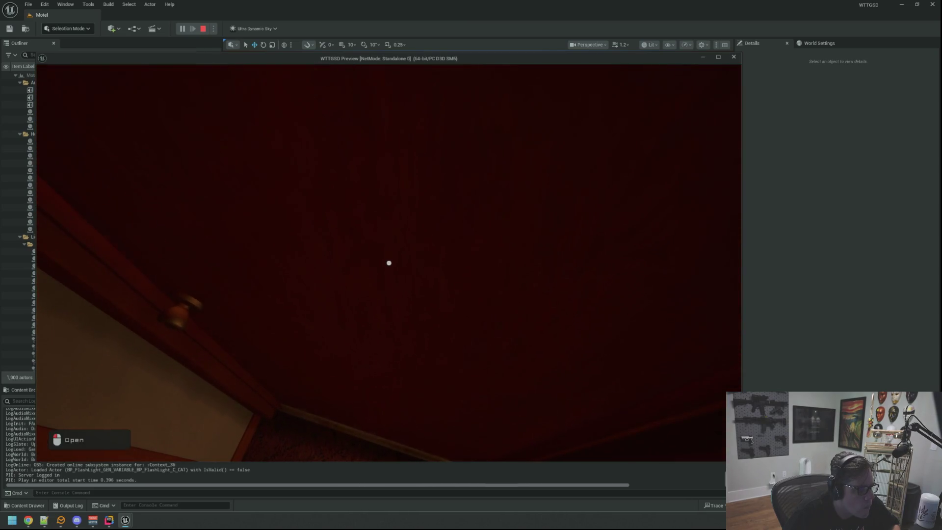
click(389, 263)
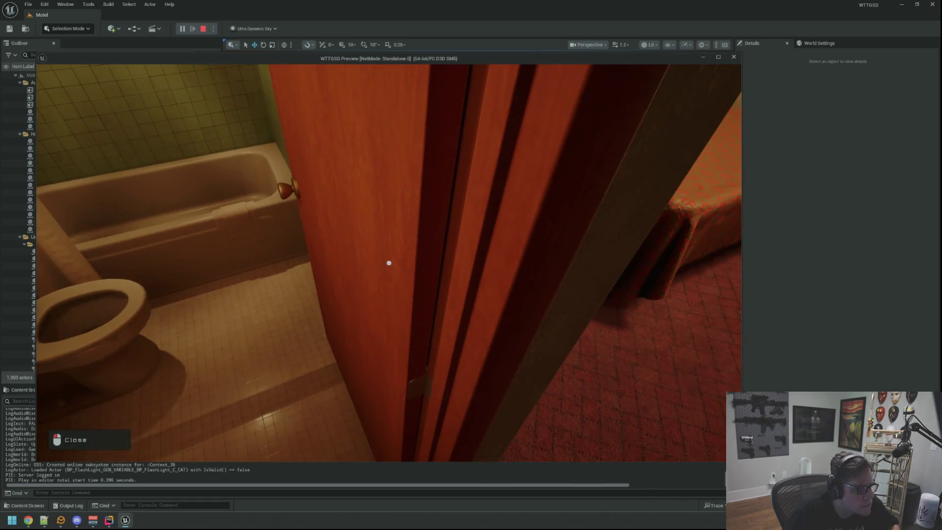
click(389, 263)
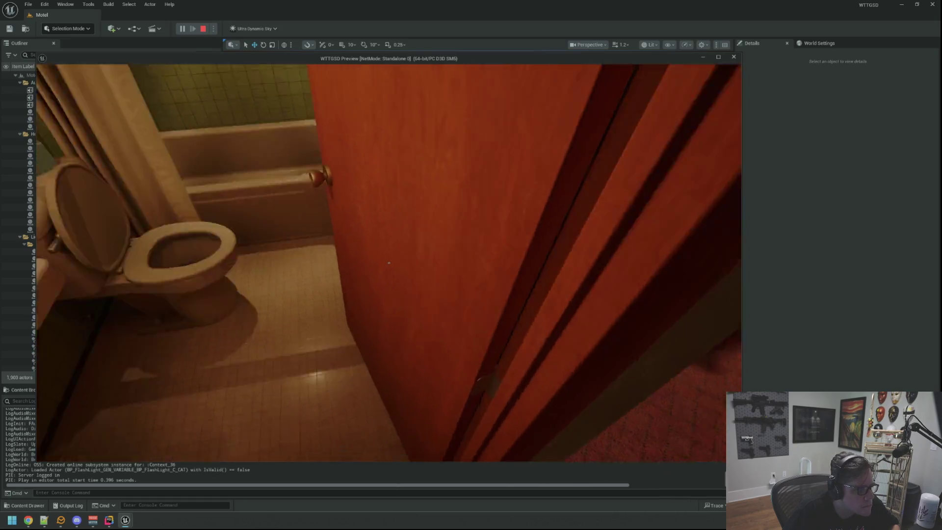
click(389, 263)
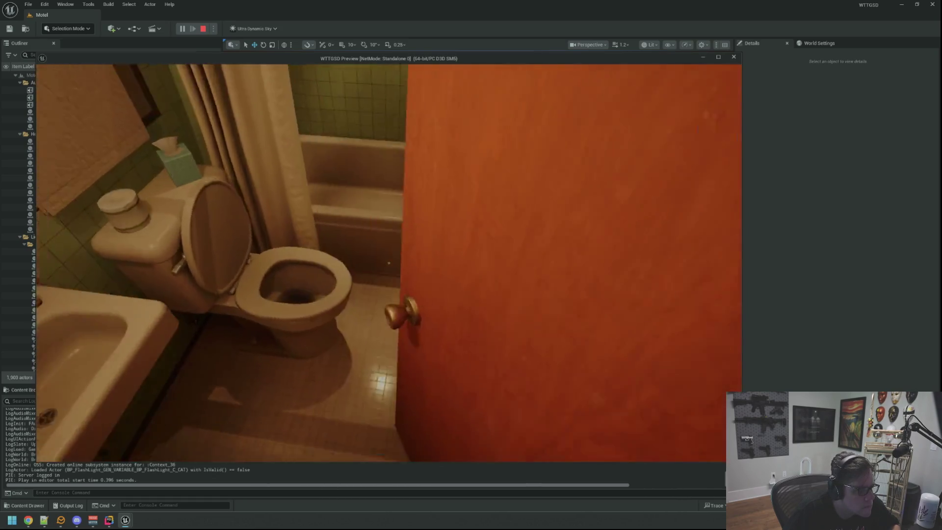
- Walk into the bathroom, toggle the door repeatedly from inside, then stop the play-test
key(w)
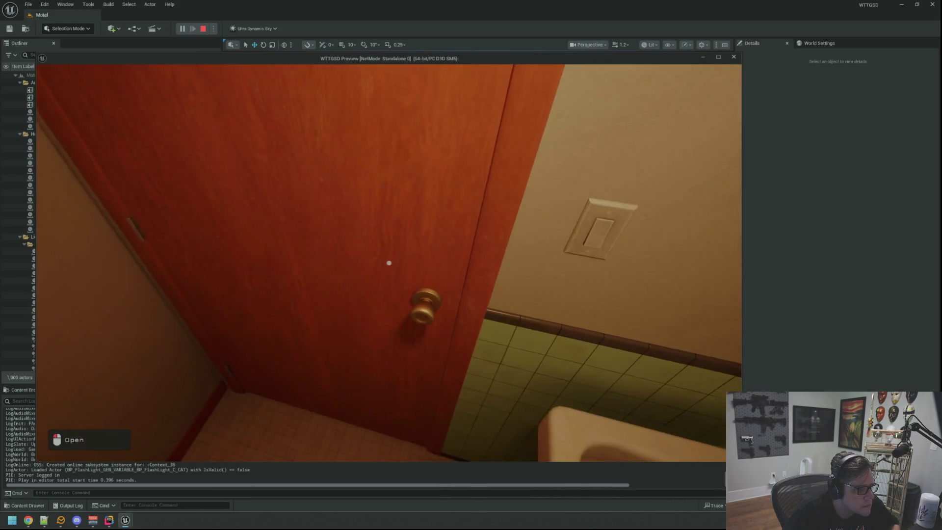
click(389, 263)
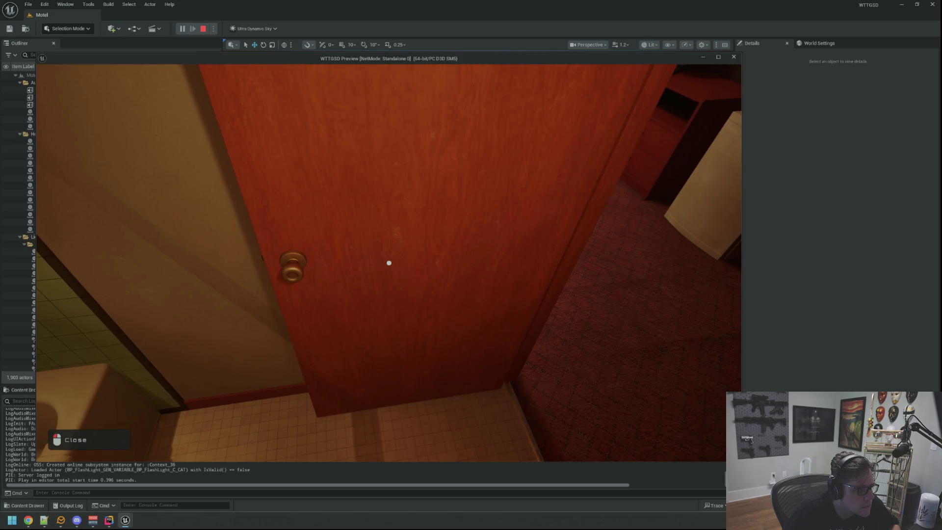
click(389, 263)
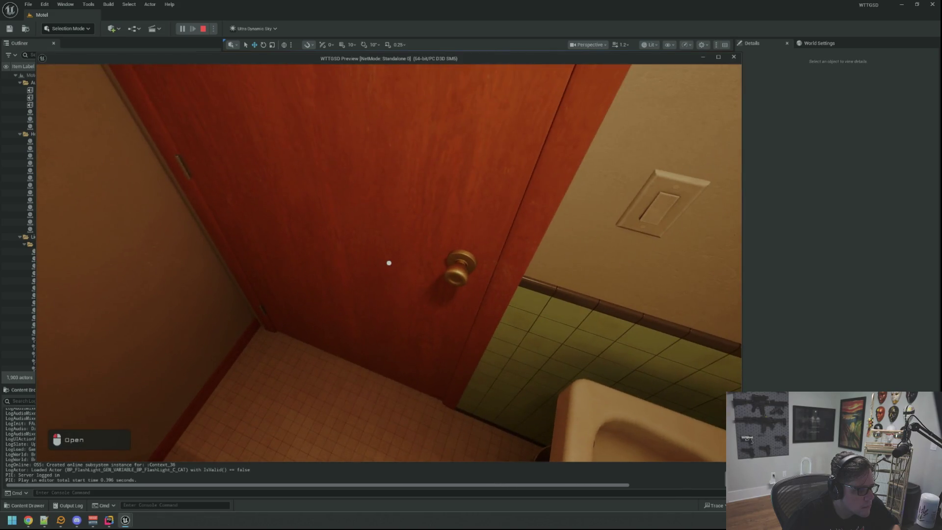
click(389, 263)
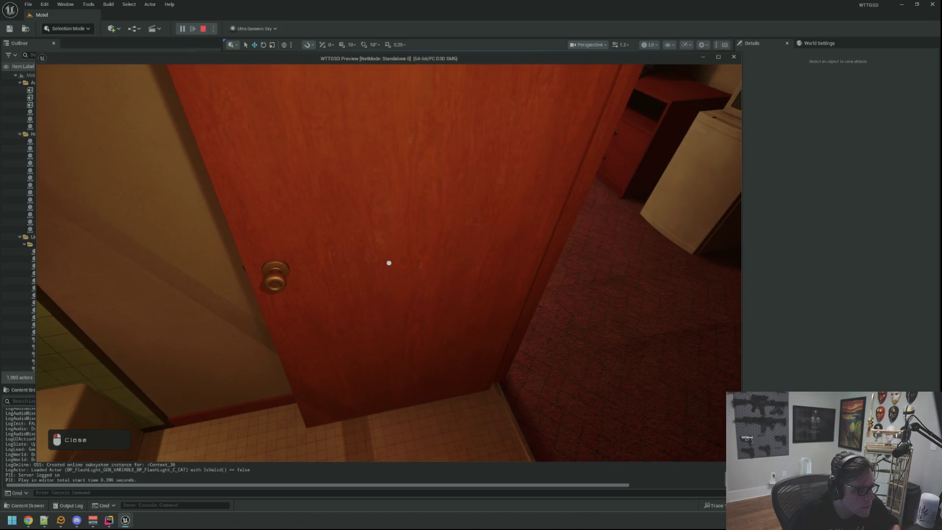
click(389, 263)
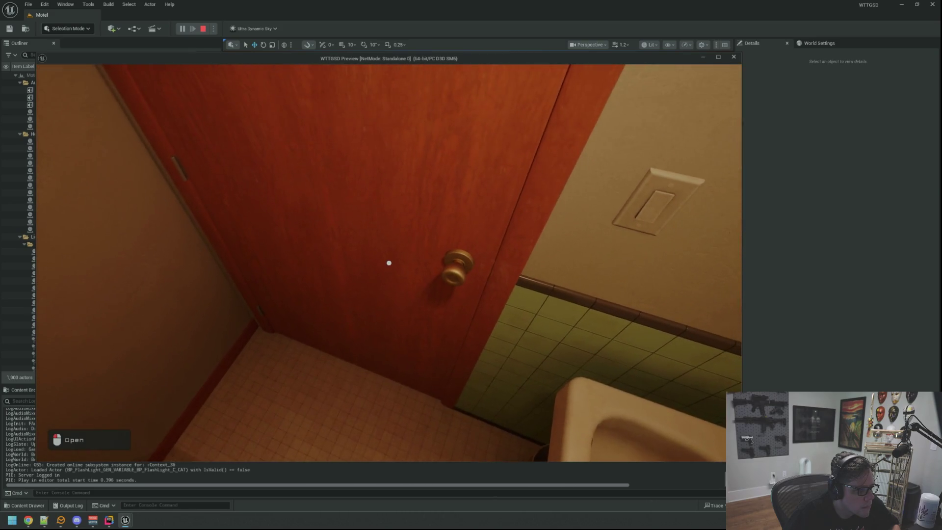
click(389, 263)
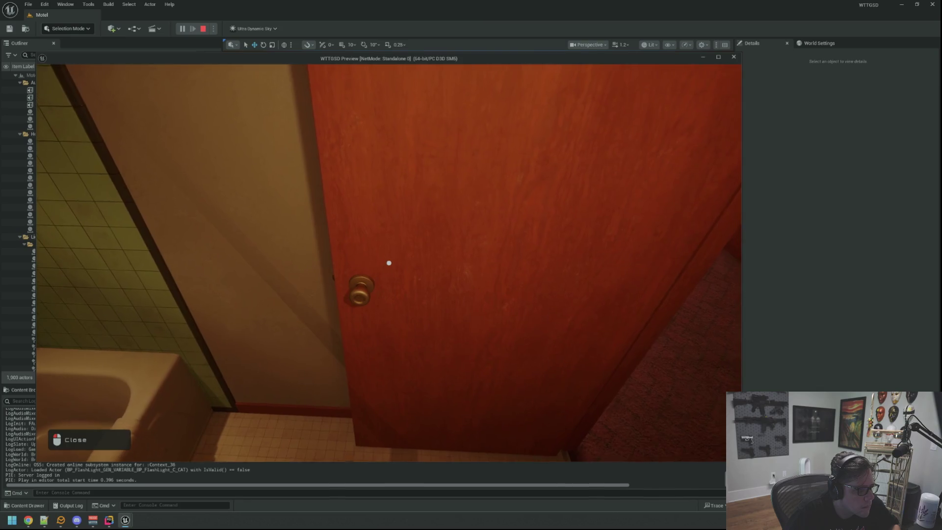
click(389, 263)
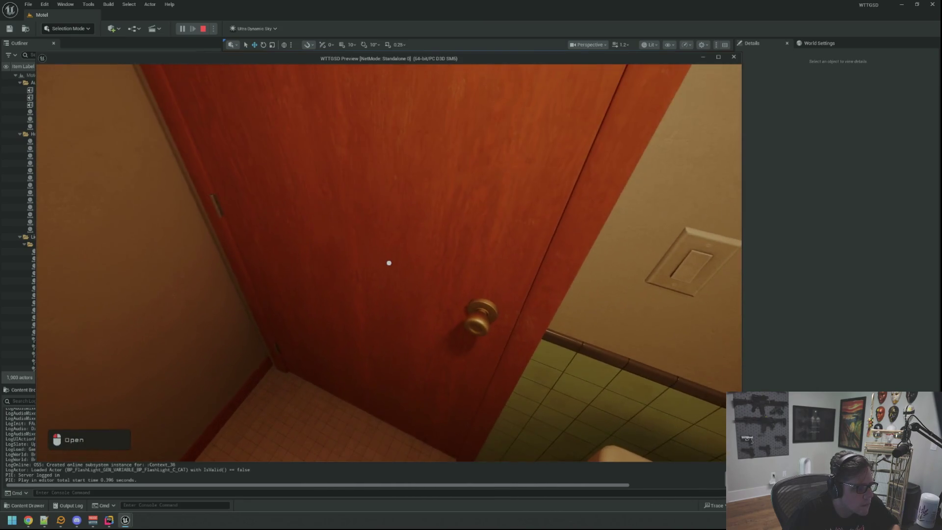
click(389, 263)
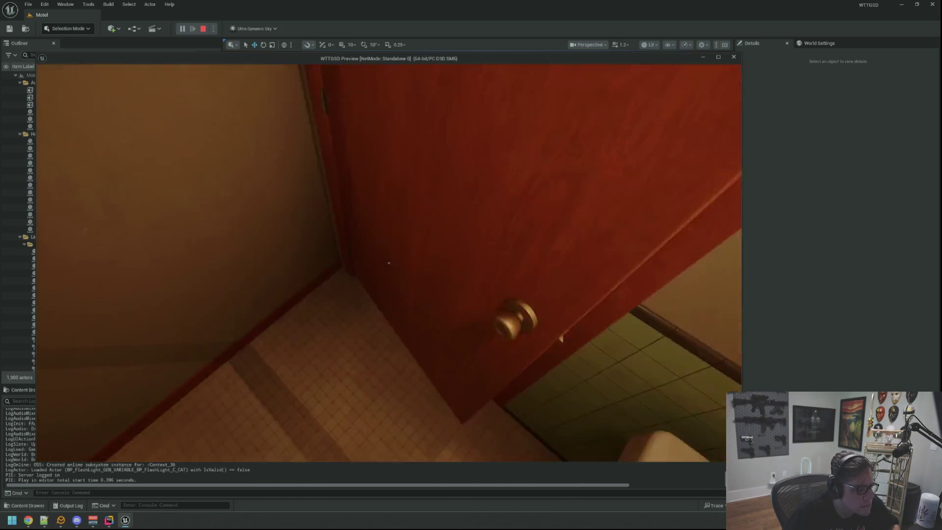
click(389, 263)
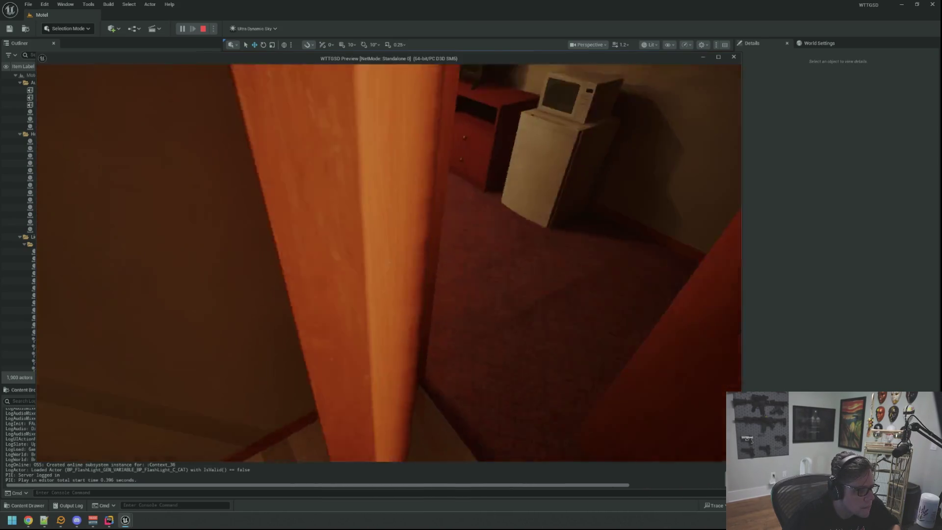
key(Escape)
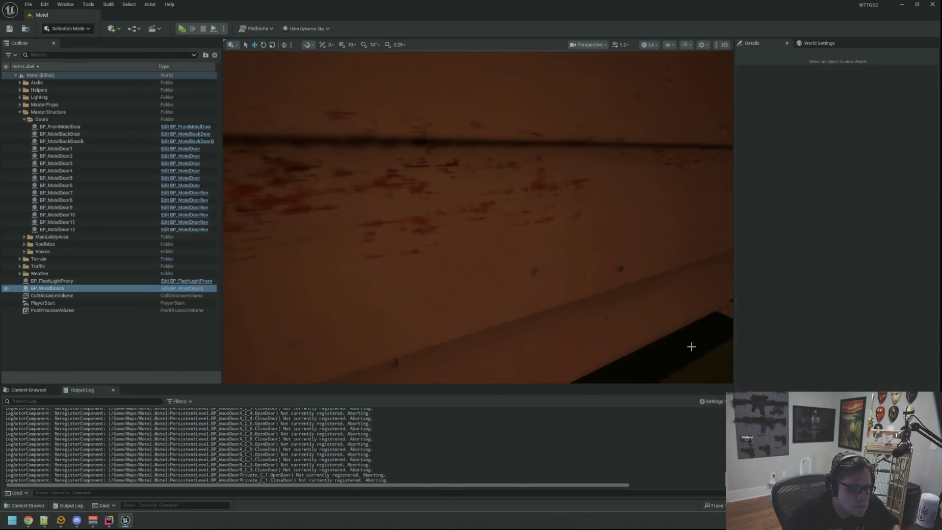
- Set BP_WoodDoorA's Open Speed to 0.9, save the Motel map, and start a play-test
click(848, 319)
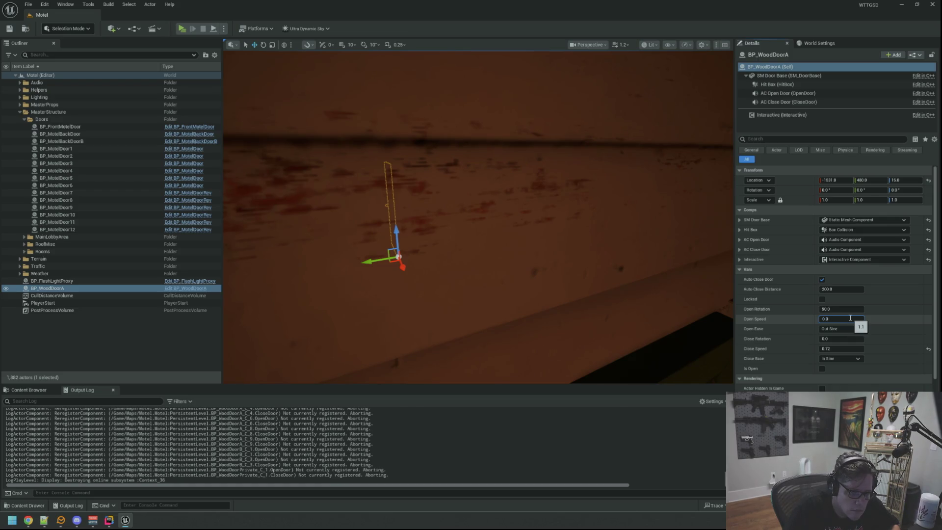
key(Return)
key(ctrl+s)
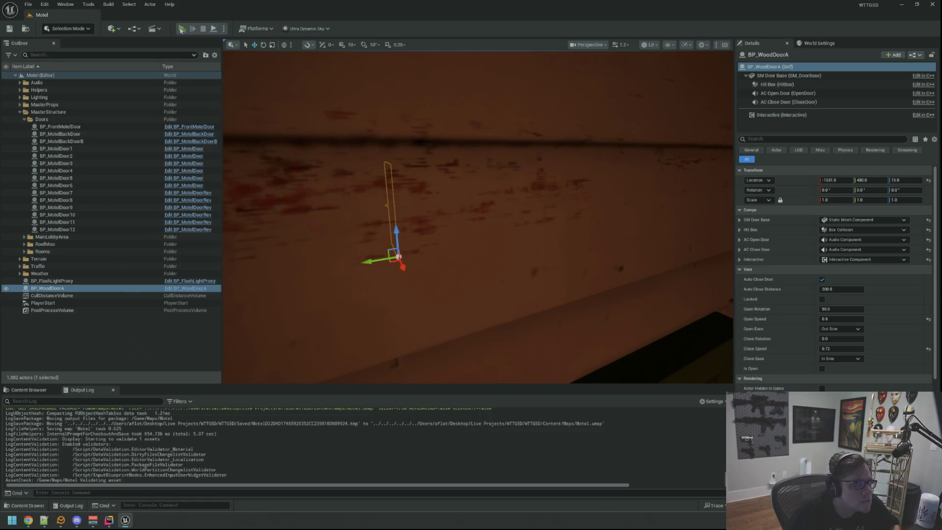
key(alt+p)
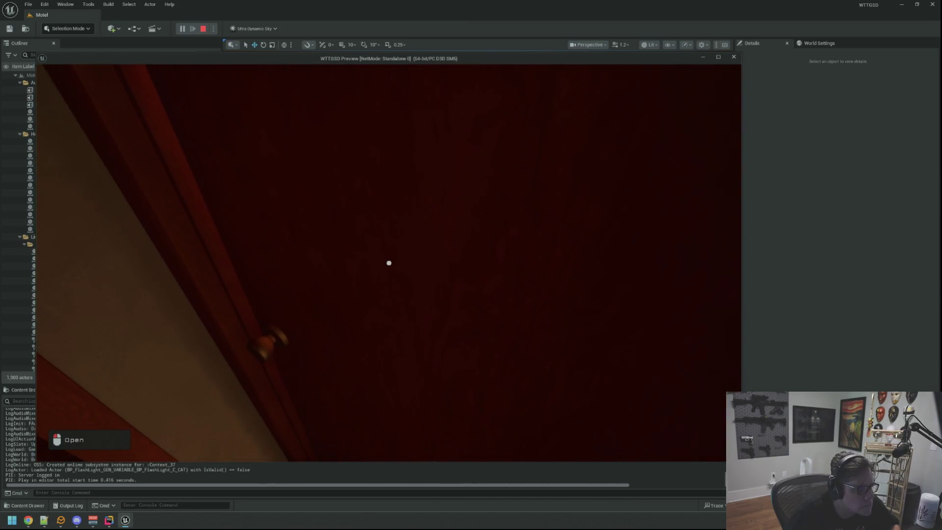
- Open, close and reopen the bathroom door in play mode, then stop the play-test
click(389, 263)
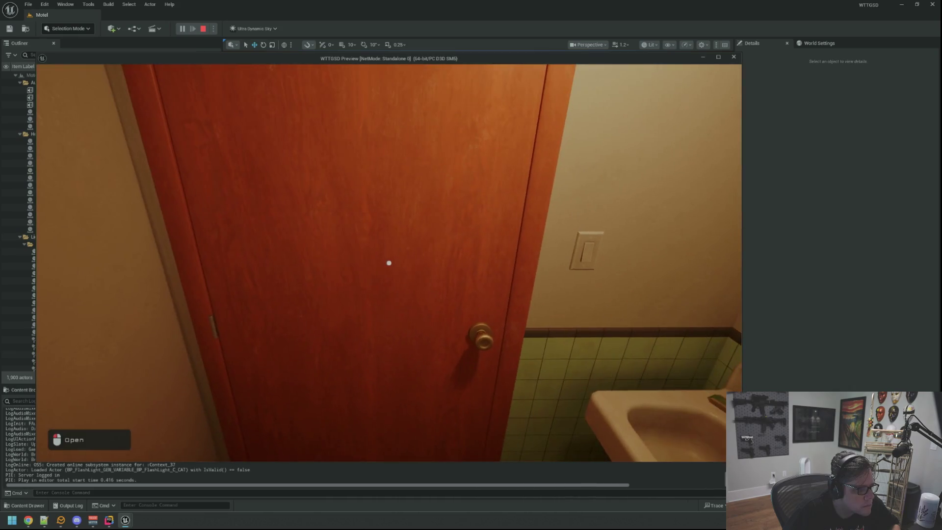
click(389, 262)
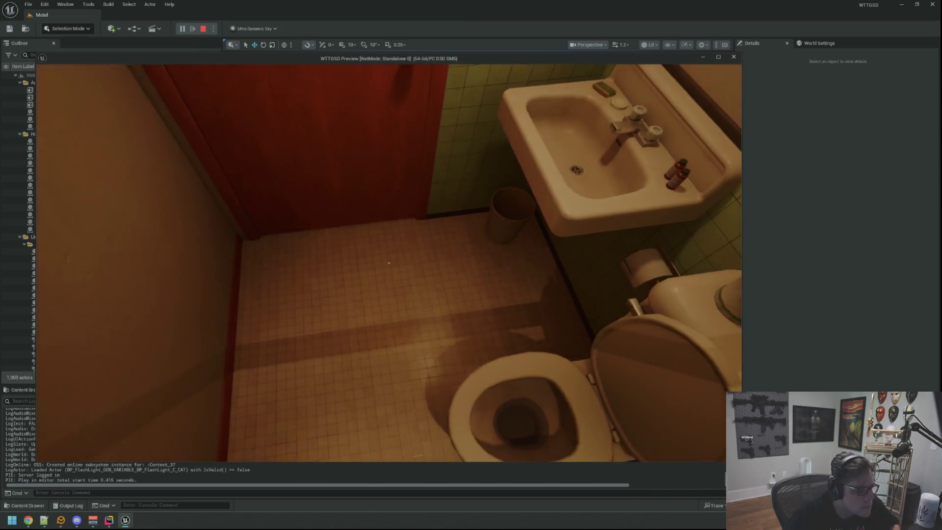
click(388, 263)
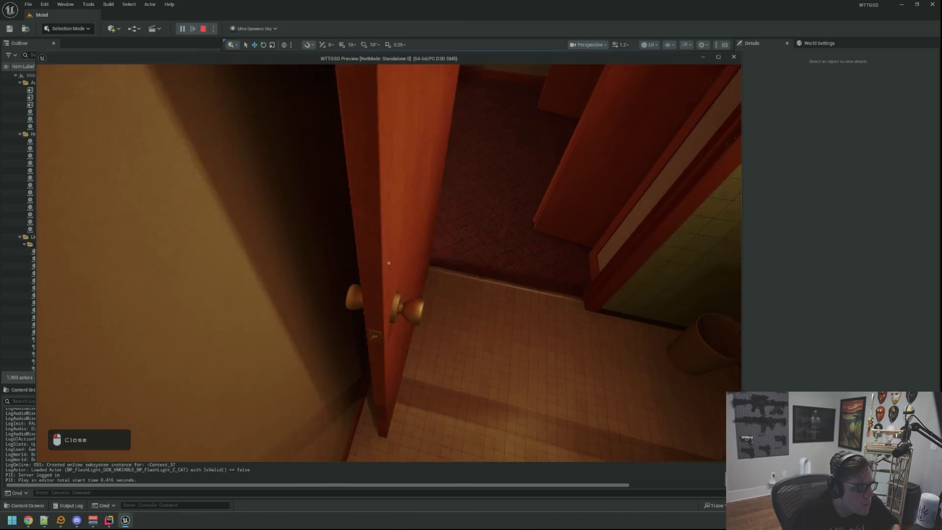
key(Escape)
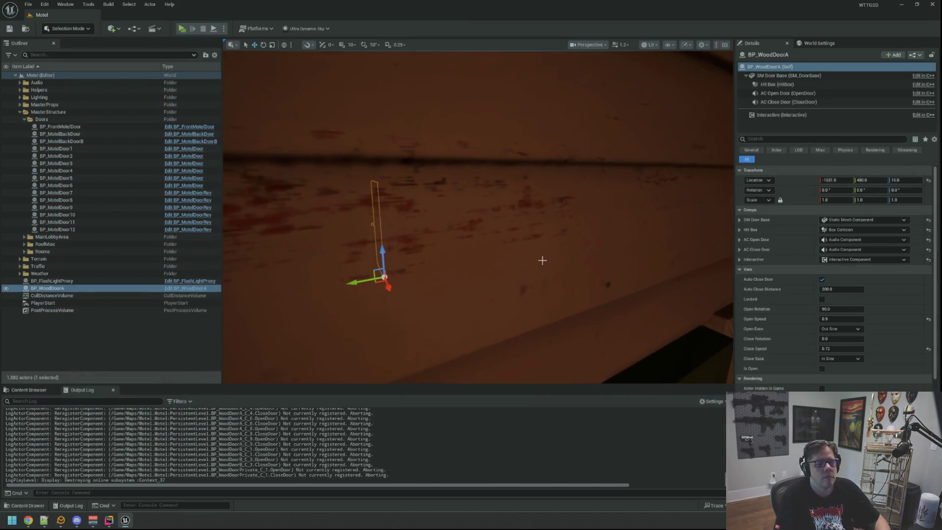
- Save the motel map, return to the Output Log, and deselect the door
click(28, 391)
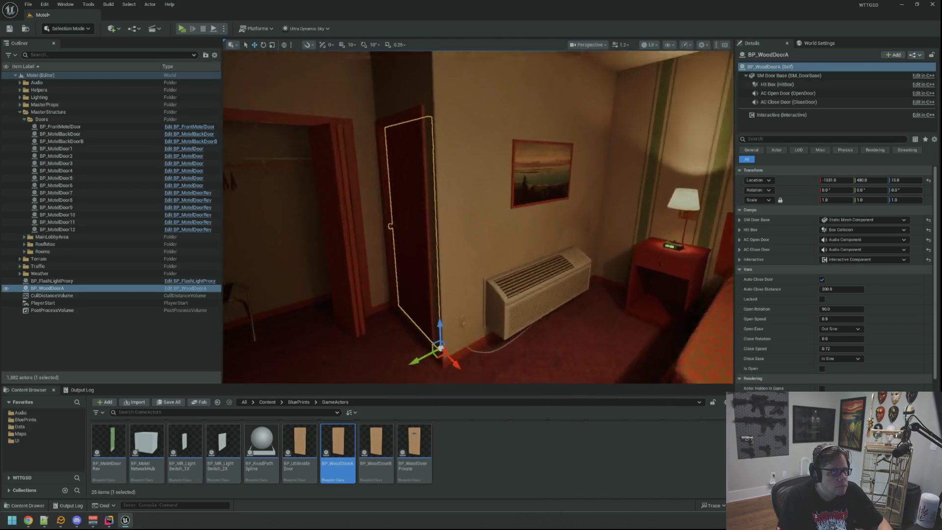
key(ctrl+s)
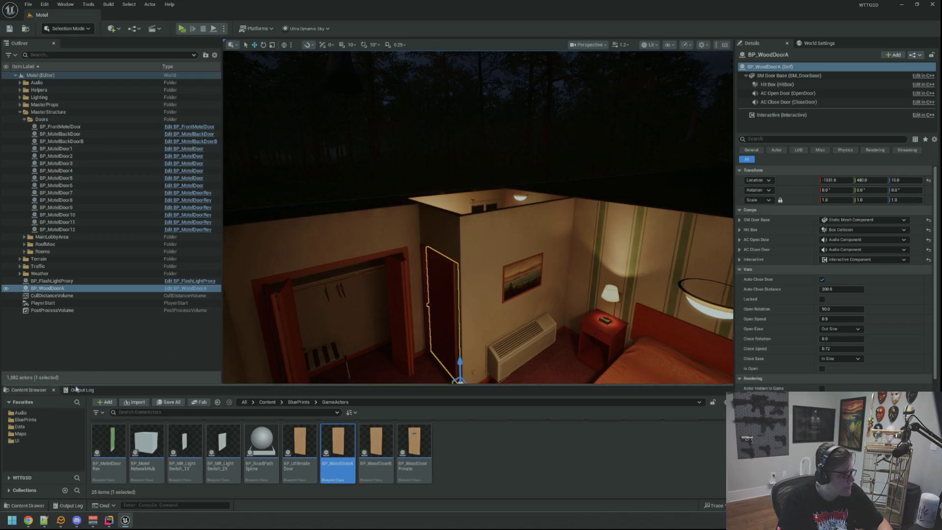
click(82, 390)
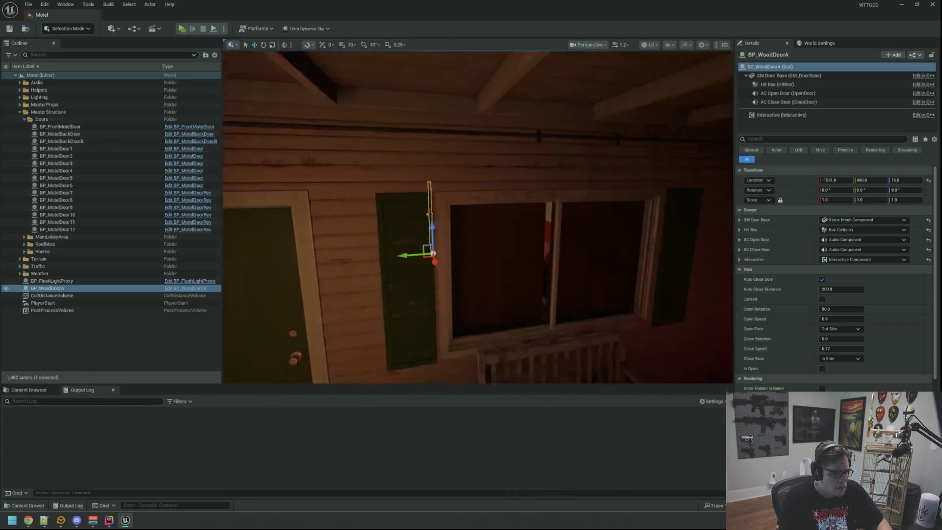
click(72, 364)
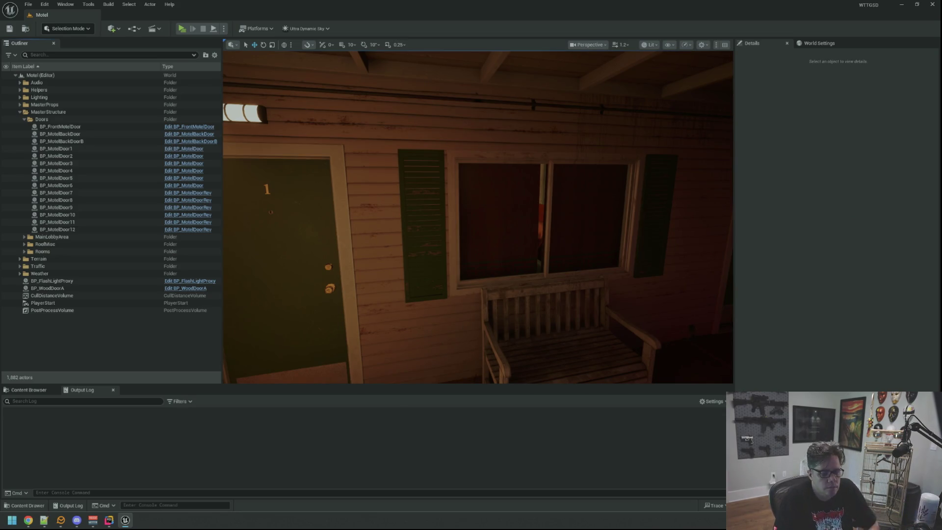
- Switch the Windows sound output to Voicemeeter In 1
key(super+ctrl+v)
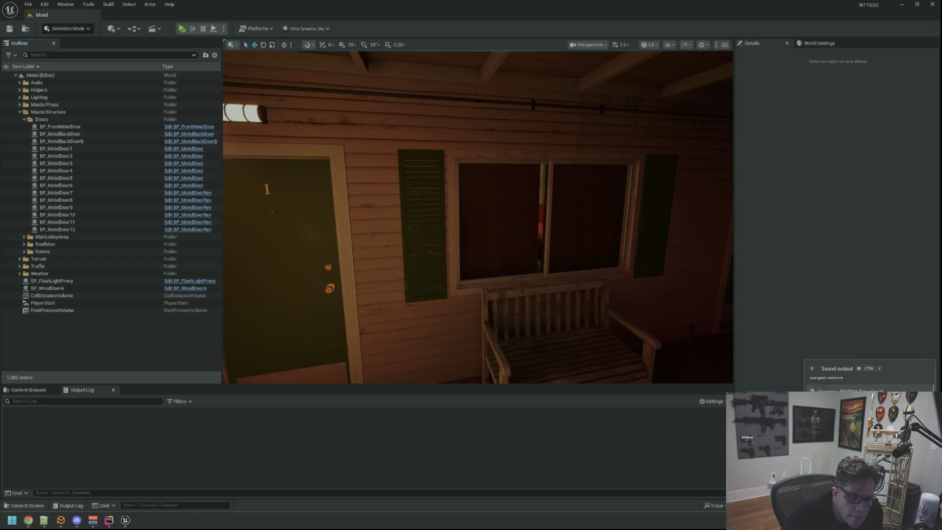
key(Down)
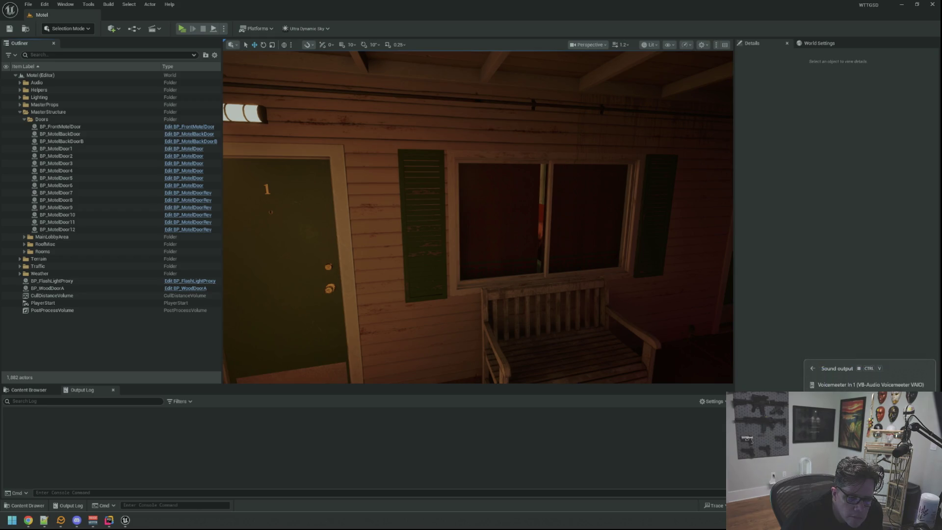
key(Return)
key(Escape)
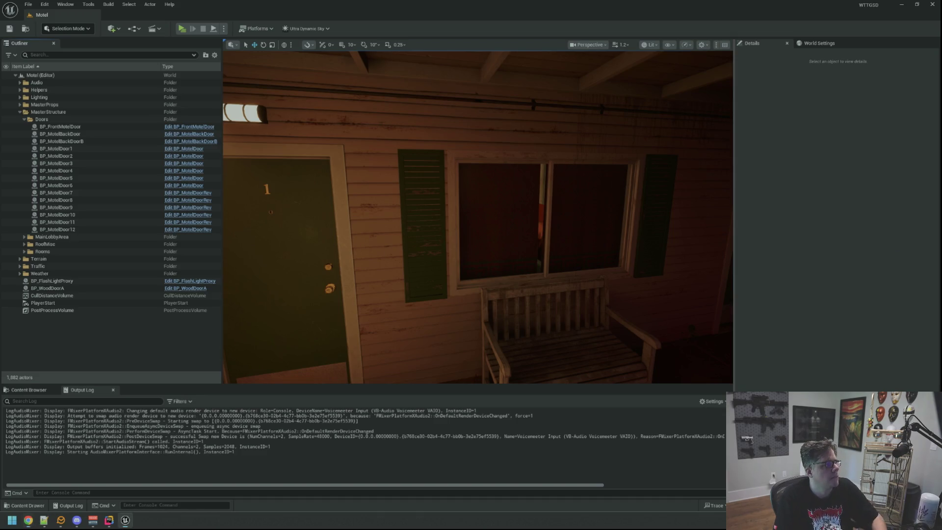
key(s)
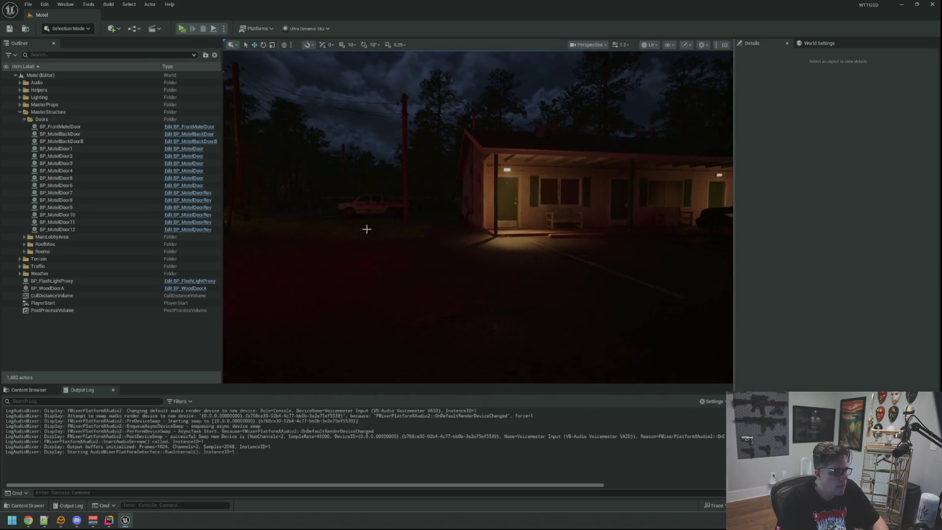
key(alt+p)
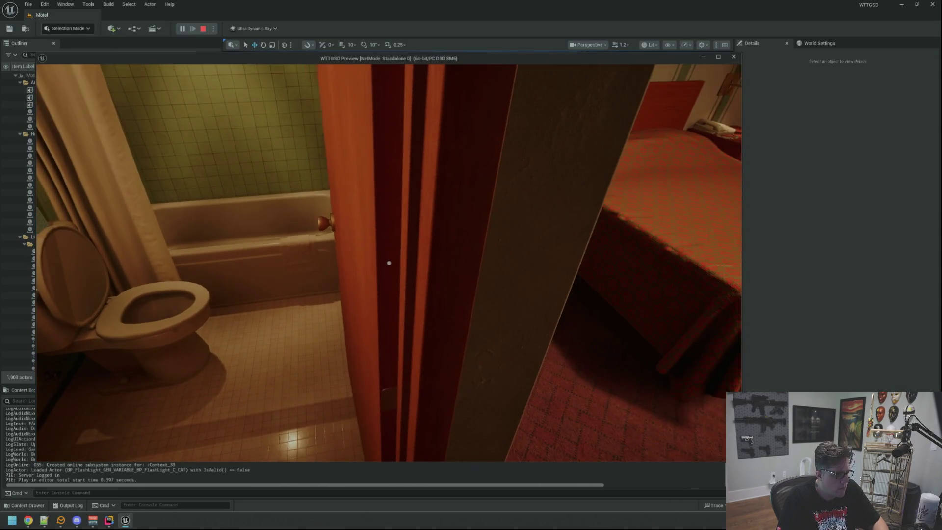
key(Escape)
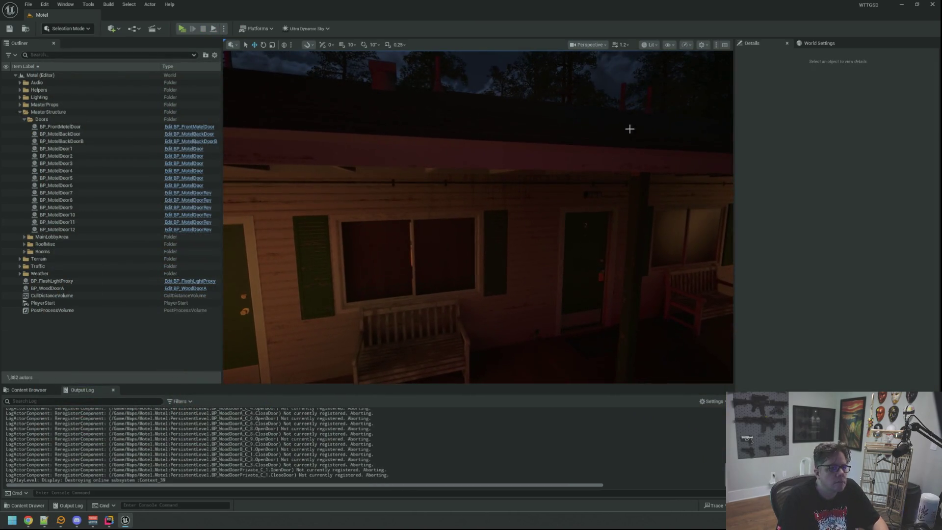
- Switch the viewport to Unlit, fly into the motel room, and select and frame BP_WoodDoorA
click(669, 81)
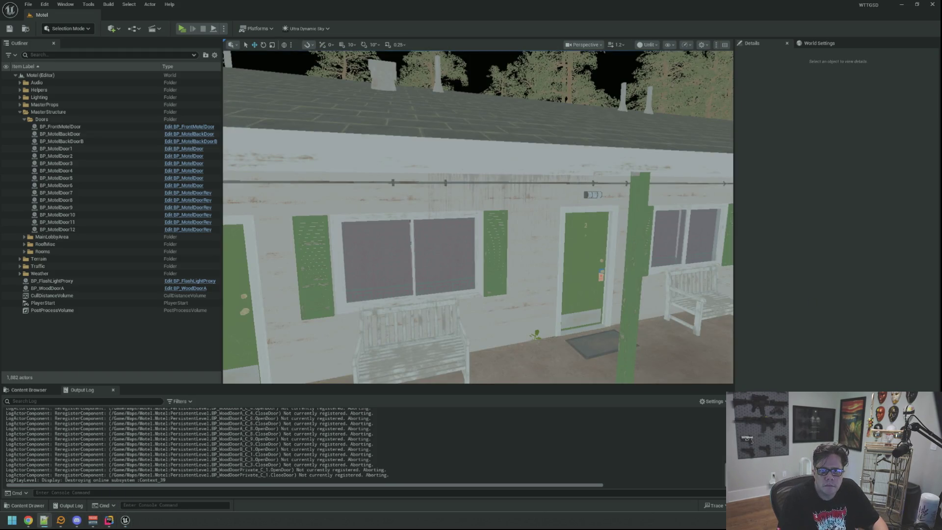
key(w)
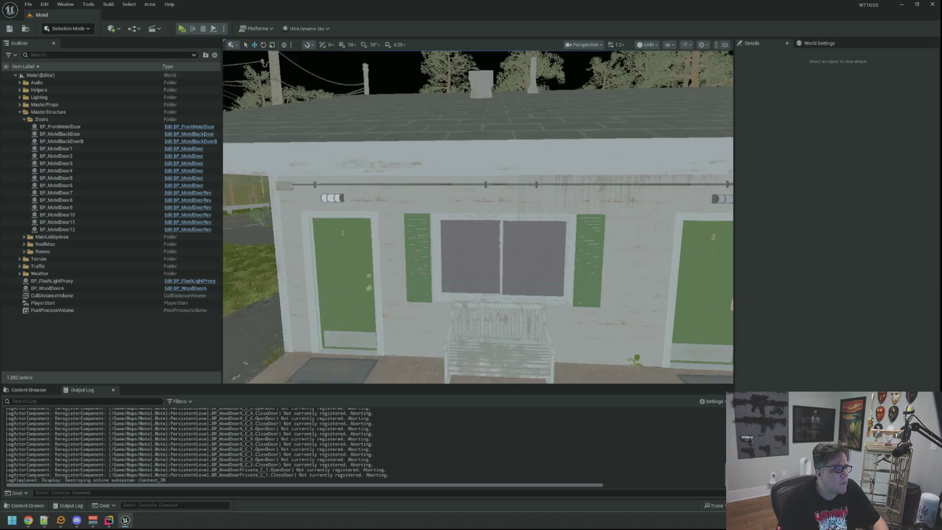
key(w)
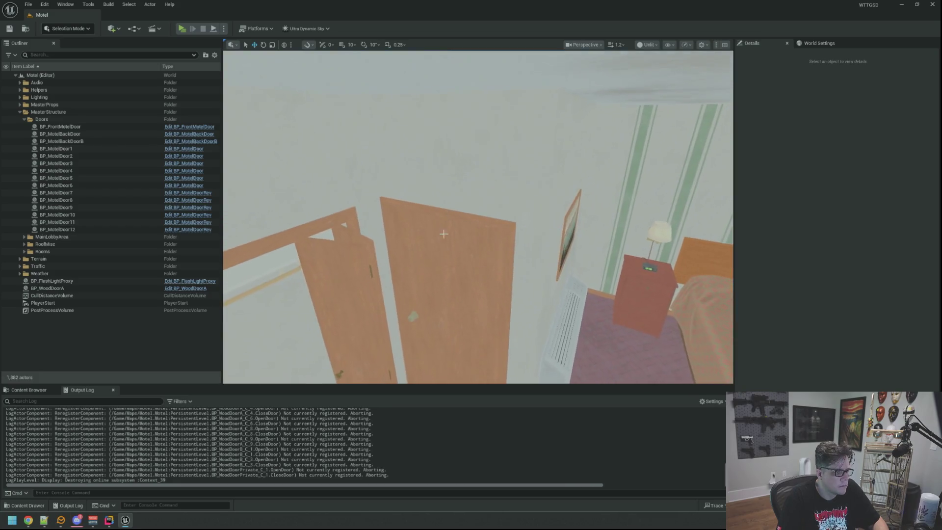
click(48, 288)
key(f)
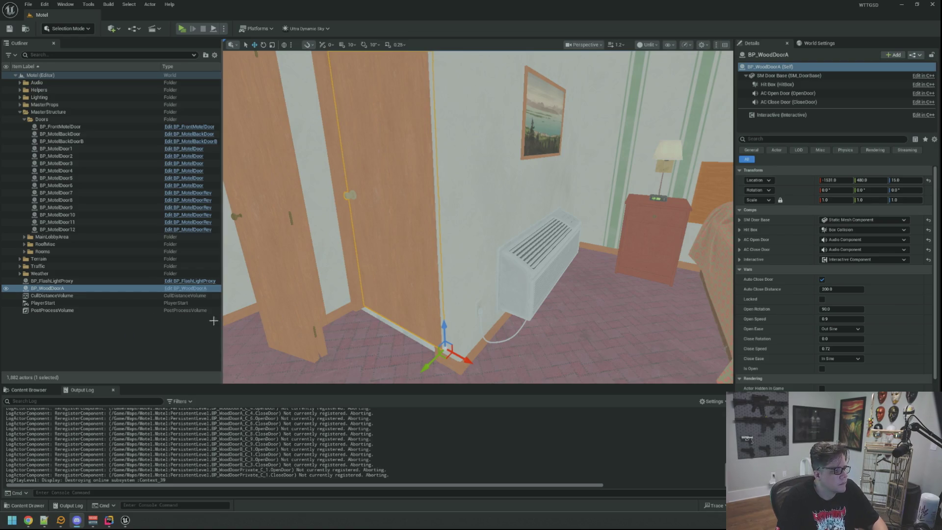
- Rename BP_WoodDoorA to BP_MotelBathroomDoor1 in the Outliner, then duplicate it
key(Escape)
double_click(81, 288)
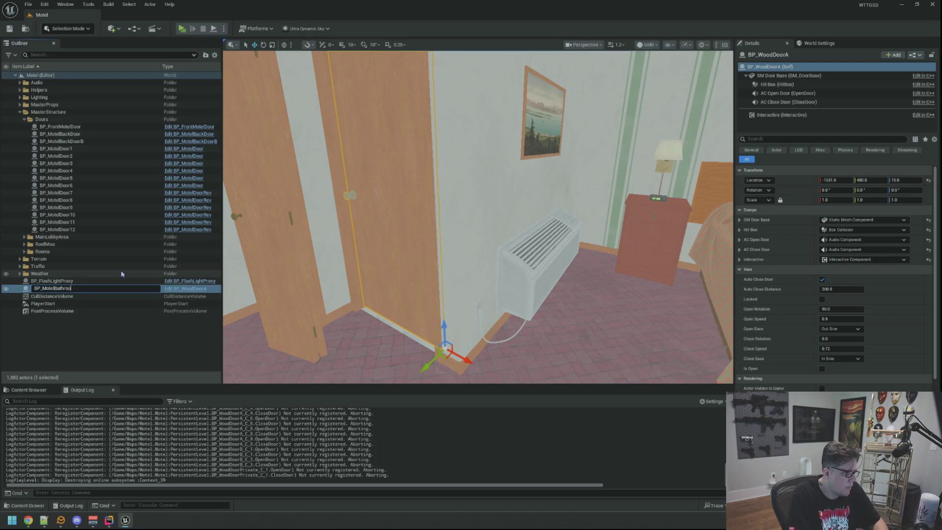
key(Return)
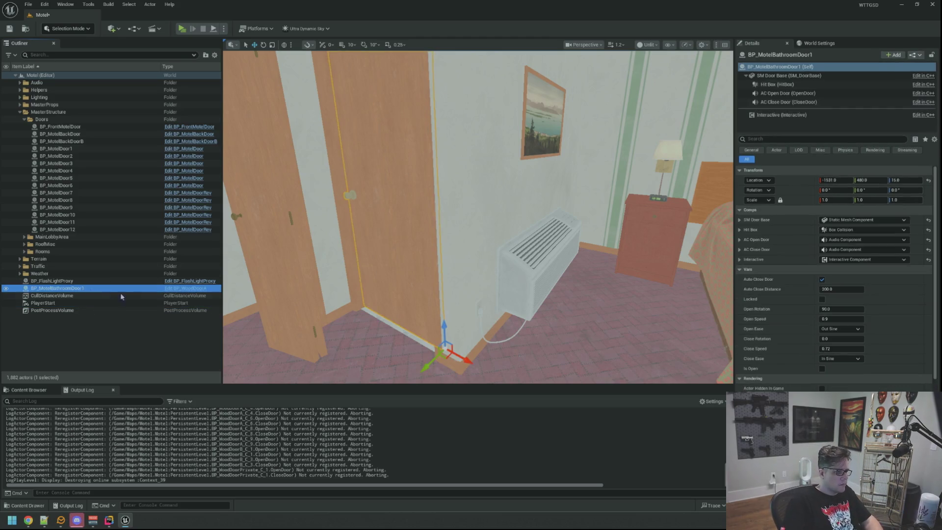
mouse_move(369, 289)
mouse_down()
mouse_move(399, 326)
mouse_move(340, 284)
mouse_up()
key(ctrl+d)
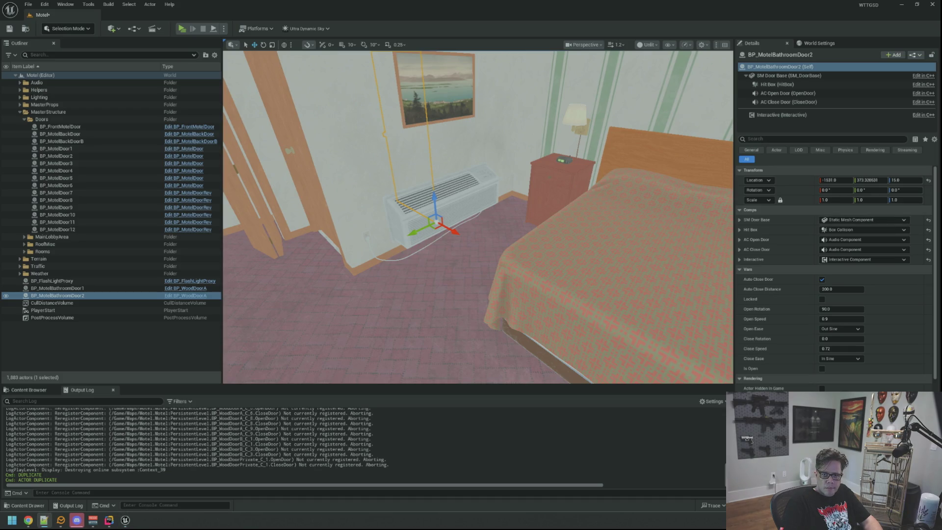
- Move the duplicated bathroom door to Y -520.0 and frame it in the view
drag(564, 169, 588, 165)
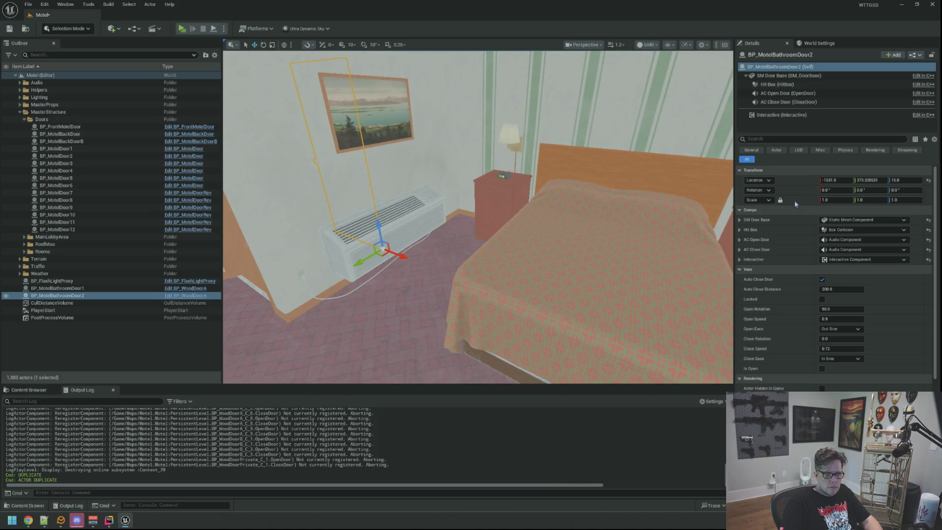
right_click(791, 181)
click(834, 239)
key(f)
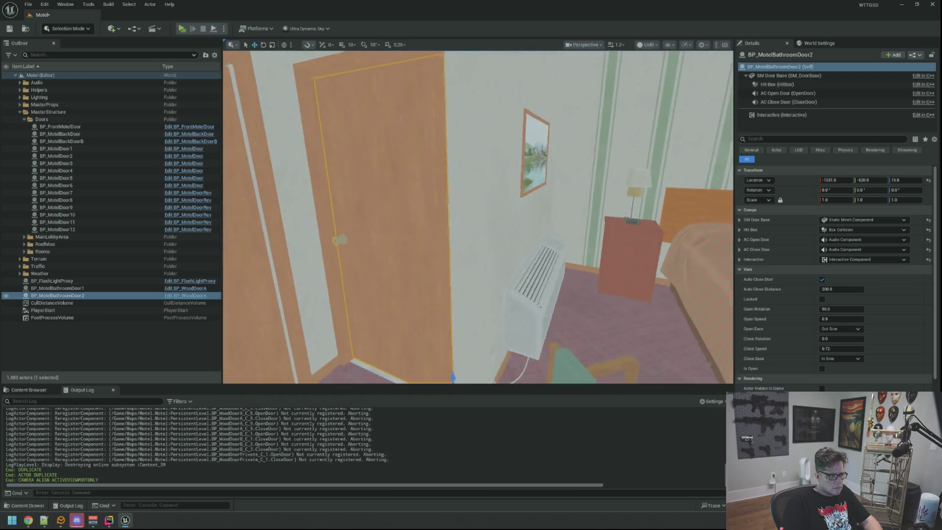
- Rename the copy to BP_MotelBathroomDoor3, deselect it, and save the map
click(89, 296)
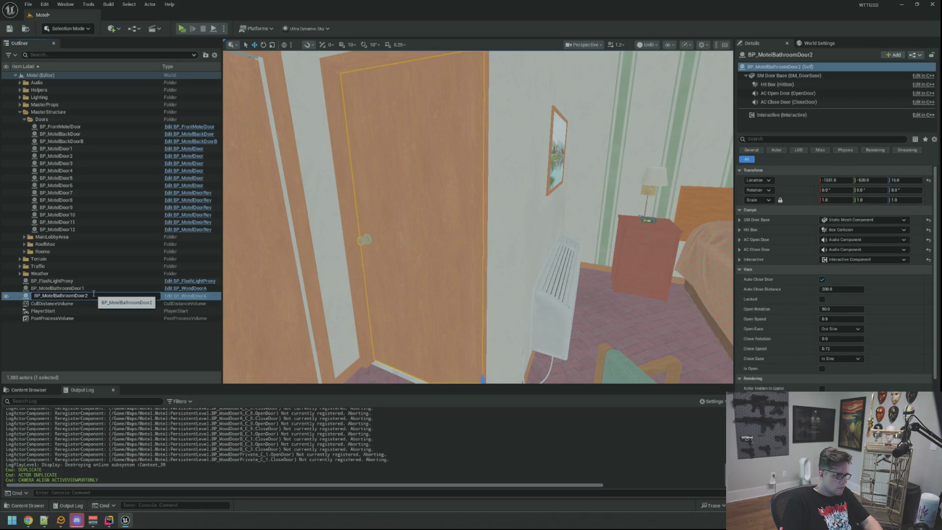
text(3)
key(Return)
click(145, 344)
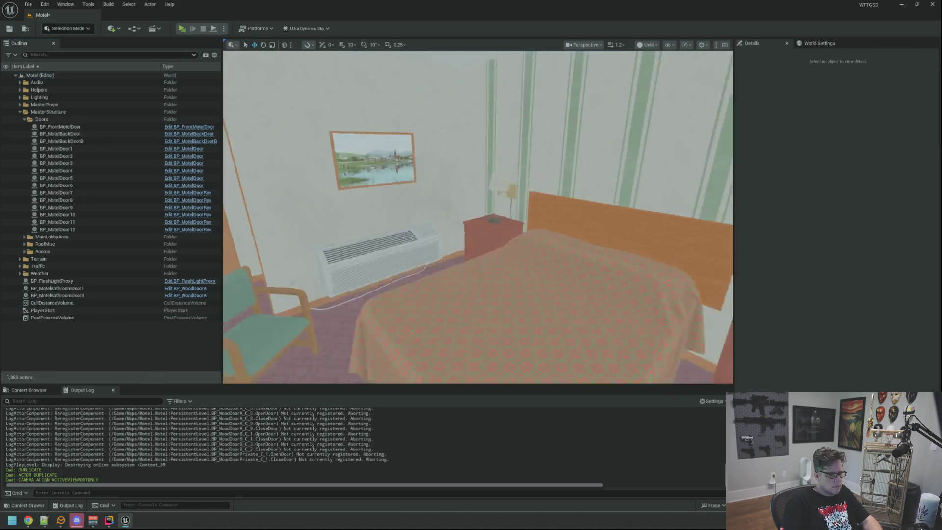
key(ctrl+s)
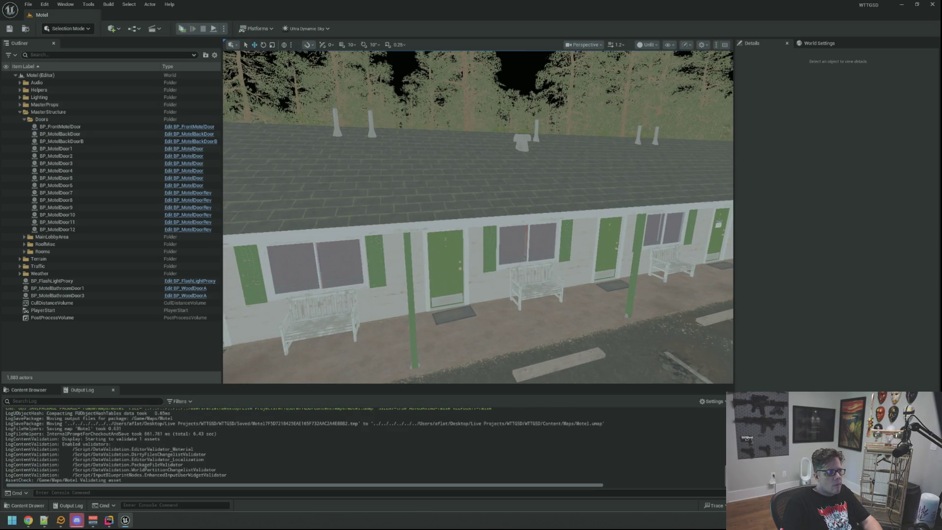
key(alt+p)
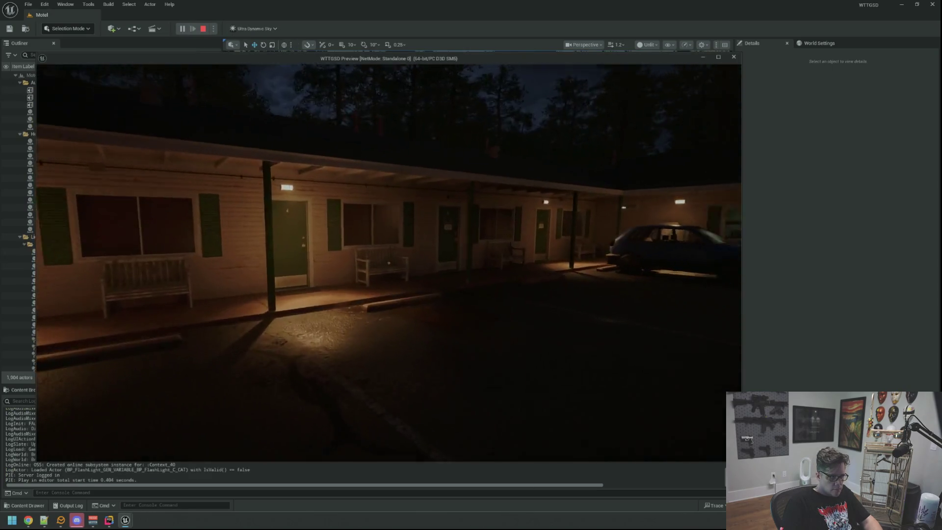
- Walk into room 3, switch on its lights, and open the bathroom door
key(w)
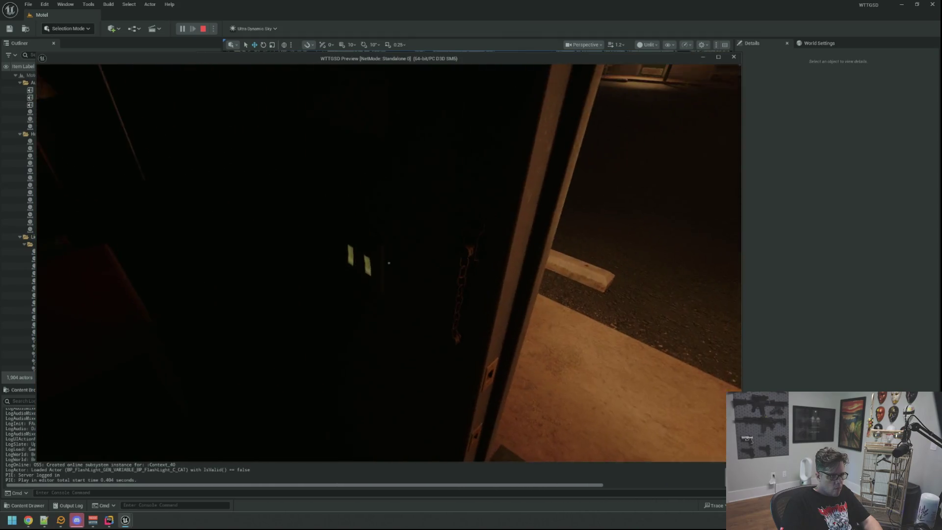
click(389, 263)
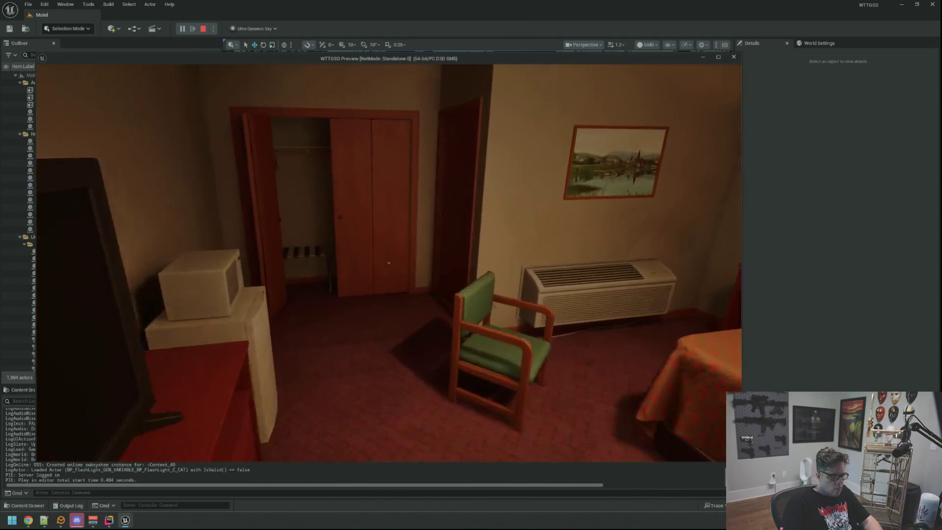
key(w)
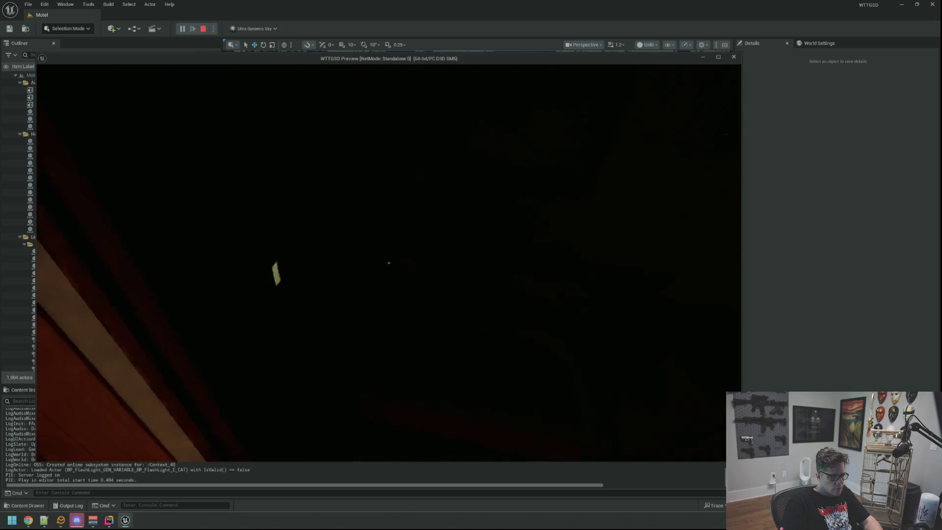
key(s)
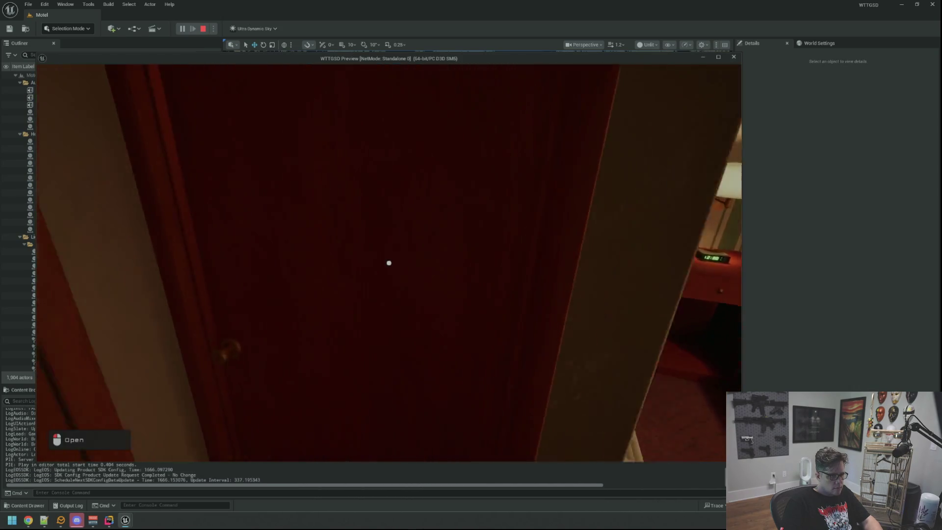
click(389, 263)
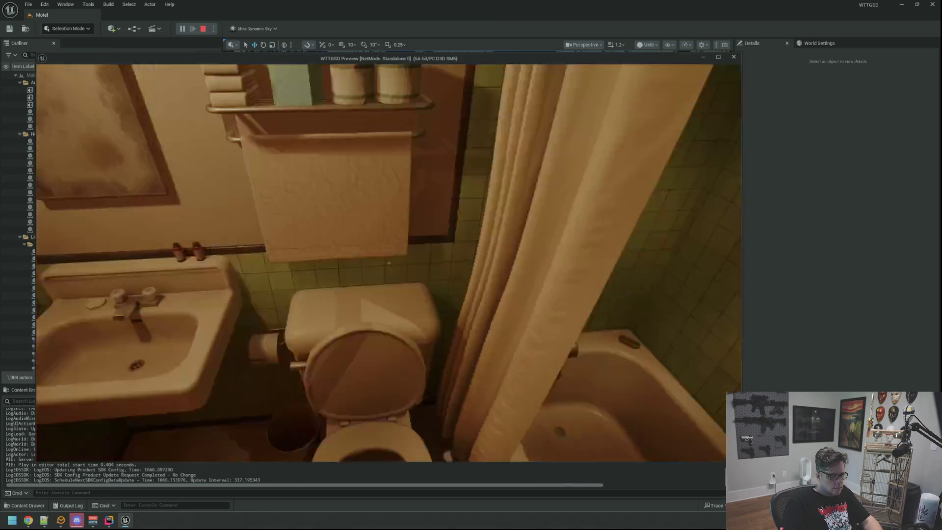
key(w)
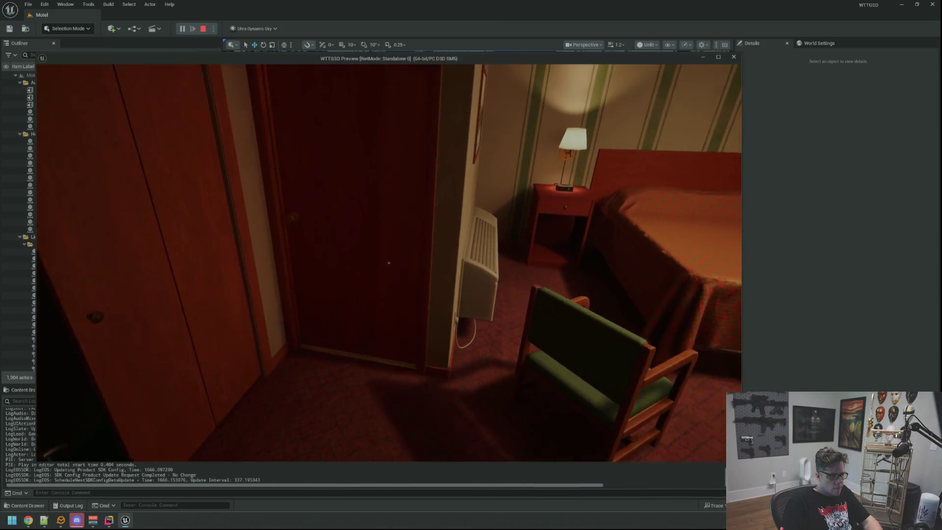
- Walk out of the bathroom and through the room door onto the porch, then stop the preview
key(w)
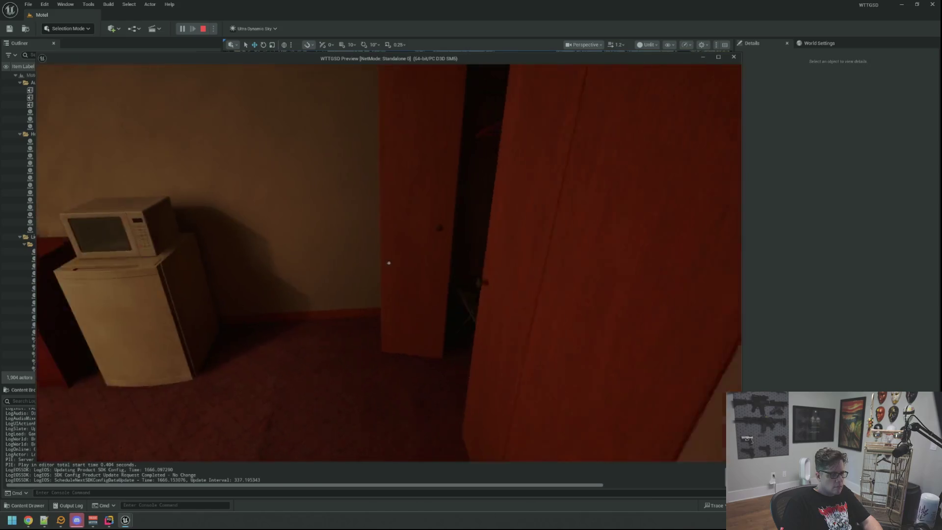
key(w)
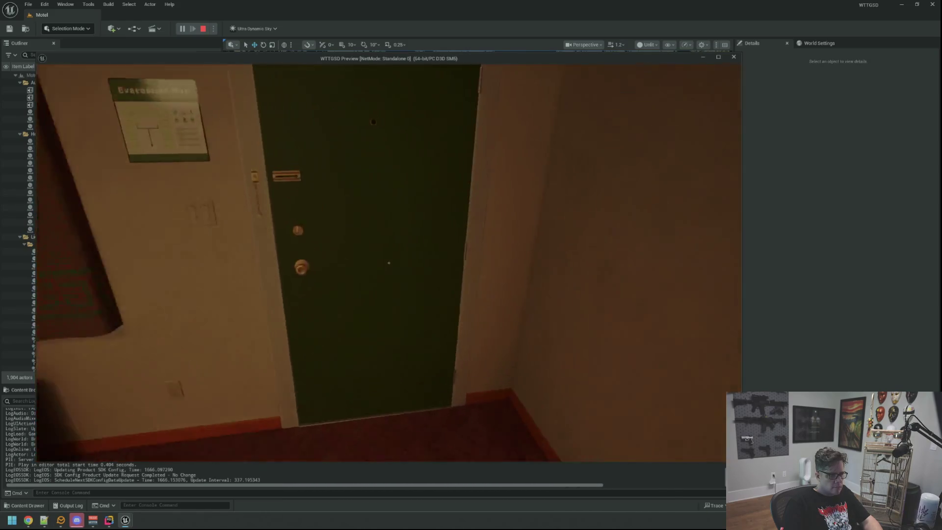
click(388, 263)
key(w)
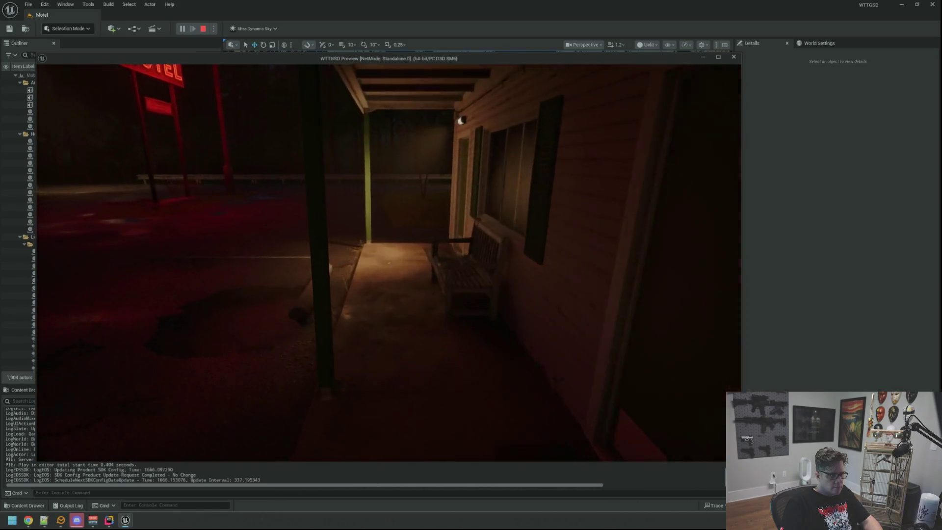
key(Escape)
- Duplicate BP_MotelBathroomDoor3 as BP_MotelBathroomDoor4 and paste the stored location -1531, -1020, 15
key(w)
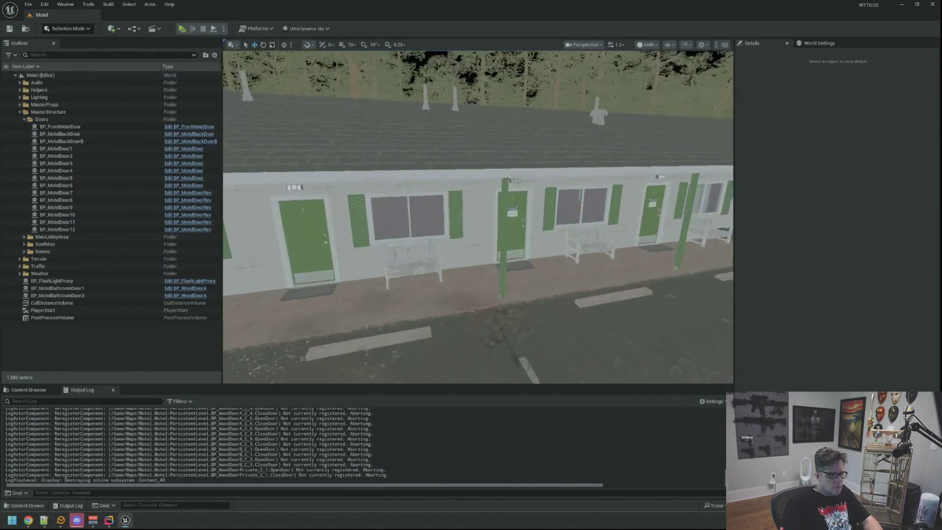
key(w)
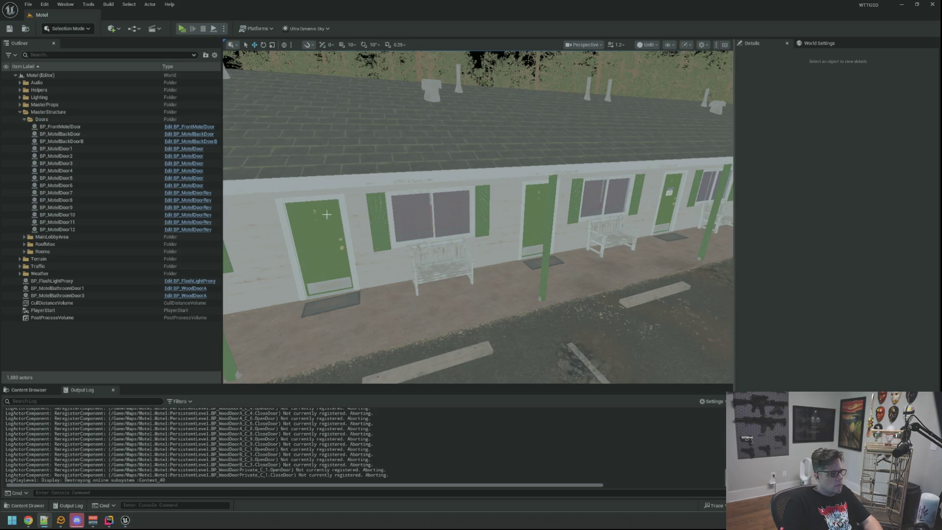
click(79, 298)
key(ctrl+d)
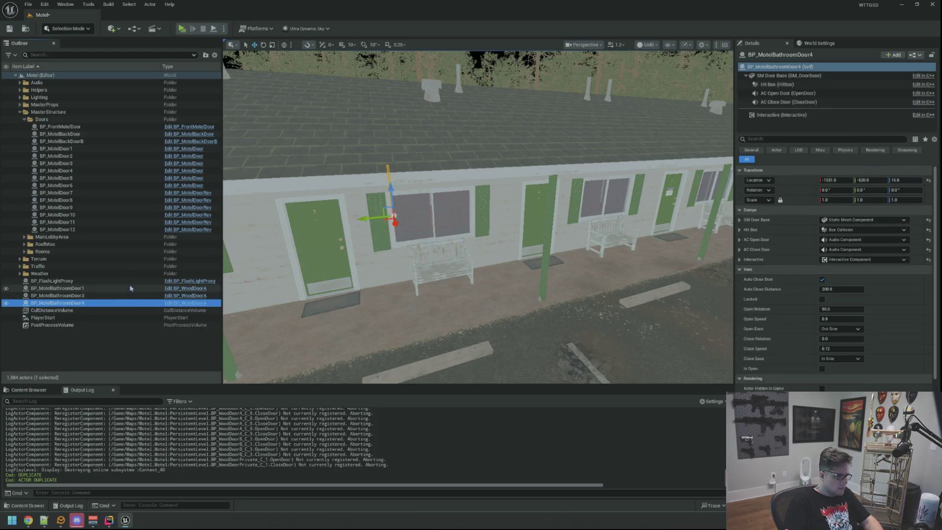
right_click(808, 190)
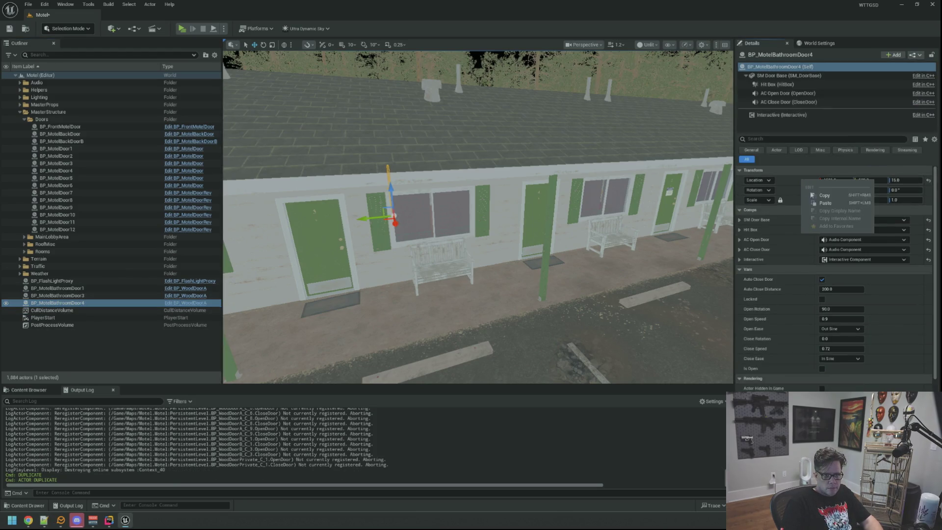
click(820, 204)
key(f)
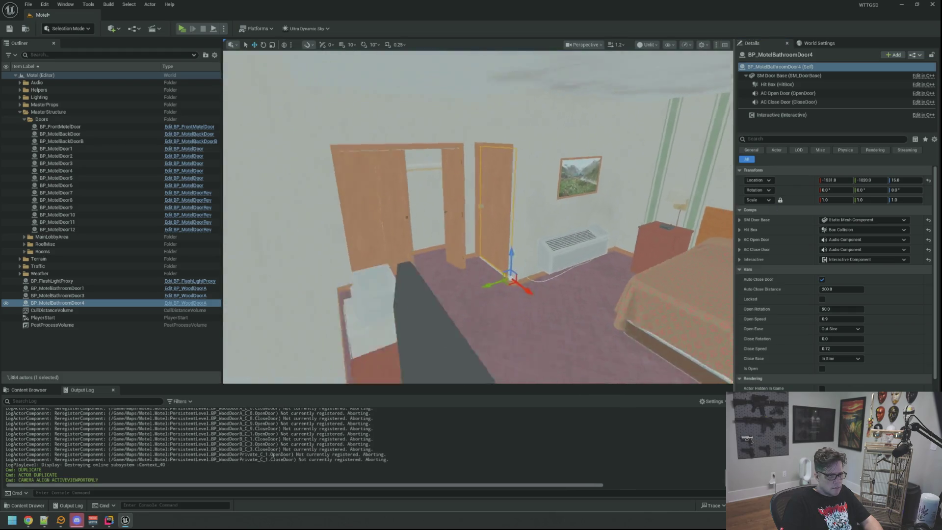
- Save the map and deselect the new door
key(ctrl+s)
key(Escape)
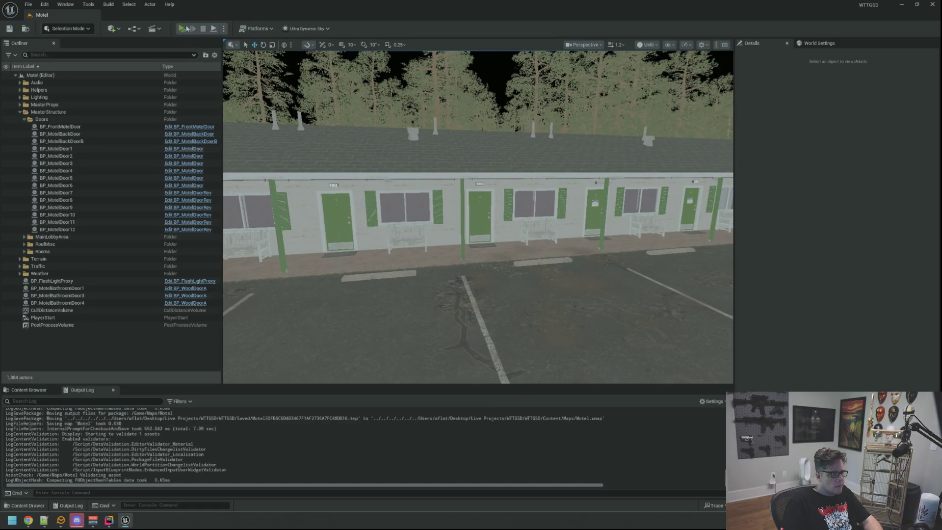
key(alt+p)
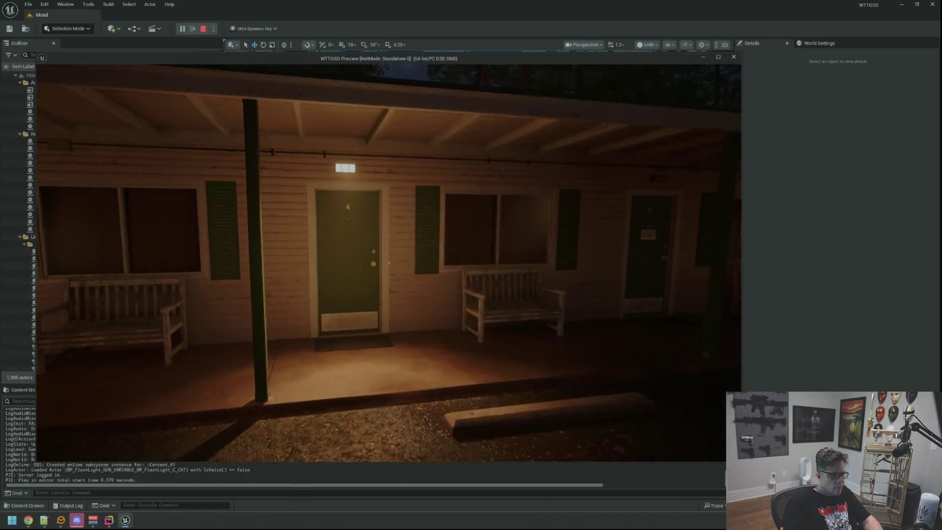
- Enter room 4, turn on its lights, and close then reopen the bathroom door
key(w)
click(388, 263)
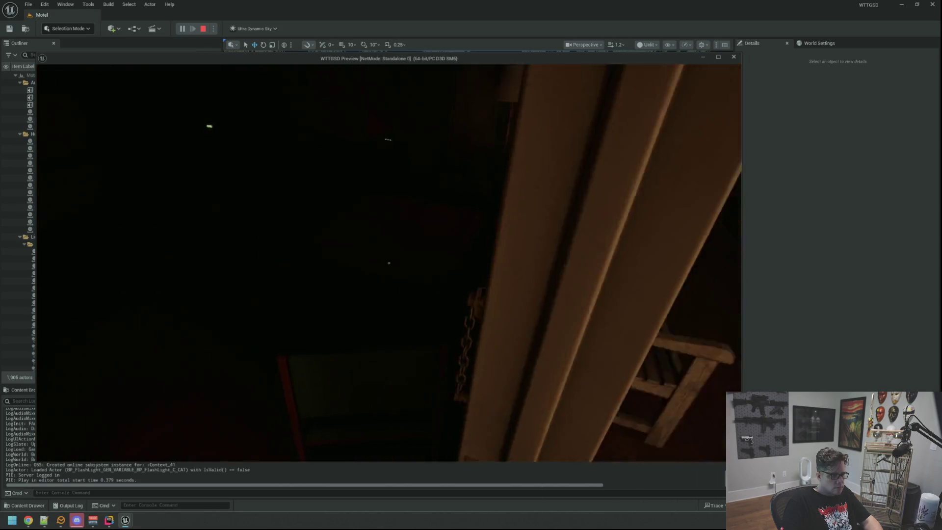
click(389, 263)
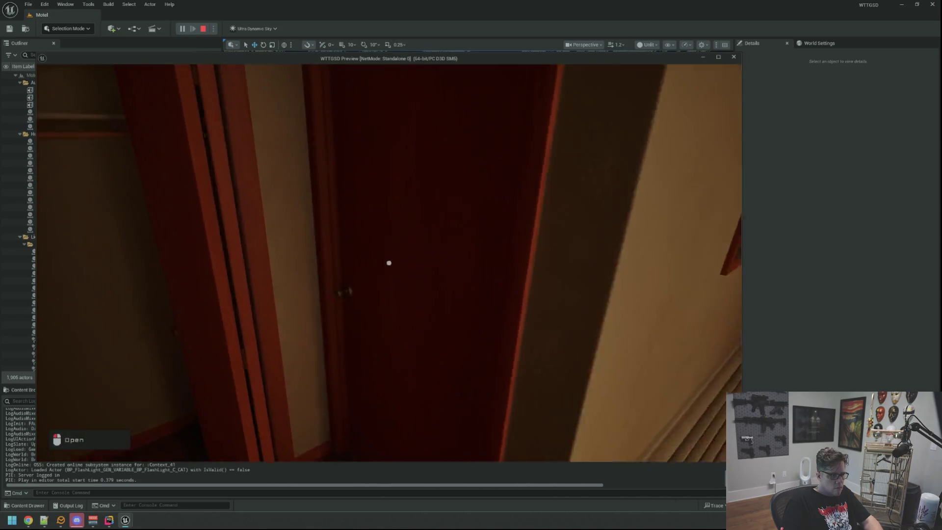
key(w)
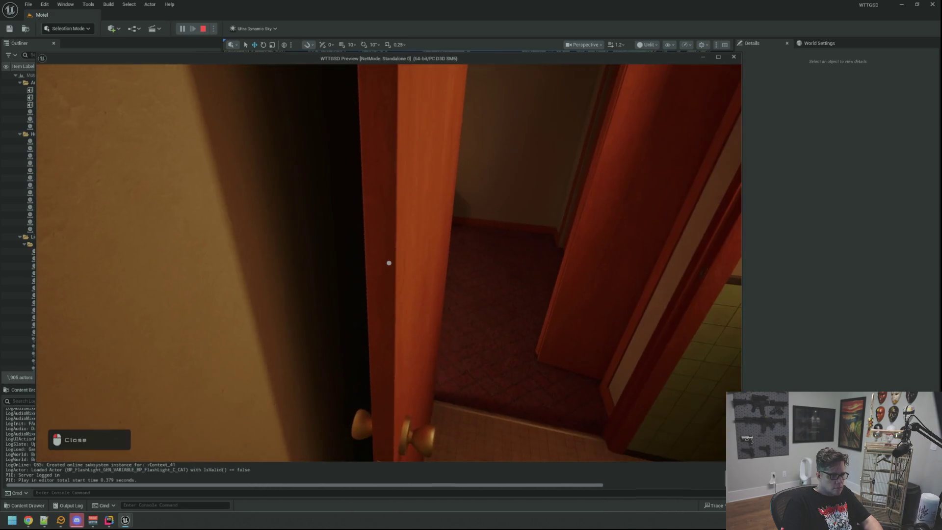
click(389, 263)
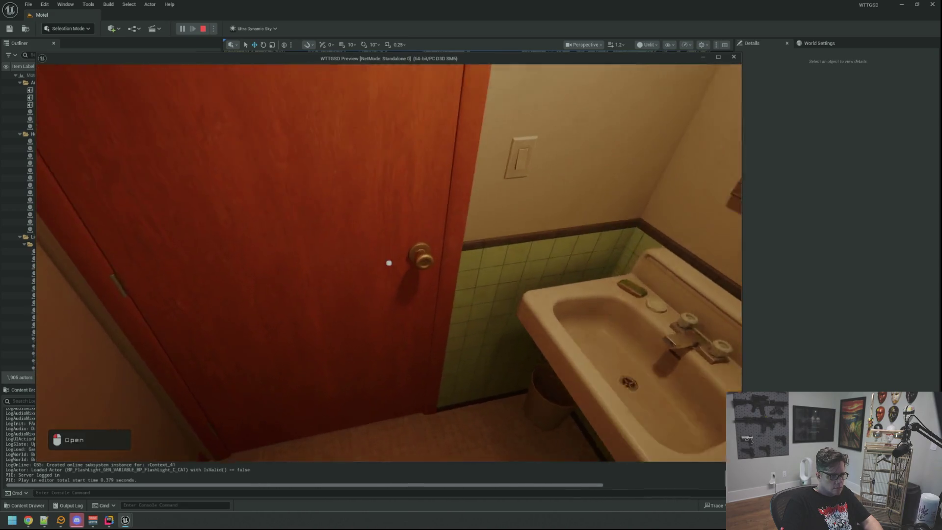
click(389, 263)
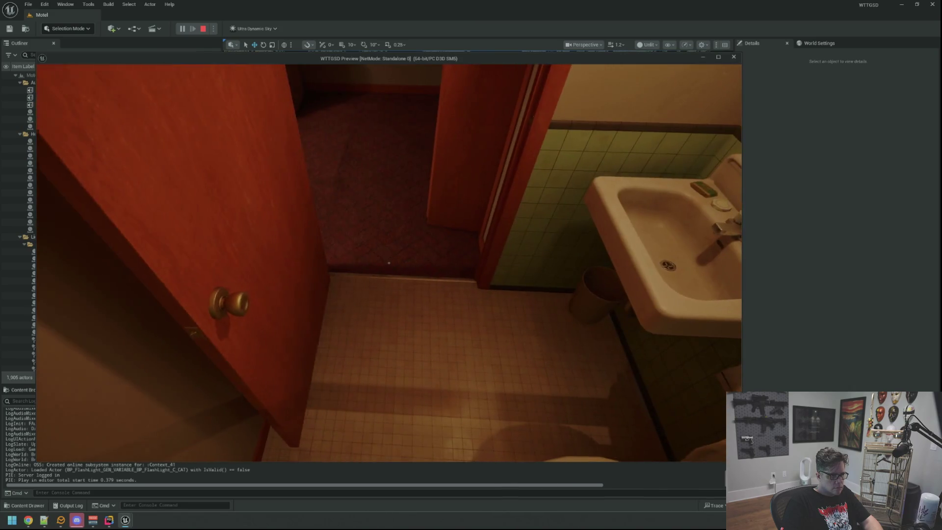
- Walk out the front door toward the car and MOTEL sign, then end the preview
key(w)
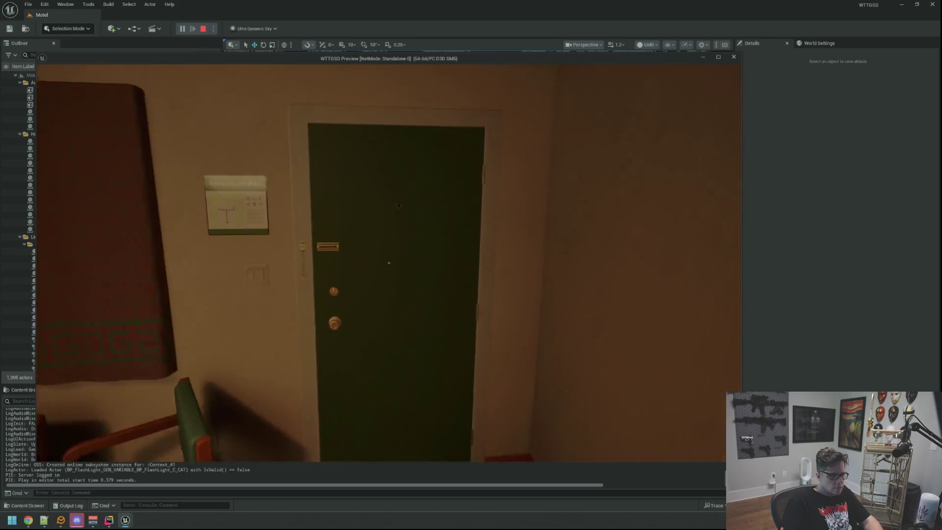
click(389, 263)
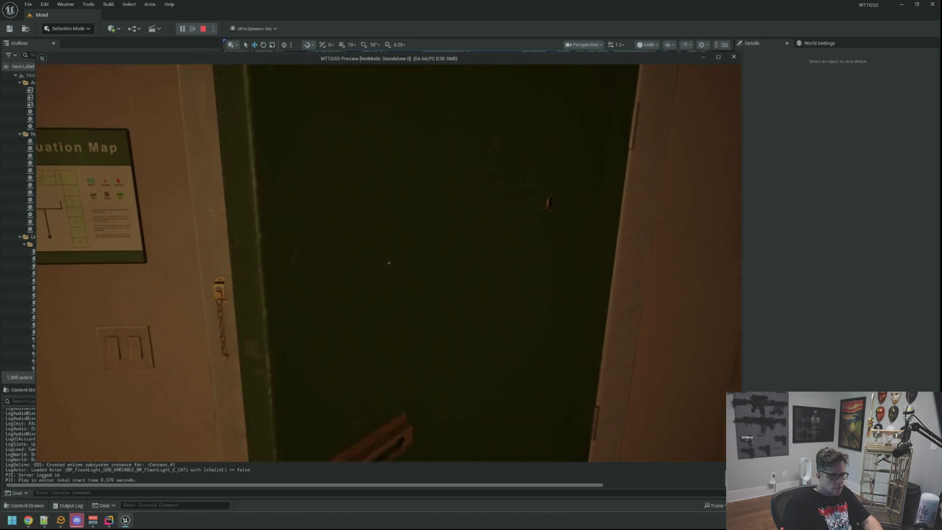
key(w)
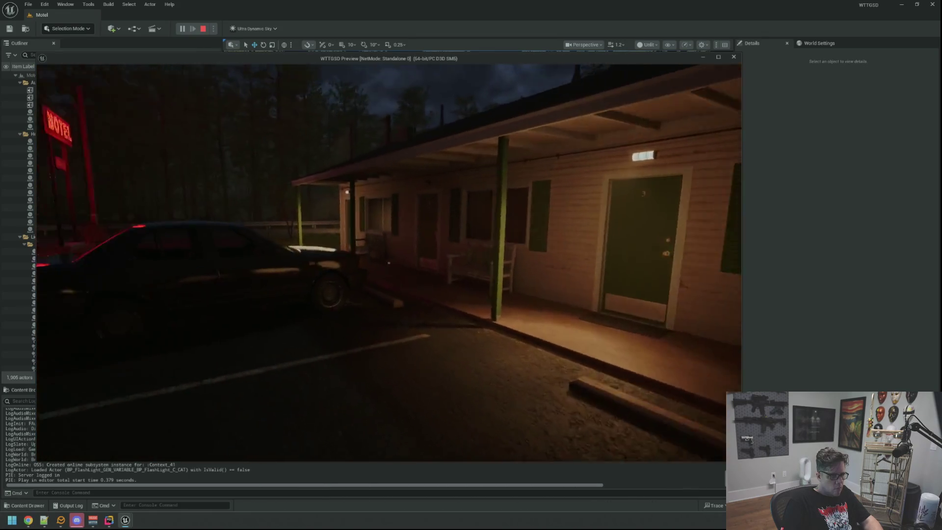
key(w)
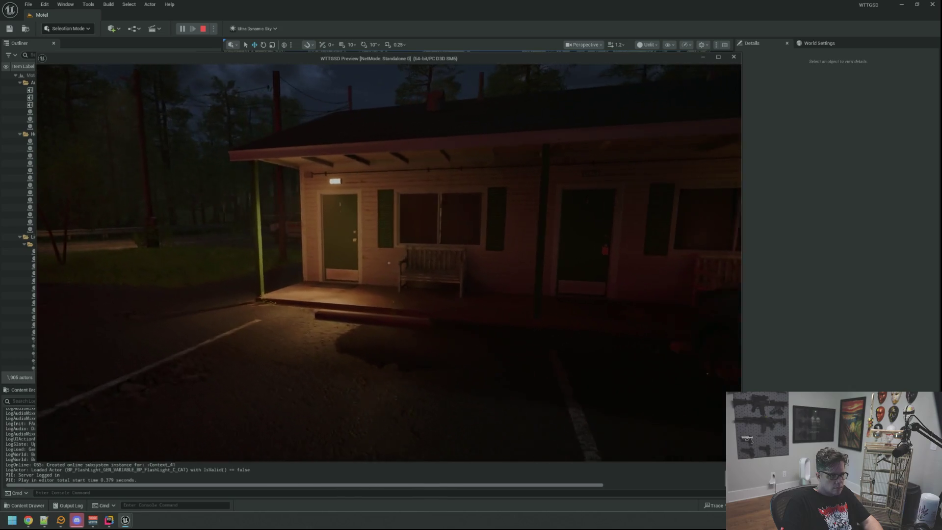
key(Escape)
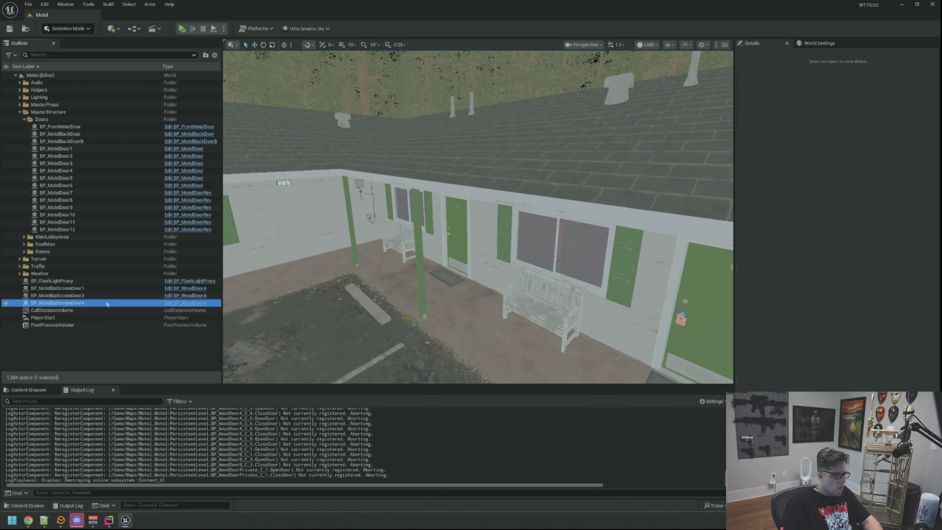
- Duplicate the door as BP_MotelBathroomDoor7 and paste the location 1530.77, -2020.31
key(ctrl+d)
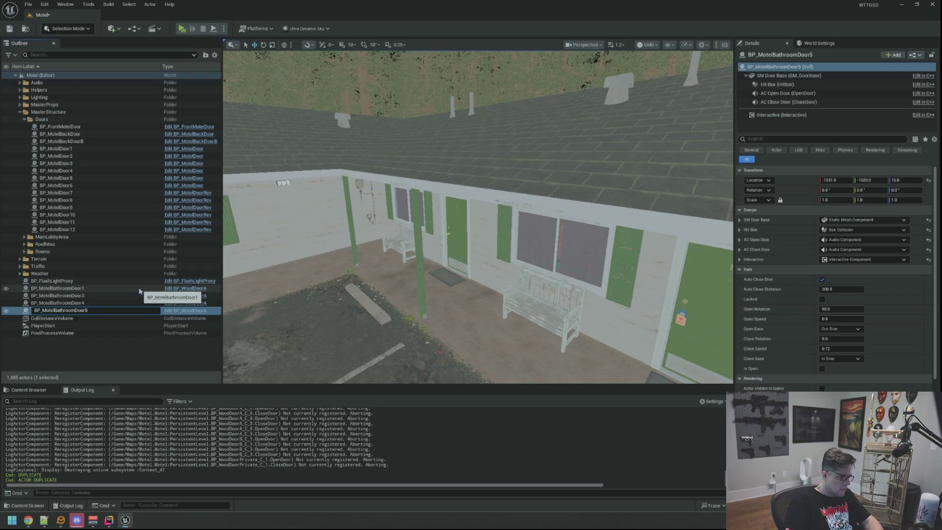
text(7)
key(Return)
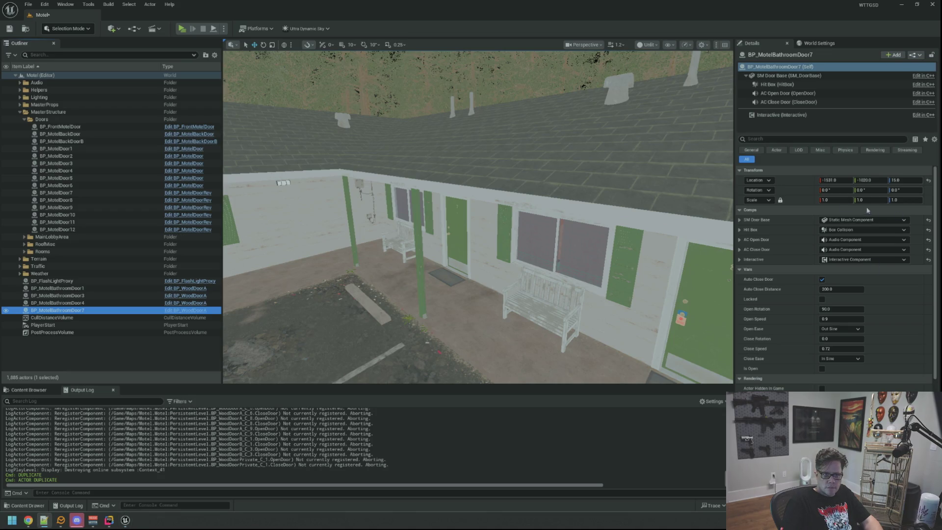
right_click(798, 180)
click(844, 198)
key(f)
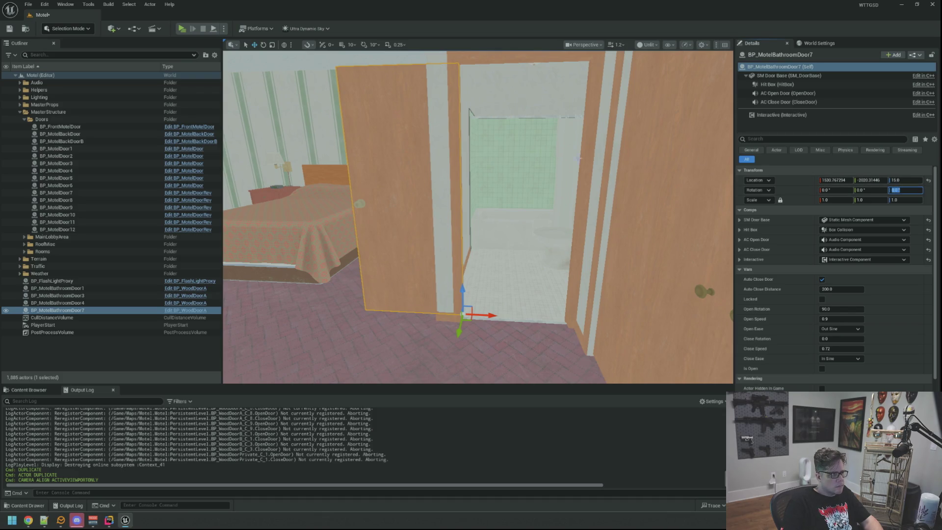
- Rotate the door to yaw 180 and set its Close Rotation to 180
key(Return)
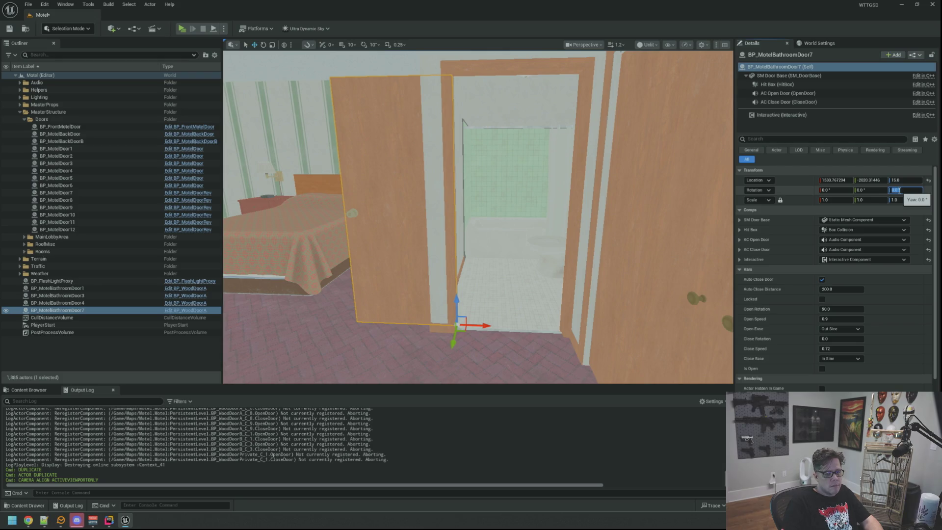
mouse_move(625, 157)
mouse_down()
mouse_move(653, 219)
mouse_move(562, 240)
mouse_up()
text(180)
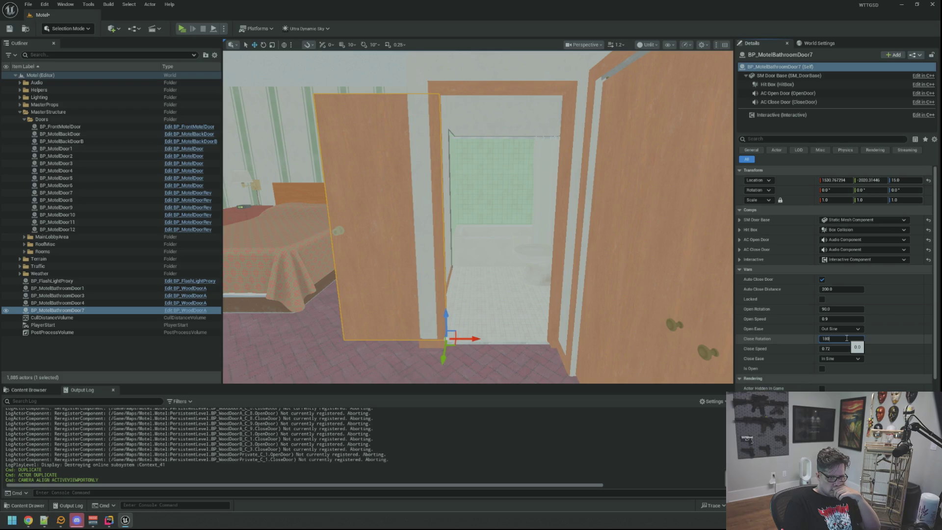
key(Return)
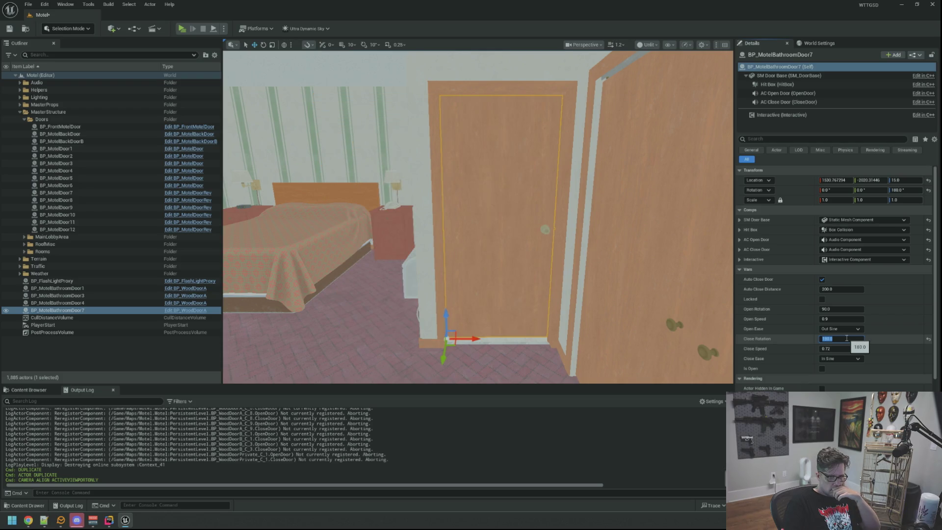
drag(600, 275, 599, 267)
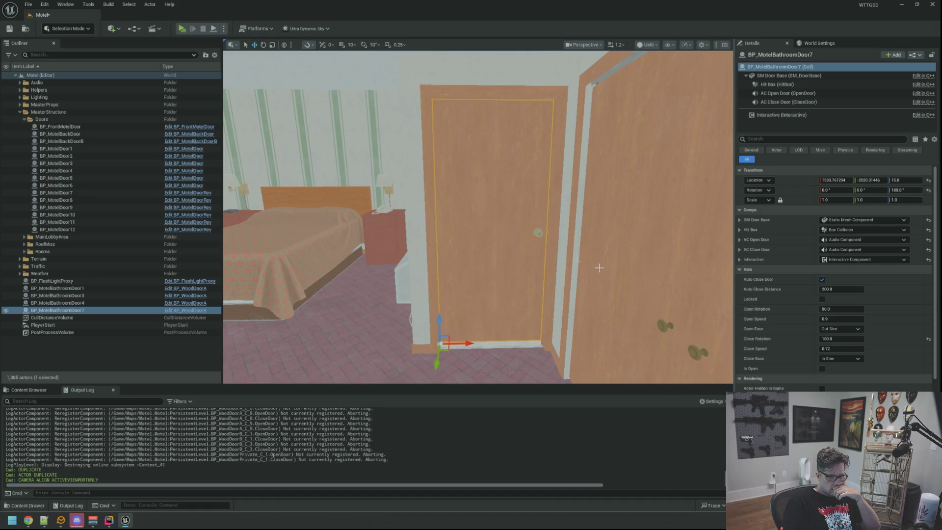
- Enable Is Open on BP_MotelBathroomDoor7 and fly through the doorway to inspect it
click(823, 369)
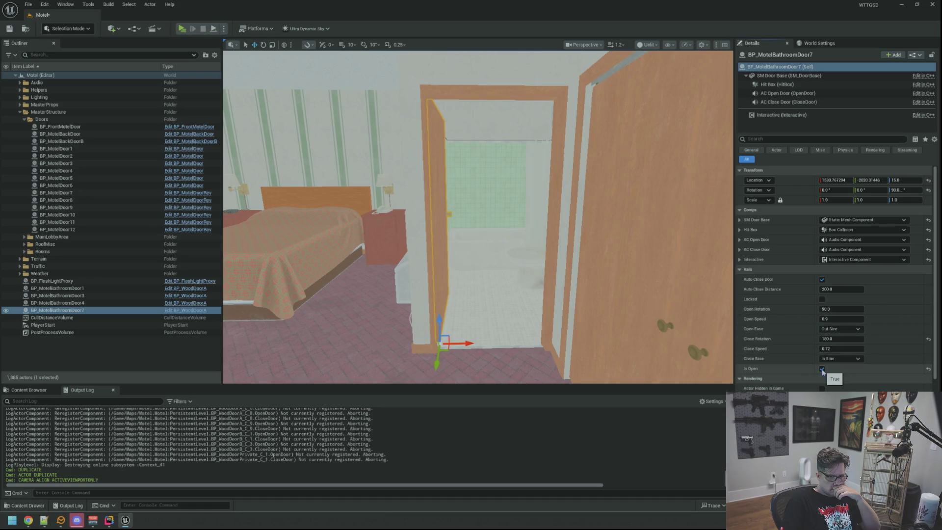
click(822, 369)
click(822, 369)
mouse_move(599, 267)
mouse_down()
mouse_move(586, 262)
mouse_move(587, 230)
mouse_move(564, 233)
mouse_move(589, 216)
mouse_move(579, 218)
mouse_up()
drag(467, 234, 632, 91)
drag(467, 234, 466, 234)
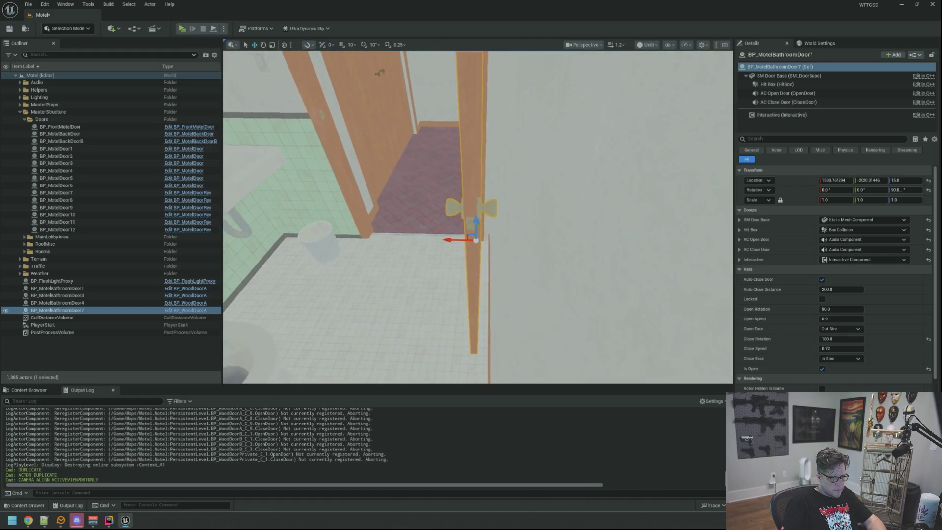
drag(467, 234, 466, 234)
scroll(478, 216, up, 3)
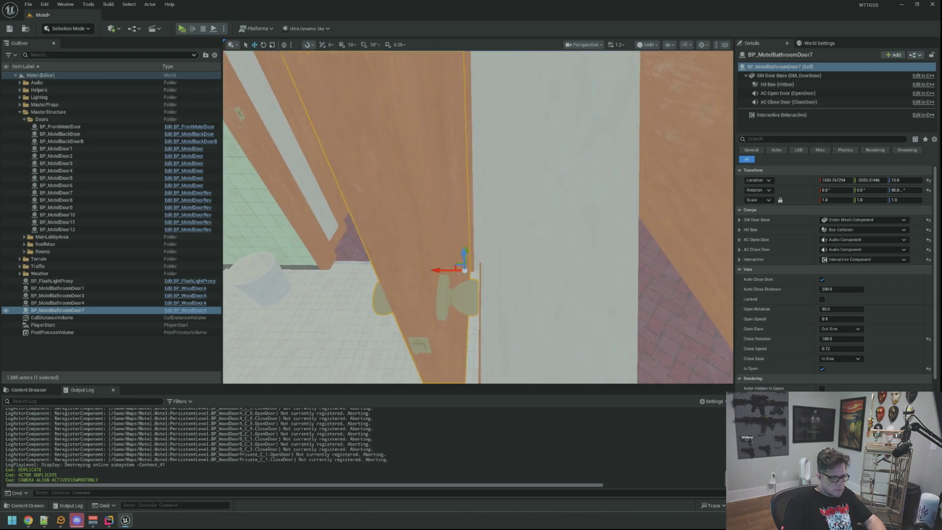
- Frame the door, circle to its edge, and lower the camera speed to 0.12
mouse_move(479, 215)
mouse_down()
mouse_move(234, 290)
mouse_move(240, 345)
mouse_move(289, 345)
mouse_move(294, 319)
mouse_move(299, 343)
mouse_move(354, 293)
mouse_up()
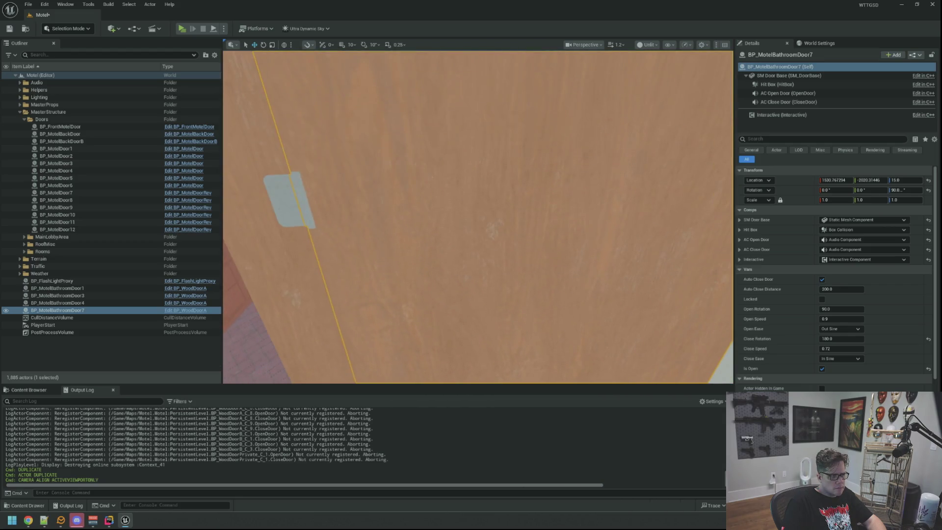
key(f)
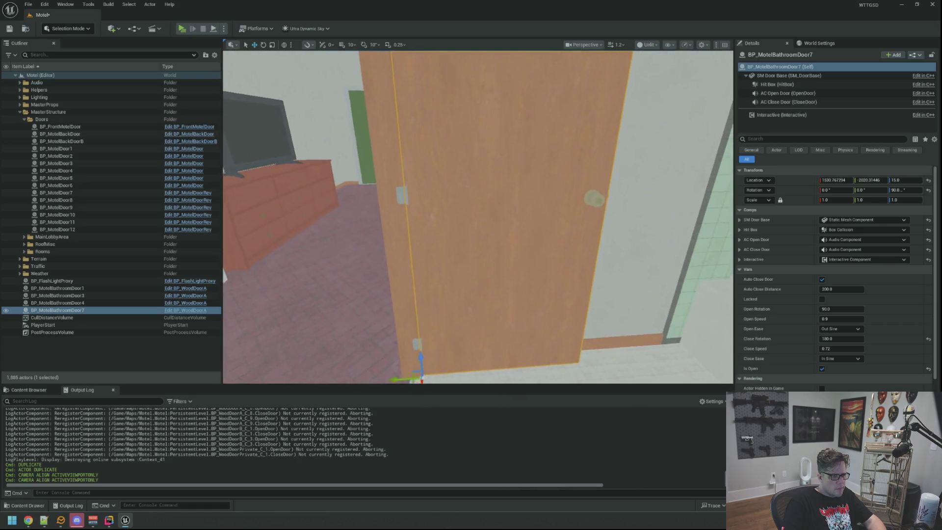
drag(478, 216, 444, 216)
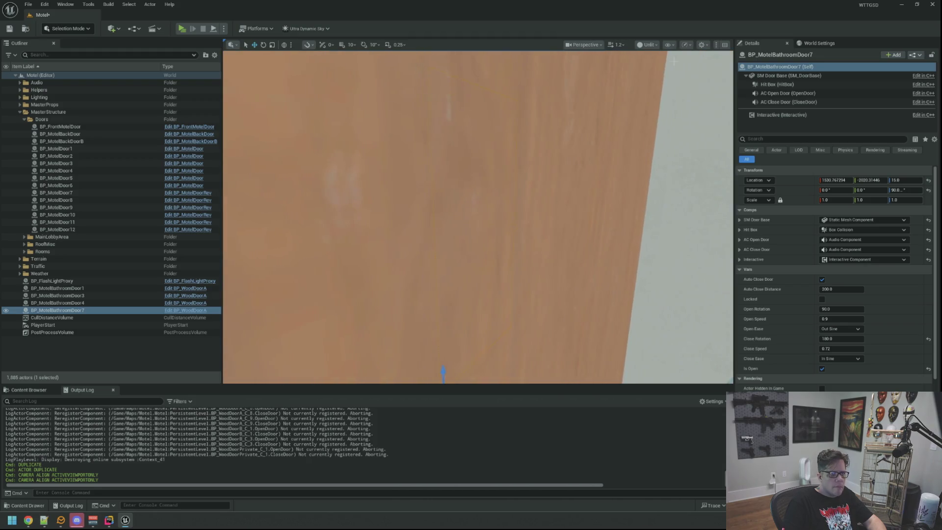
click(615, 46)
drag(606, 69, 595, 70)
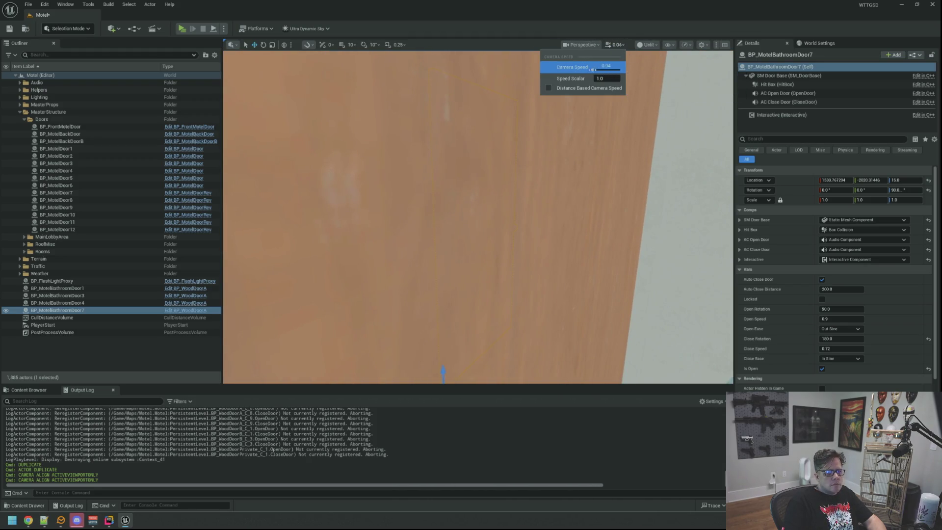
drag(490, 216, 463, 216)
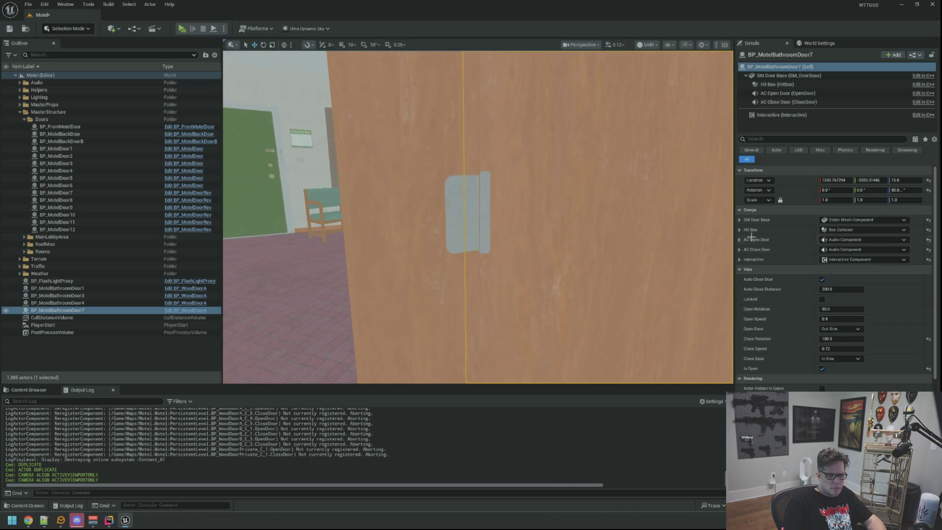
- Try Open Rotation values of 45, 0 and -90 on the door
click(824, 309)
text(45)
key(Return)
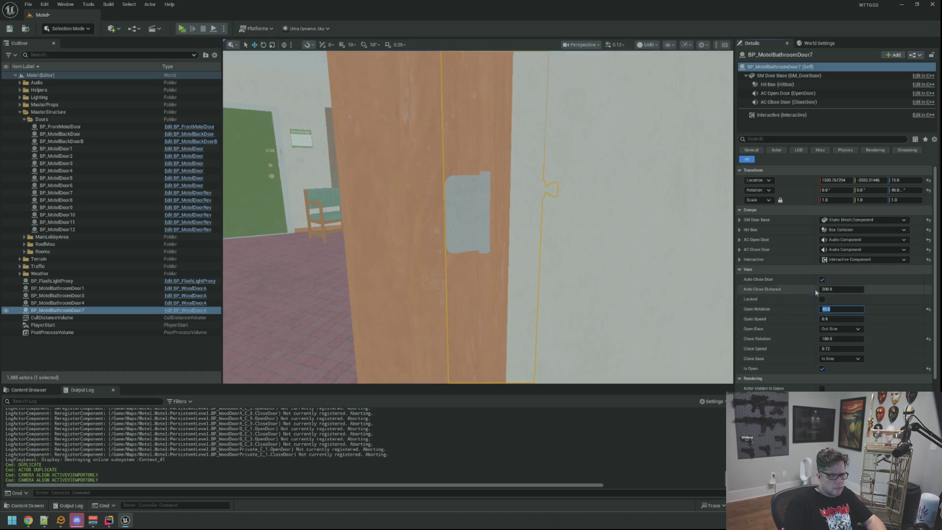
click(856, 307)
text(0)
key(Return)
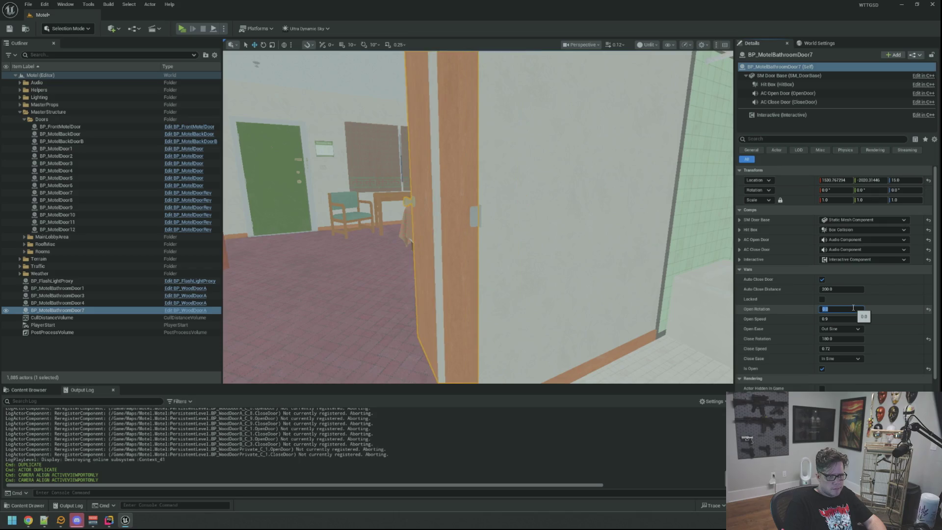
text(90)
key(Return)
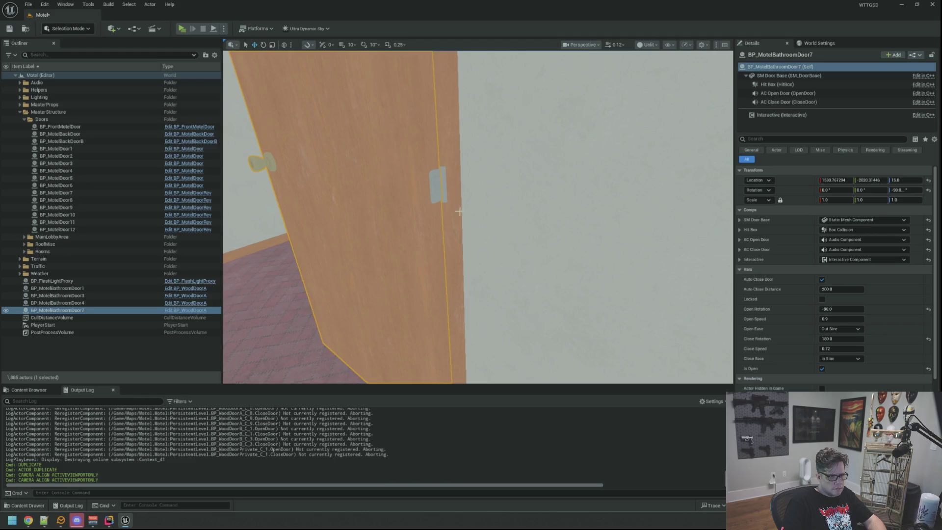
- Test further Open Rotation values, settle on 180, and uncheck Is Open
click(854, 309)
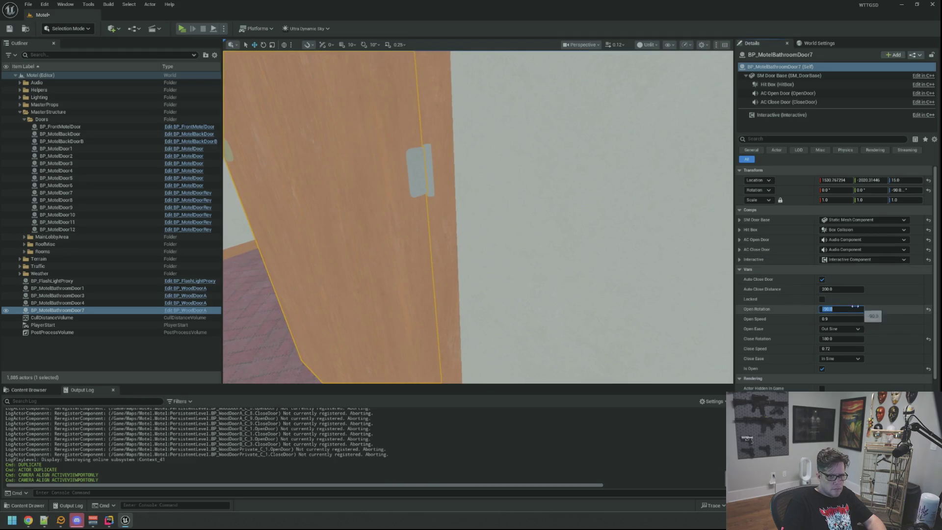
text(-5)
key(Return)
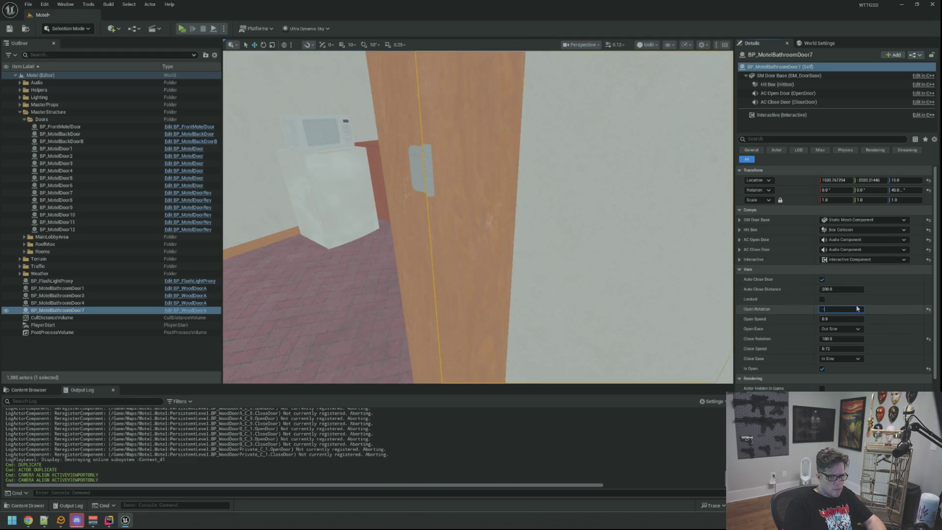
text(45)
key(Return)
text(0)
key(Return)
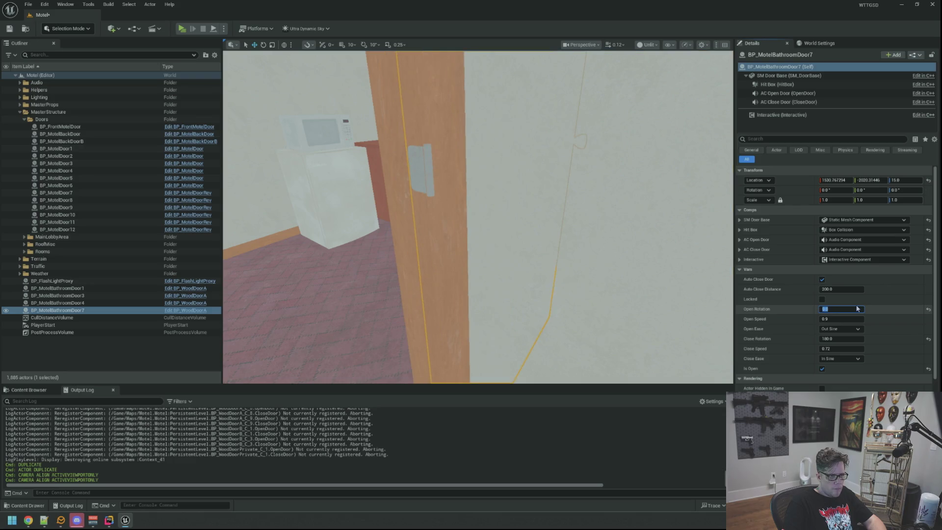
key(Return)
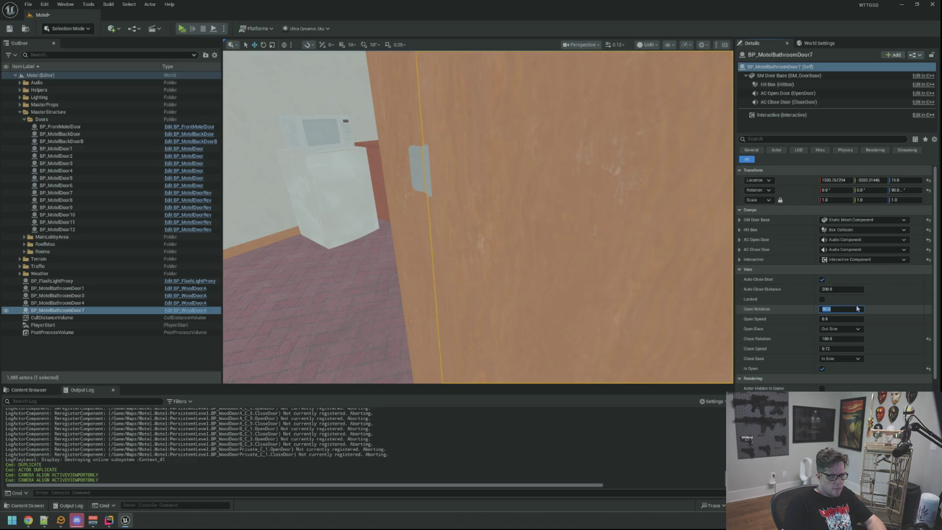
mouse_move(574, 214)
mouse_down()
mouse_move(573, 226)
mouse_move(619, 229)
mouse_move(565, 245)
mouse_move(565, 255)
mouse_move(569, 201)
mouse_move(520, 206)
mouse_move(578, 209)
mouse_move(515, 217)
mouse_up()
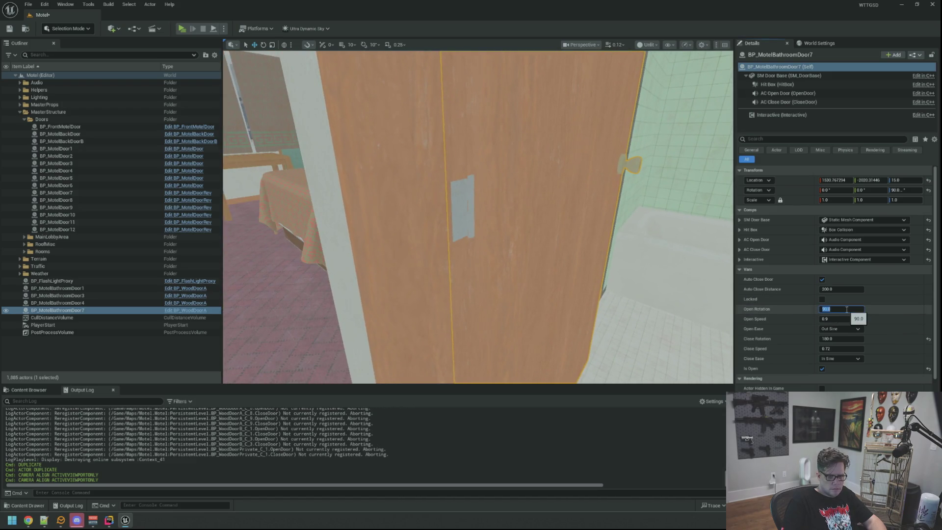
text(180)
key(Return)
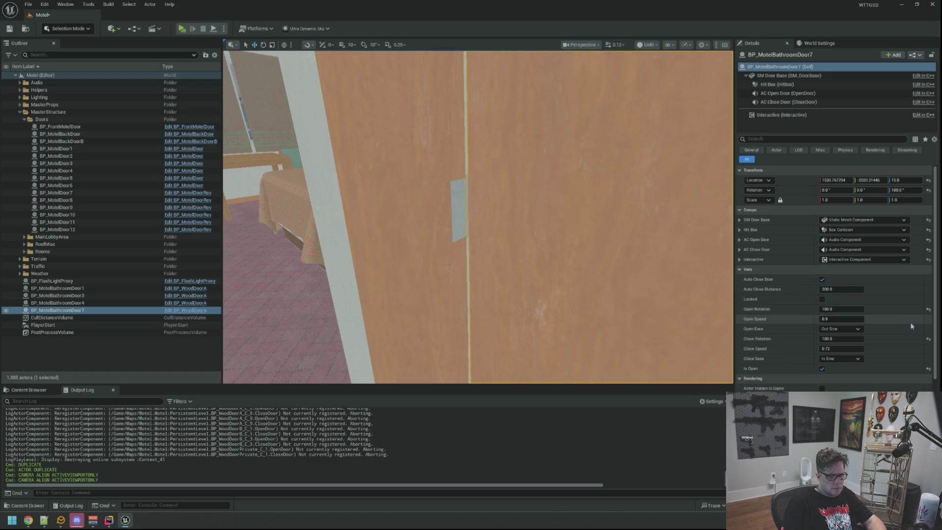
click(822, 369)
text(-1)
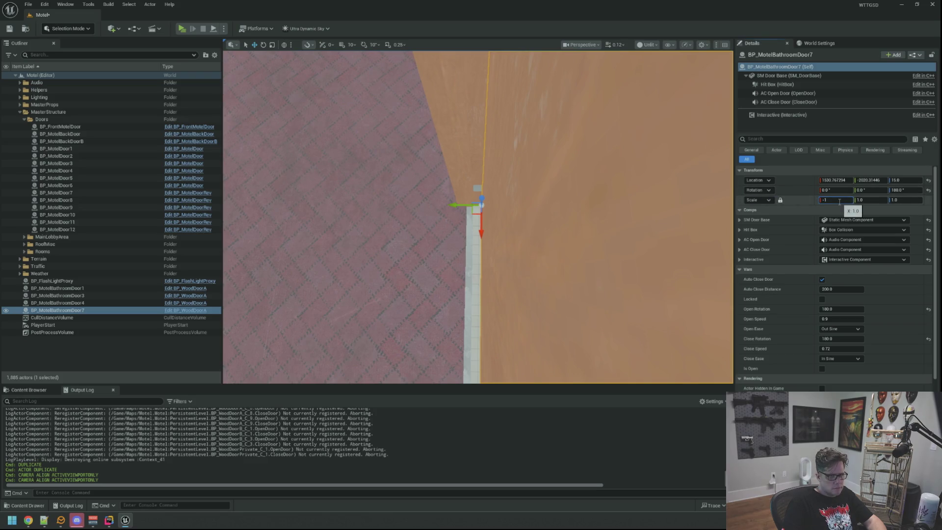
- Mirror the door with an X scale of -1, keeping Y and Z scale at 1
key(Return)
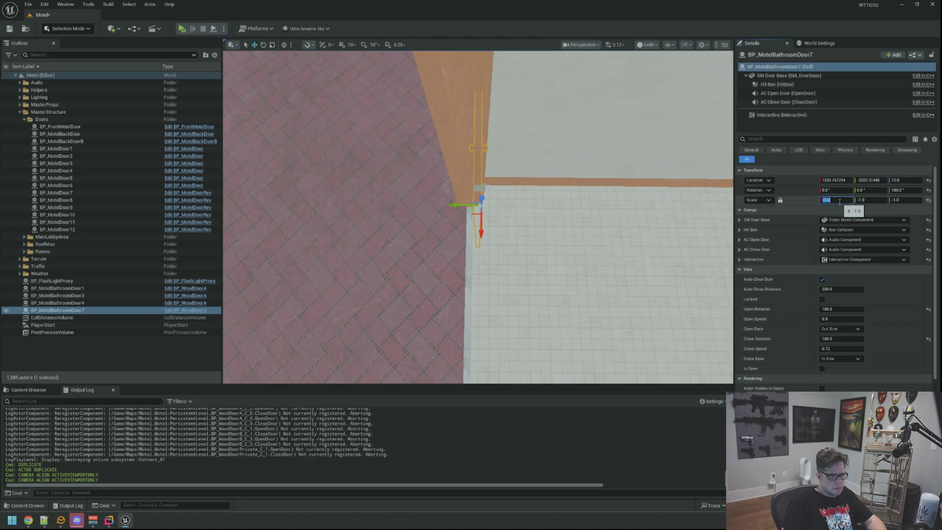
text(0)
key(Return)
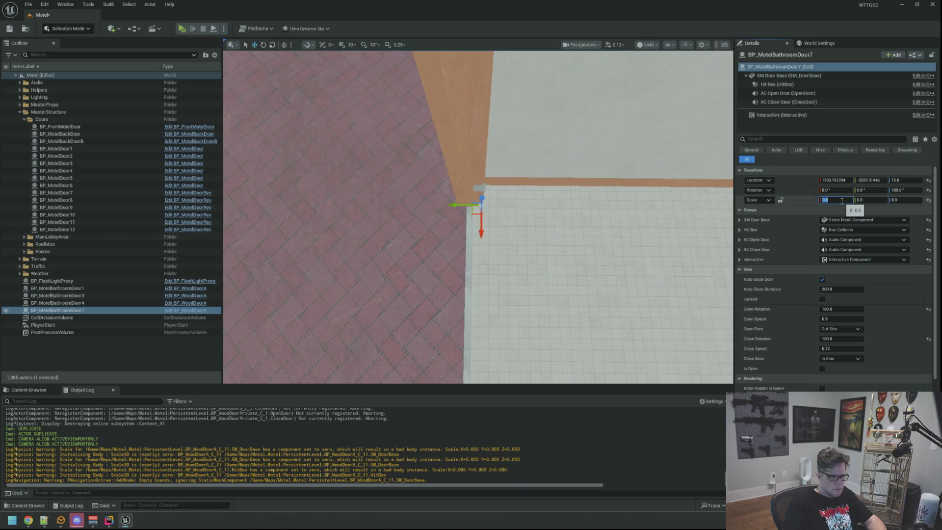
drag(539, 221, 516, 194)
text(1)
key(Tab)
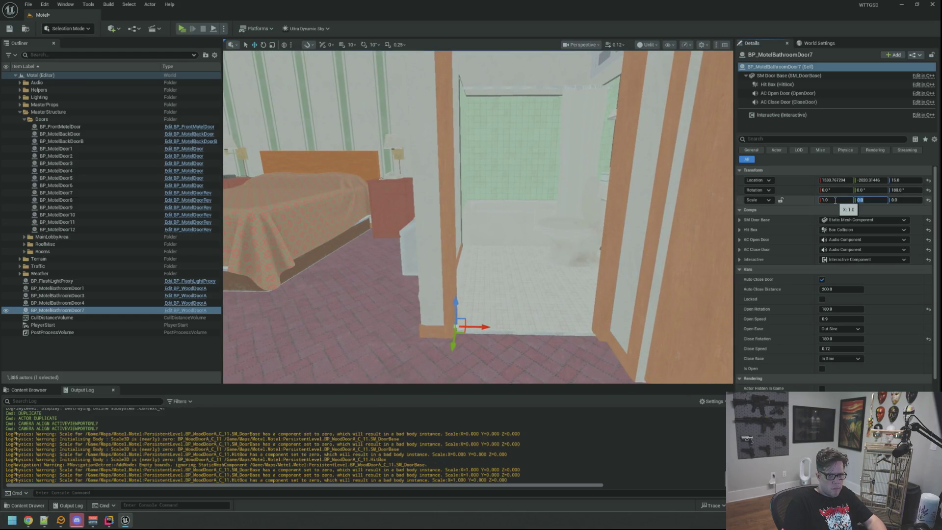
text(1)
key(Tab)
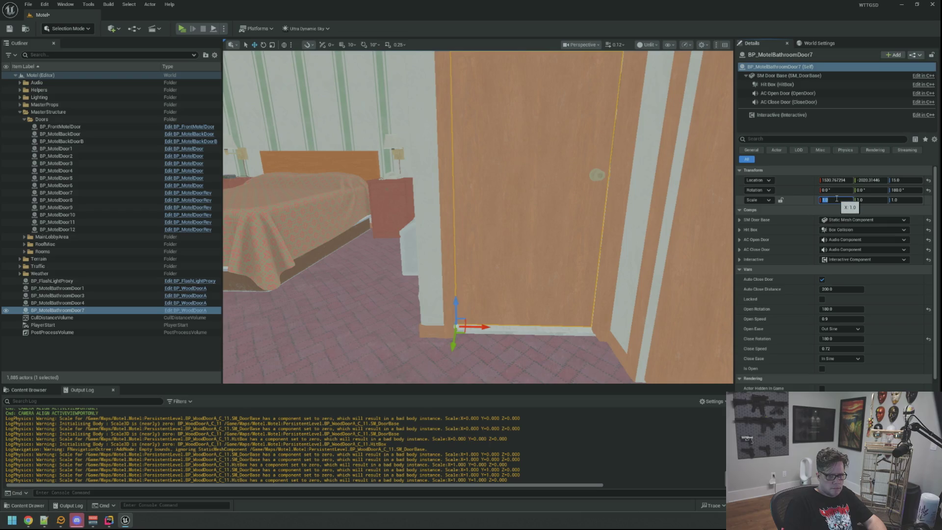
text(-1)
key(Return)
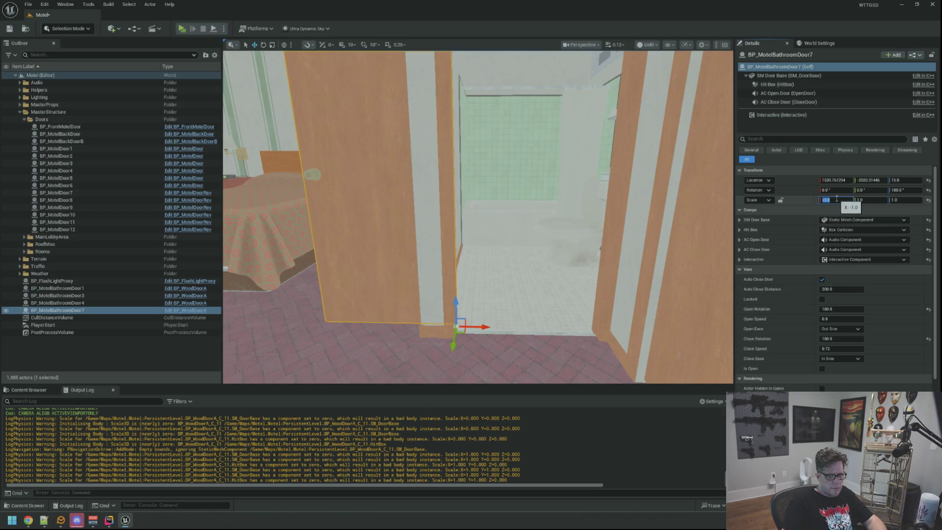
drag(524, 211, 504, 171)
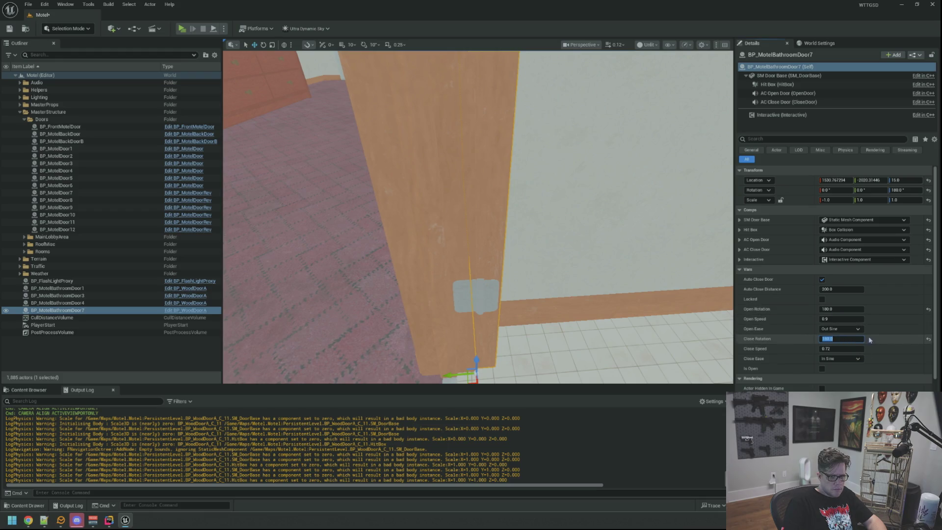
- Set Close Rotation to 0 and preview the door's 90° swing by toggling Is Open
key(Return)
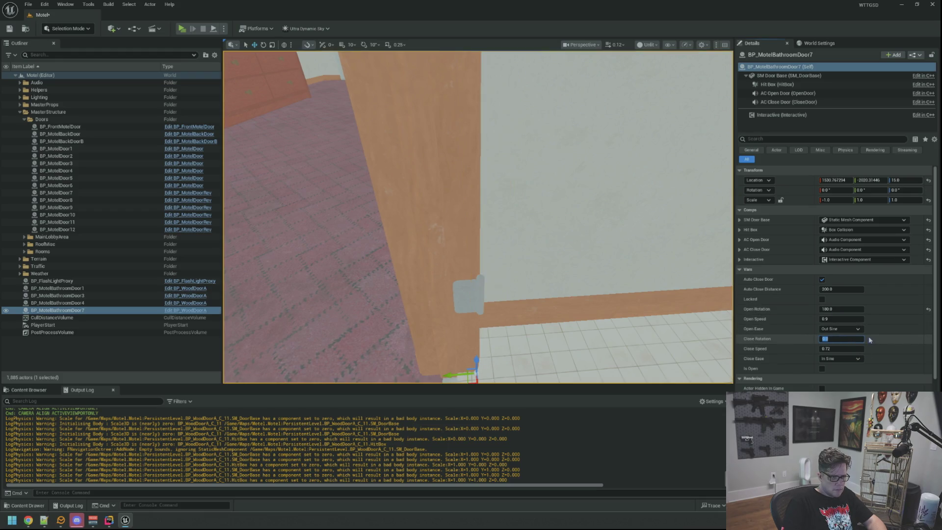
mouse_move(564, 221)
mouse_down()
mouse_move(544, 209)
mouse_move(480, 208)
mouse_up()
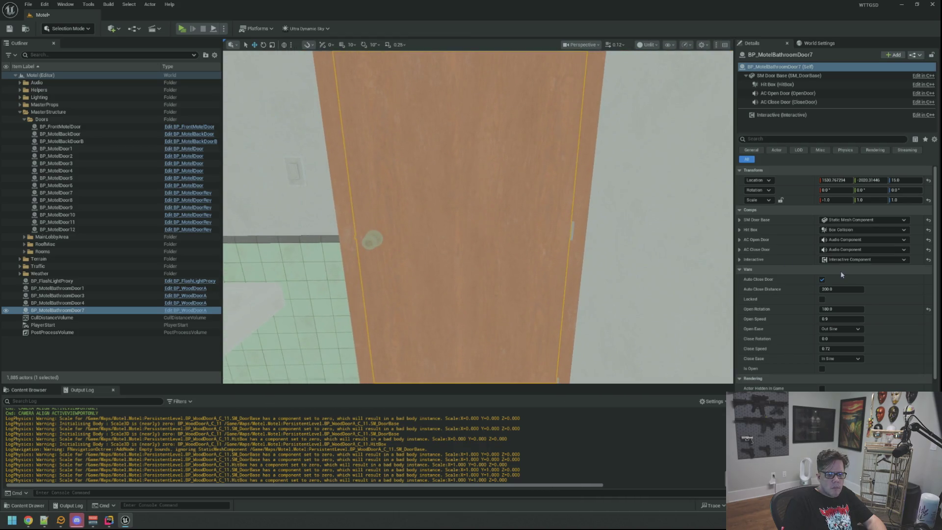
click(820, 369)
click(821, 368)
click(848, 308)
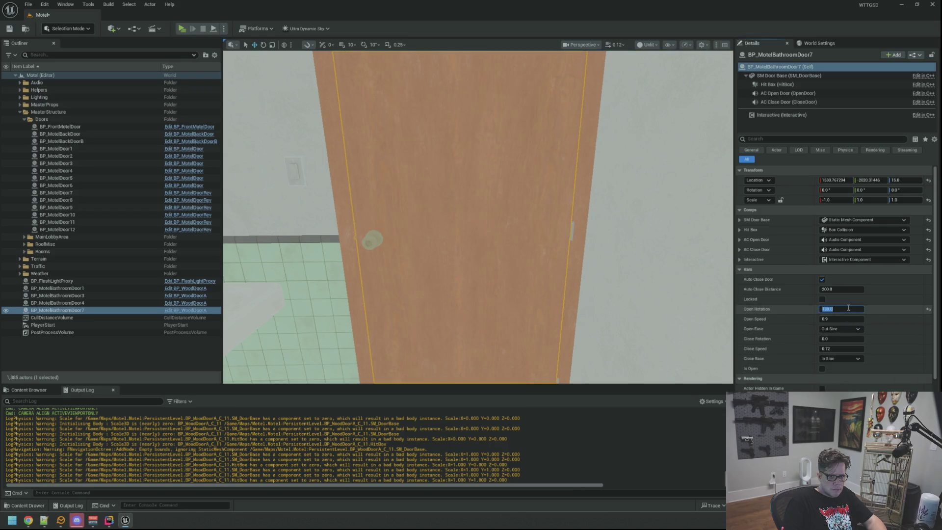
text(90)
click(822, 369)
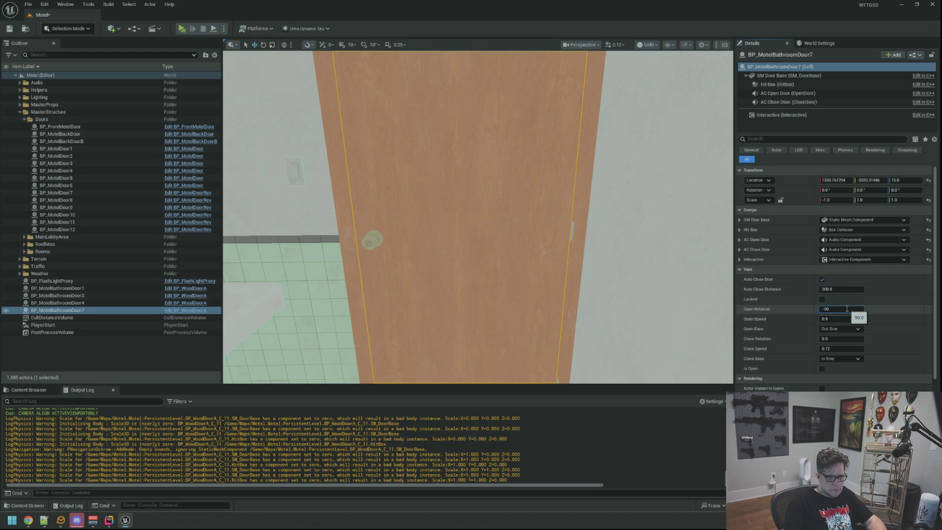
click(822, 369)
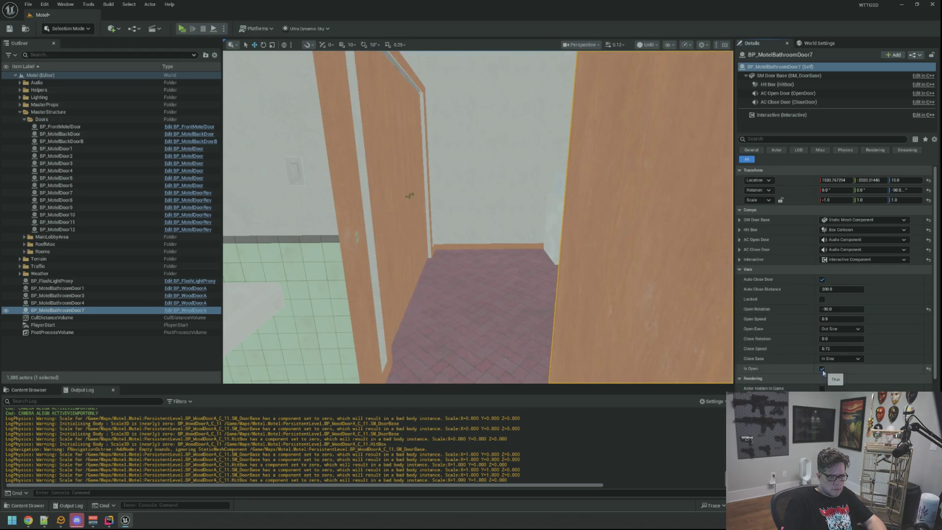
key(f)
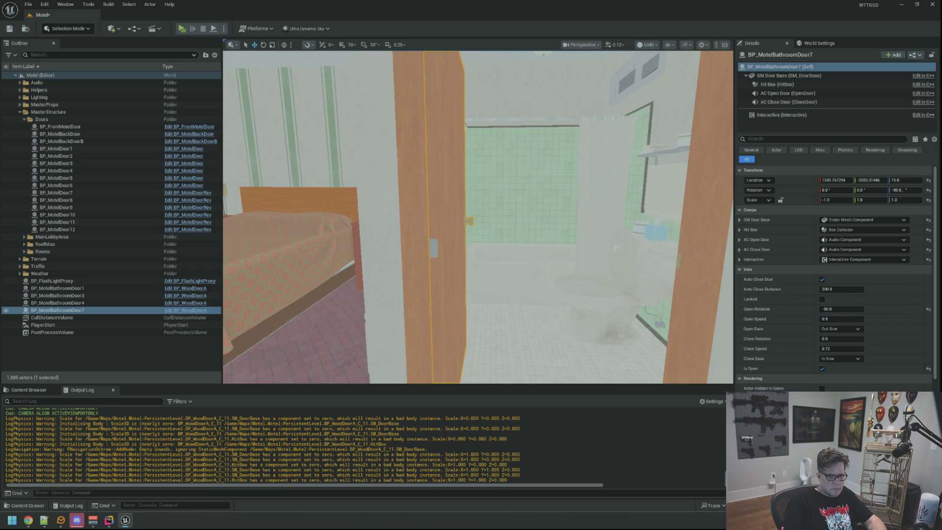
- Set the door to start closed, save the level, and refocus on the door
click(8, 29)
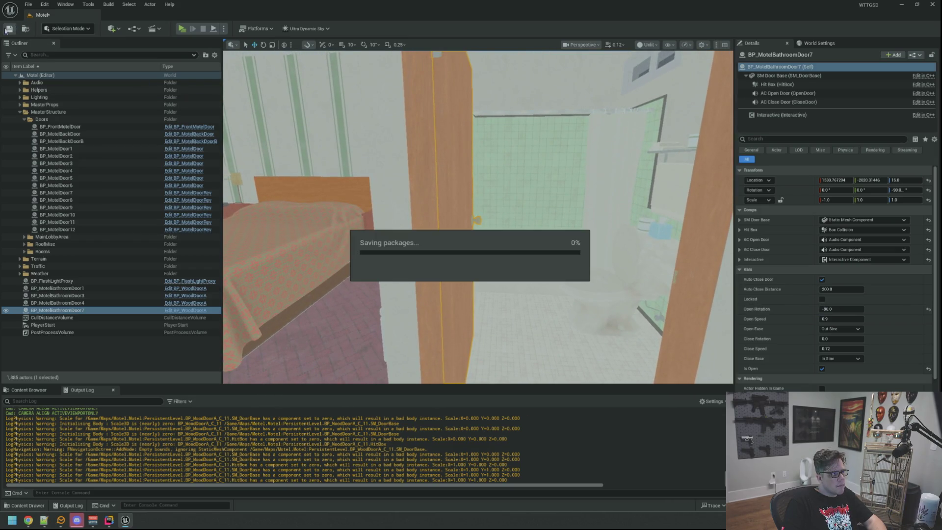
click(822, 368)
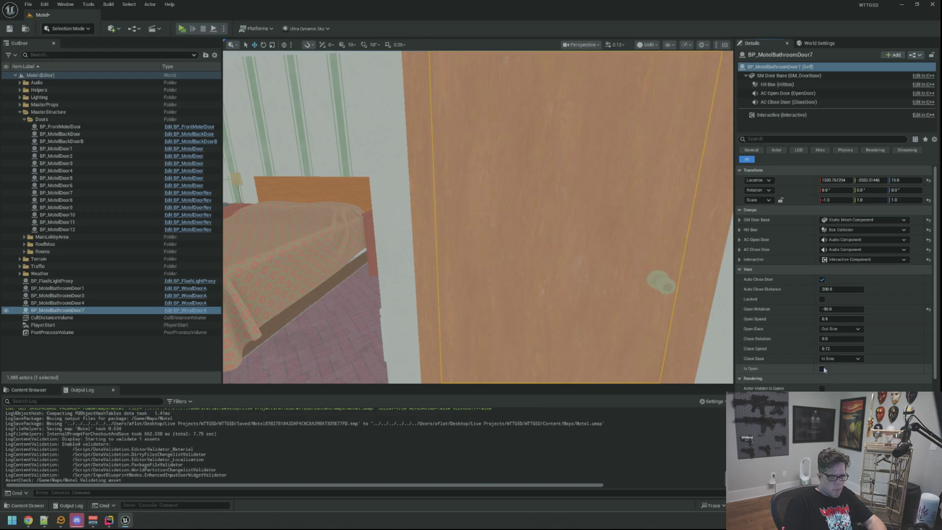
key(ctrl+s)
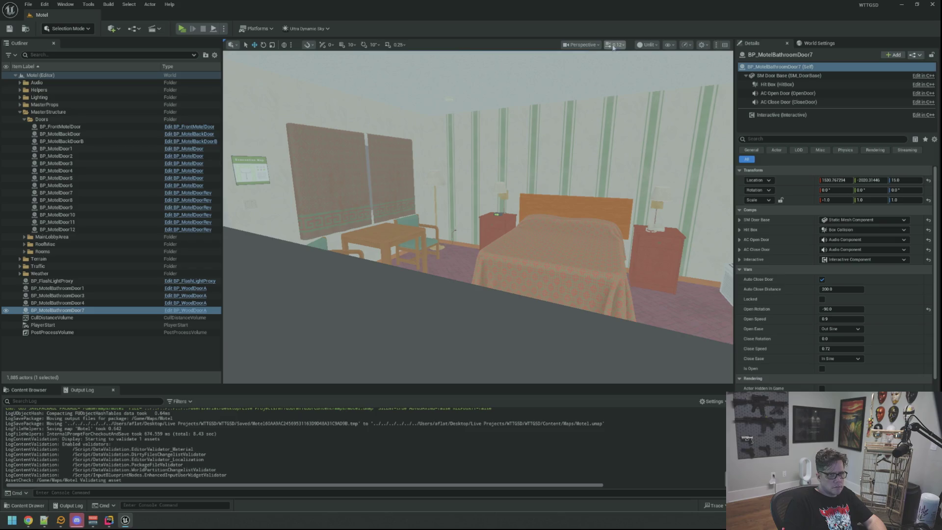
click(613, 46)
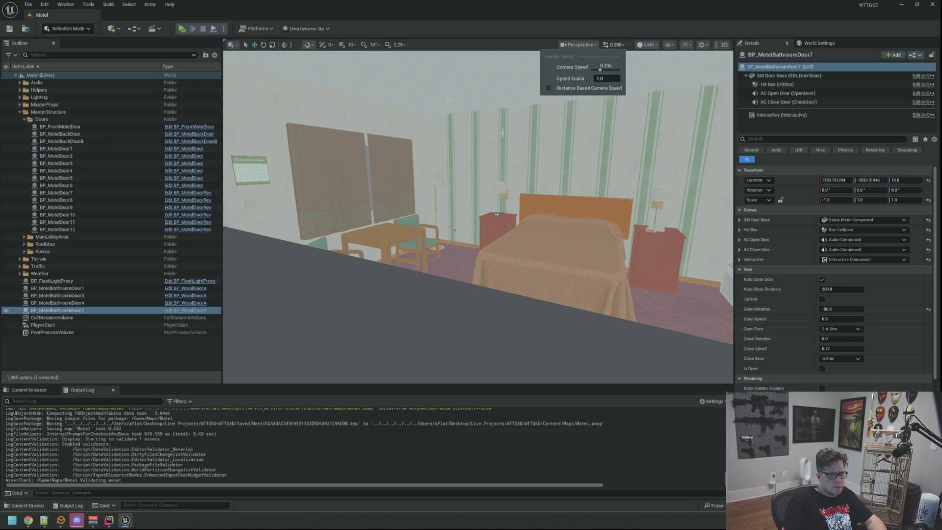
key(f)
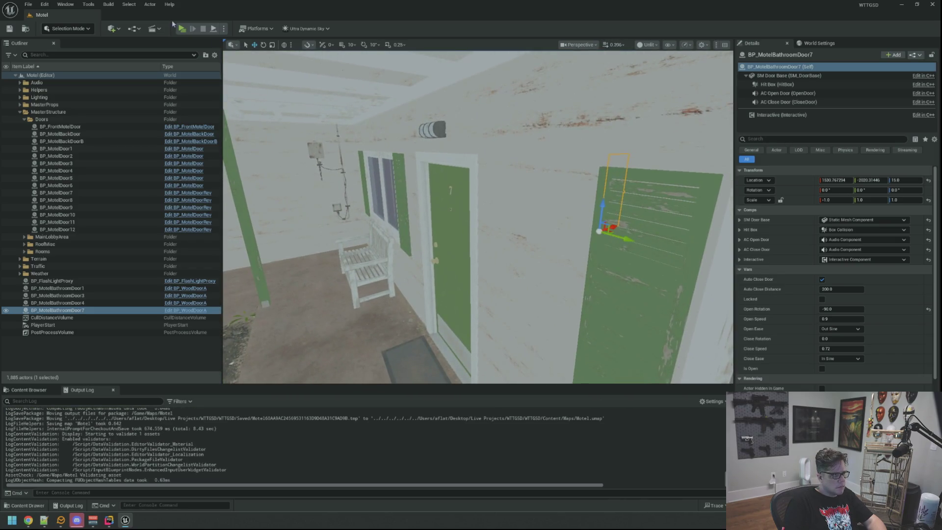
key(alt+p)
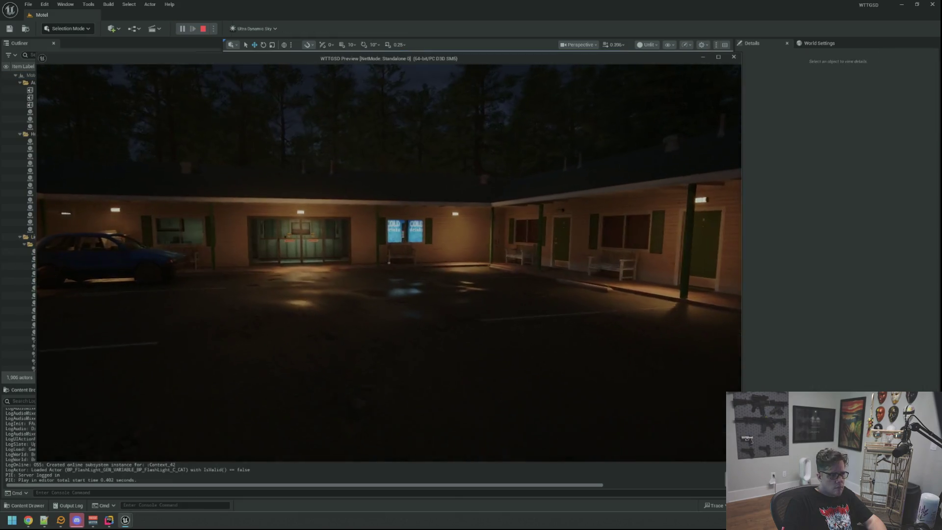
key(w)
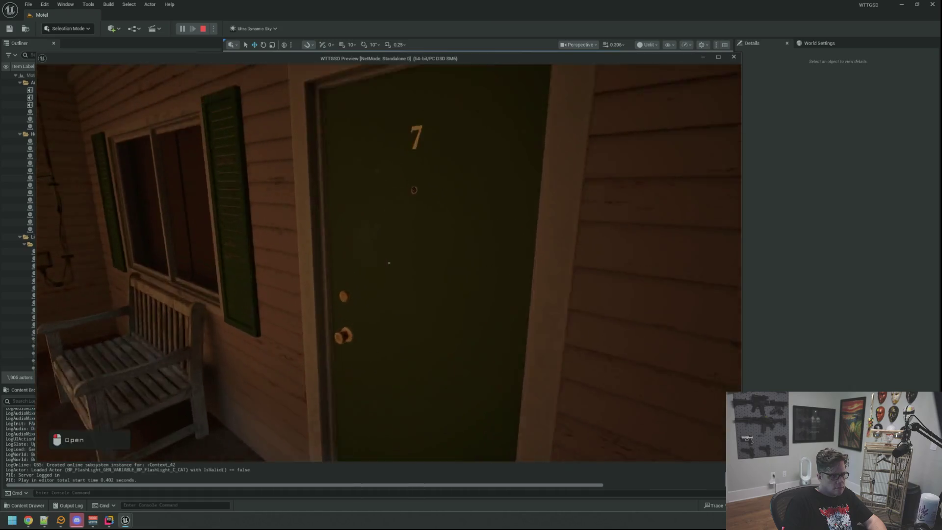
click(389, 263)
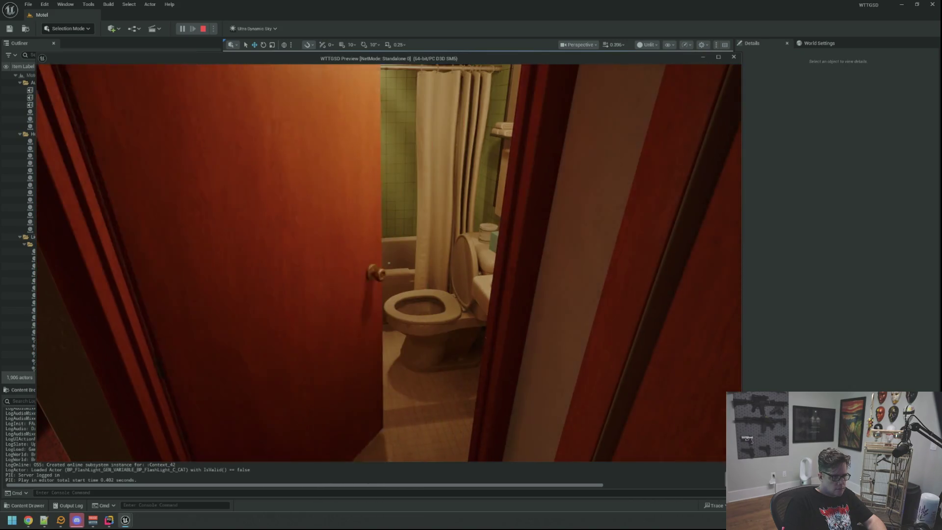
key(w)
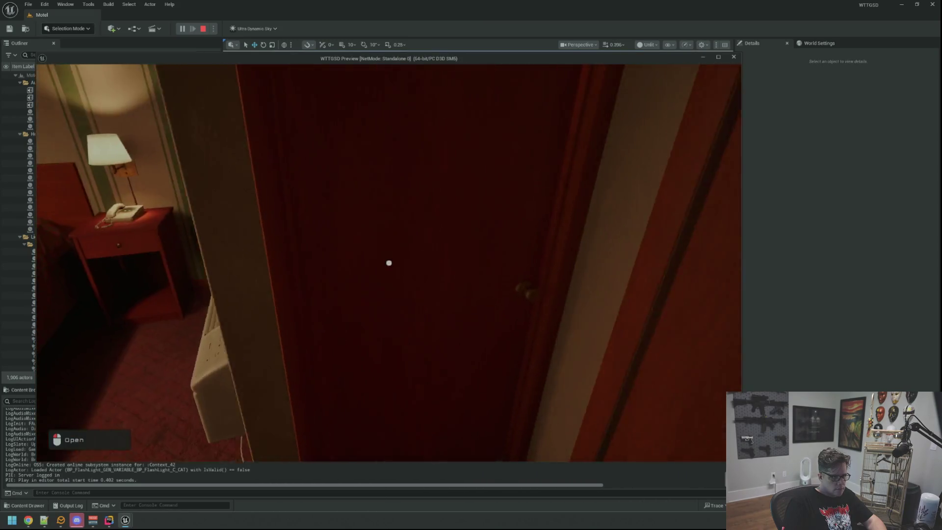
click(389, 263)
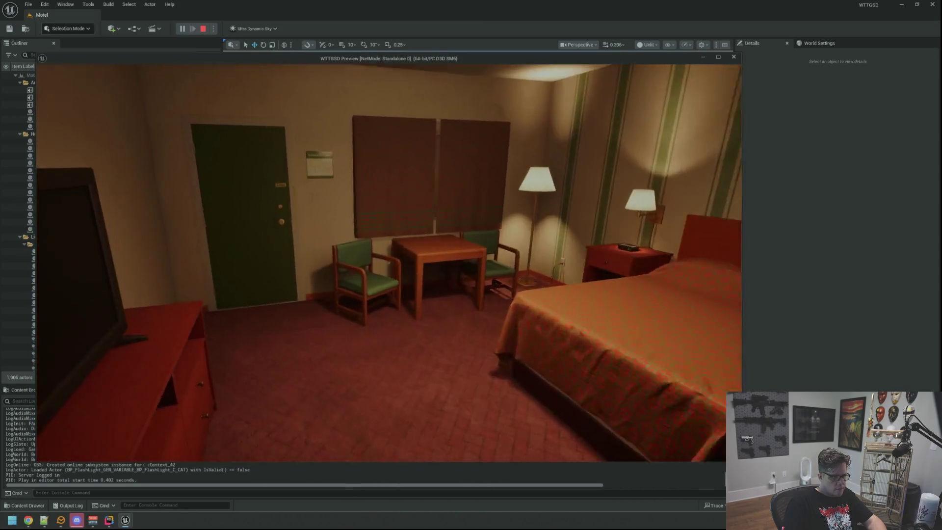
key(w)
click(388, 263)
key(w)
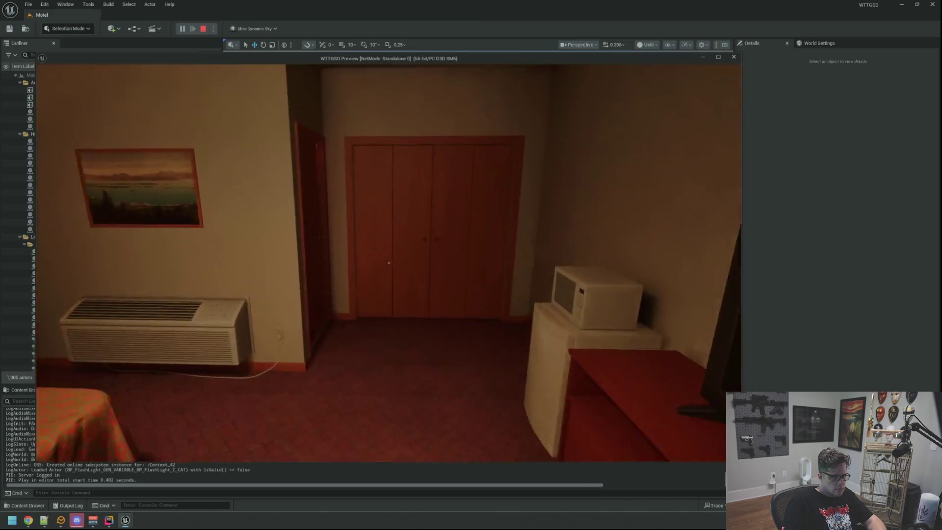
key(w)
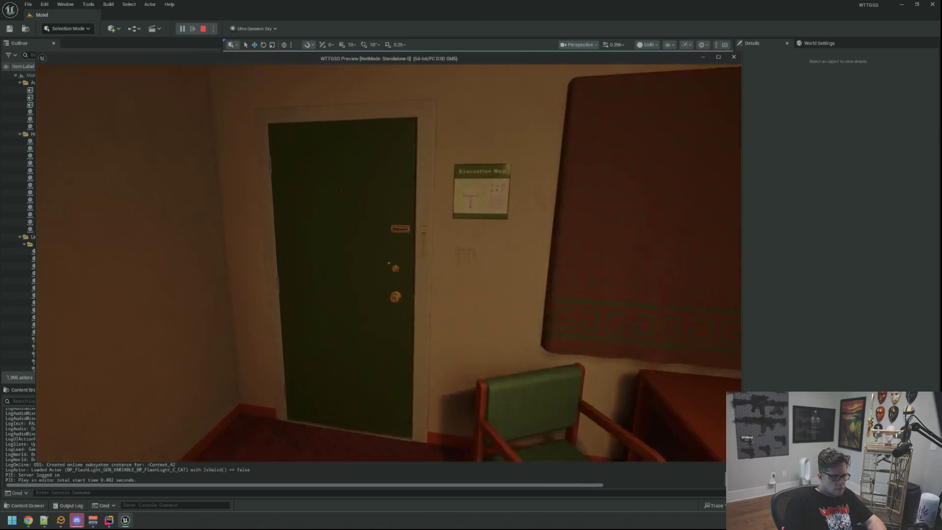
click(388, 263)
key(w)
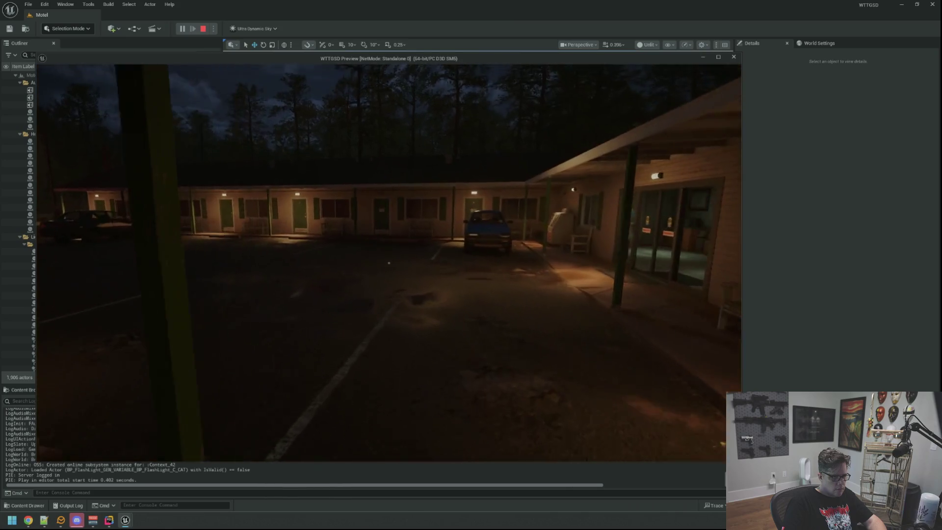
key(Escape)
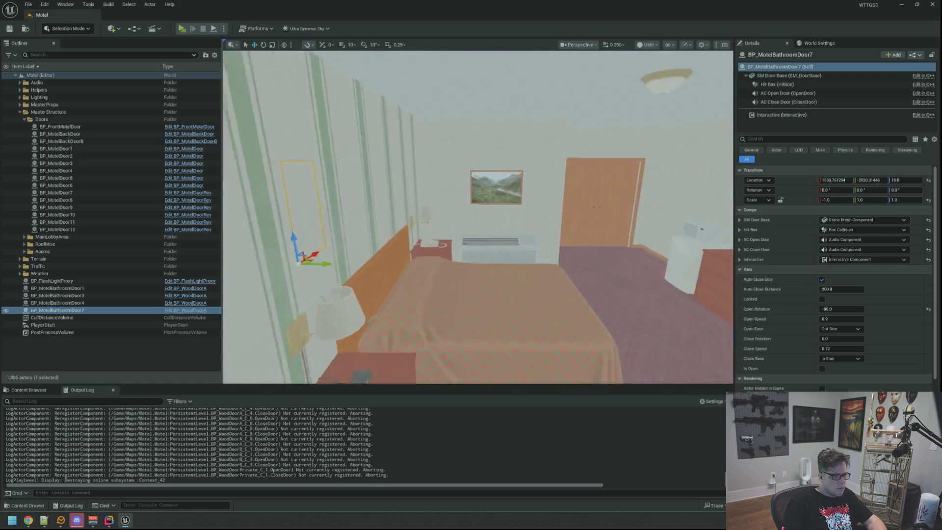
- Duplicate the bathroom door as BP_MotelBathroomDoor9 and save the level
key(ctrl+d)
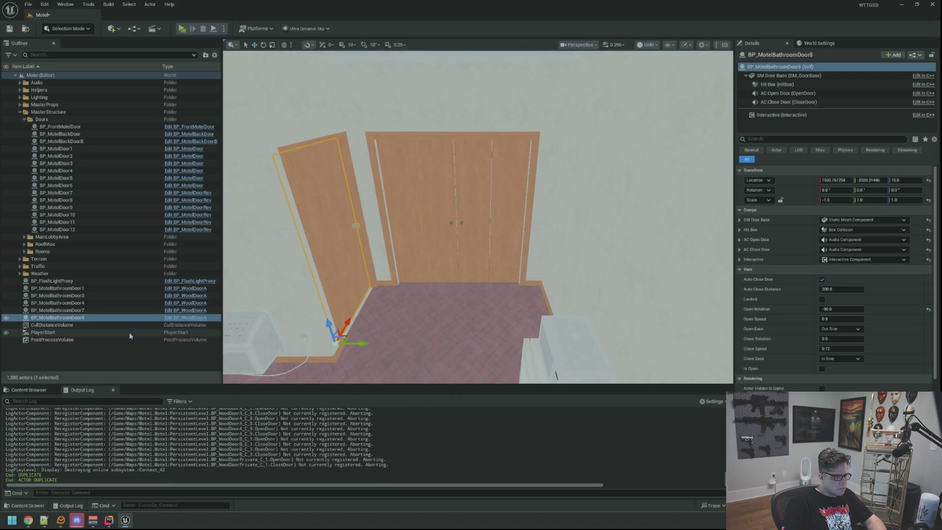
click(108, 318)
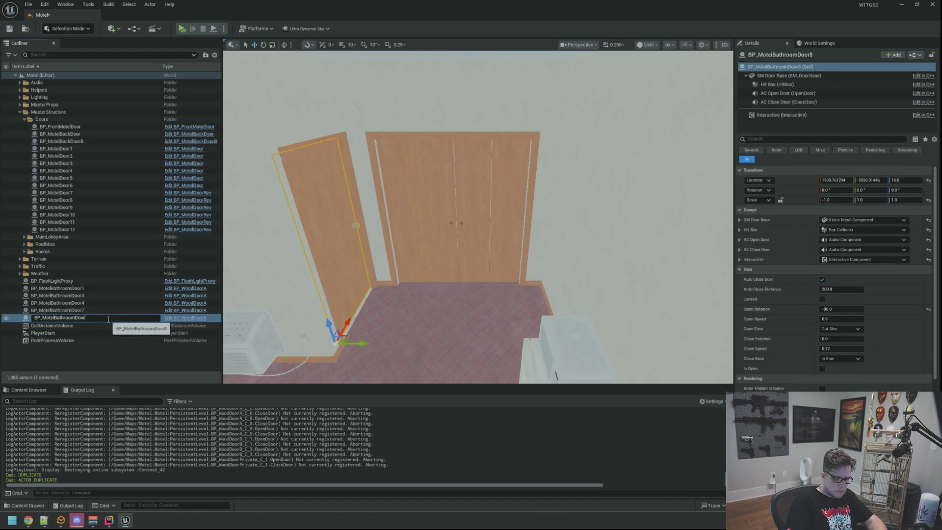
text(9)
key(Return)
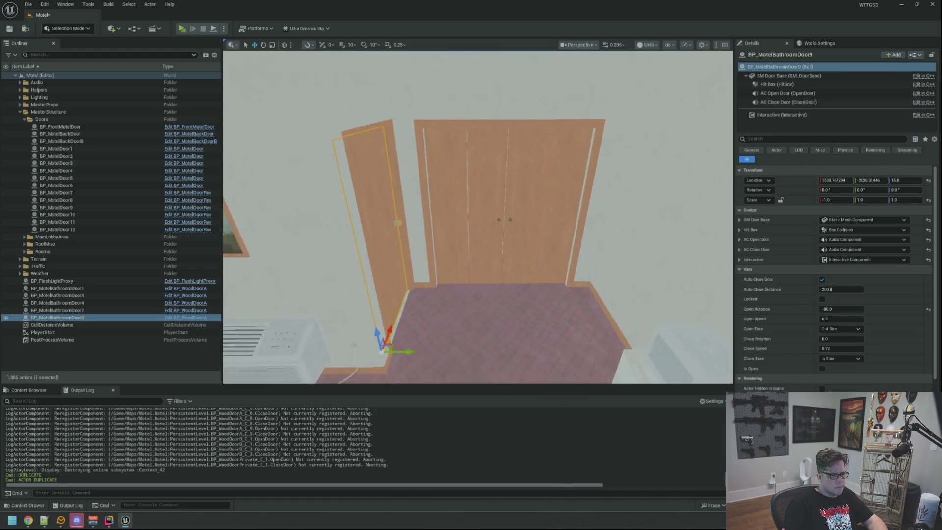
scroll(466, 257, up, 5)
key(ctrl+s)
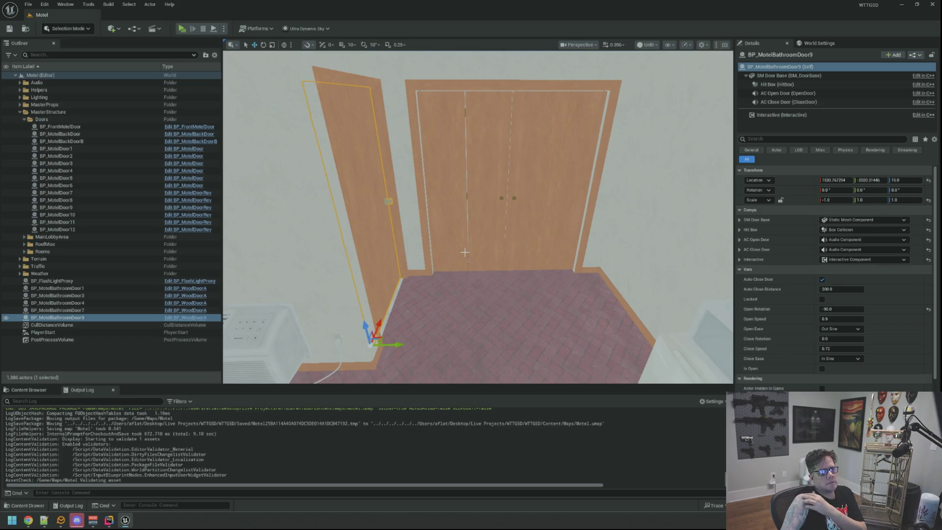
- Paste the copied location and mirrored scale onto BP_MotelBathroomDoor9
drag(521, 224, 546, 225)
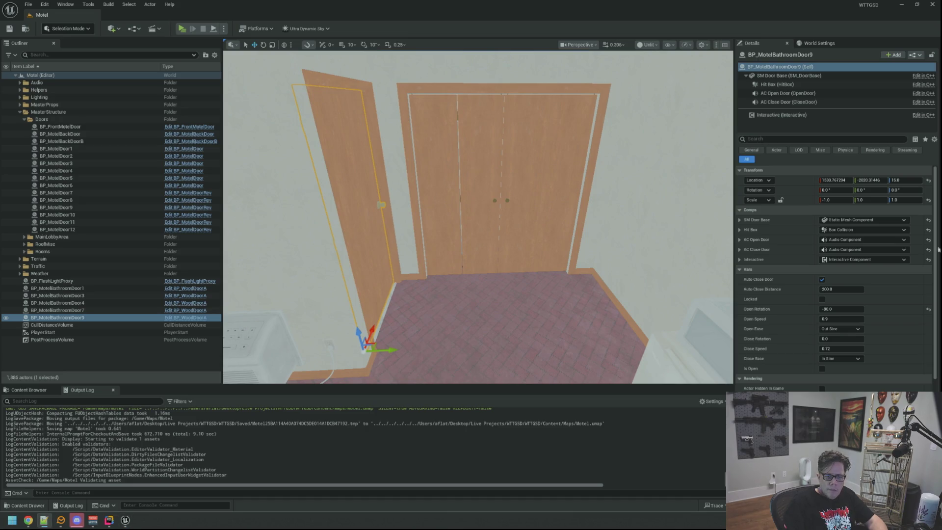
right_click(794, 174)
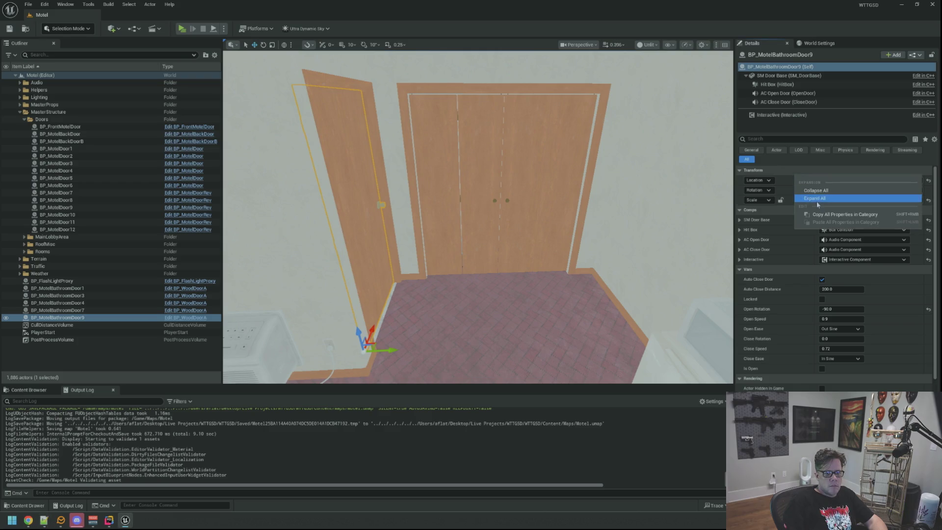
right_click(787, 183)
click(810, 204)
key(f)
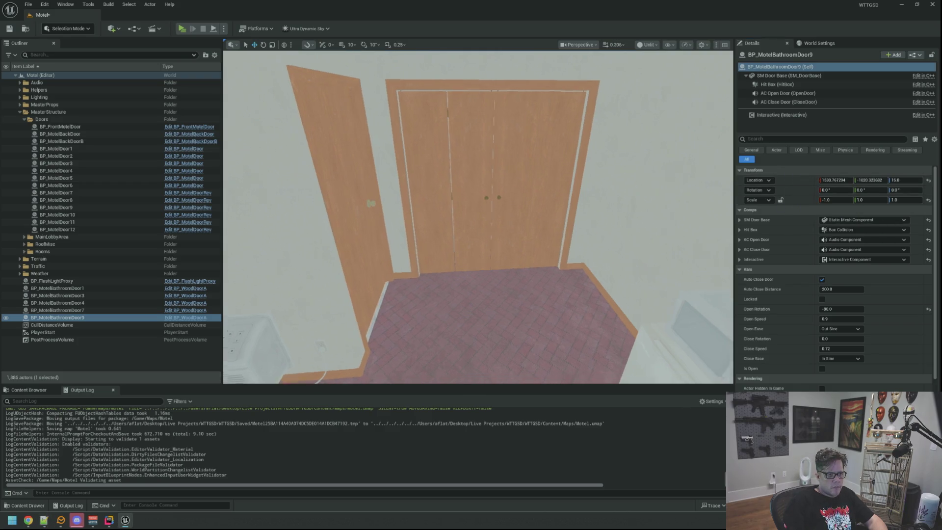
scroll(478, 216, up, 10)
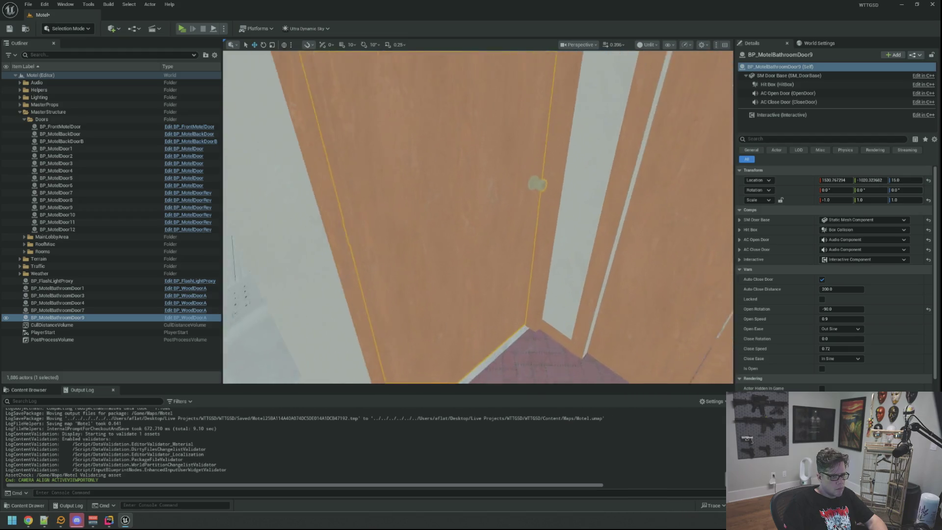
scroll(478, 216, down, 10)
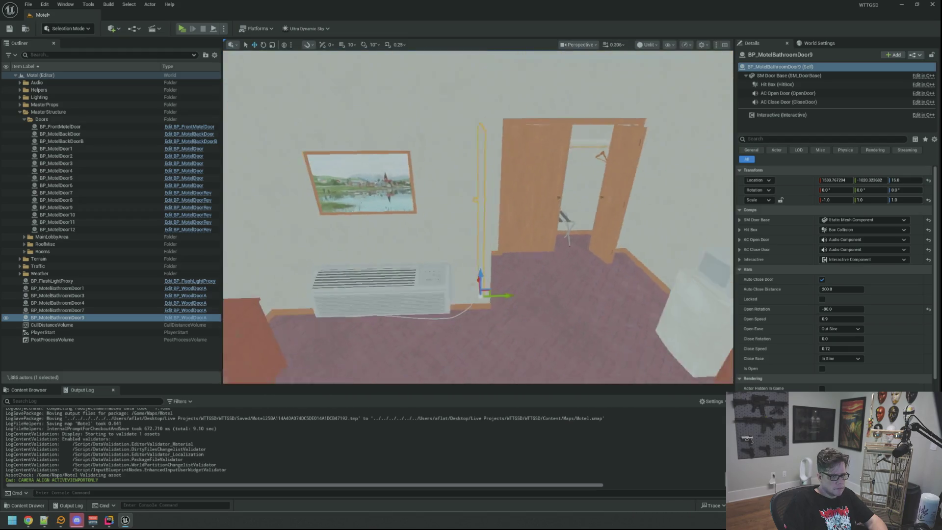
- Duplicate it again as BP_MotelBathroomDoor11, paste the copied transform, and deselect
key(ctrl+d)
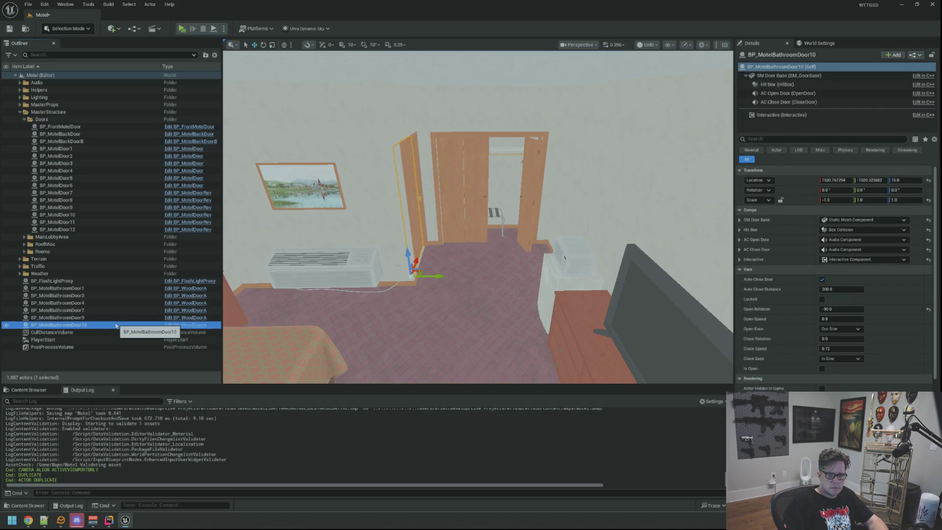
scroll(478, 216, up, 5)
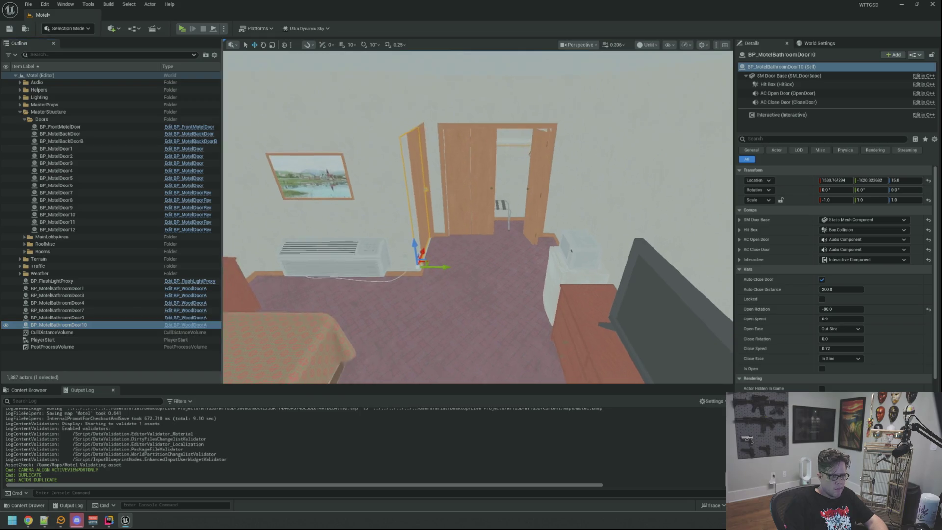
scroll(478, 216, down, 10)
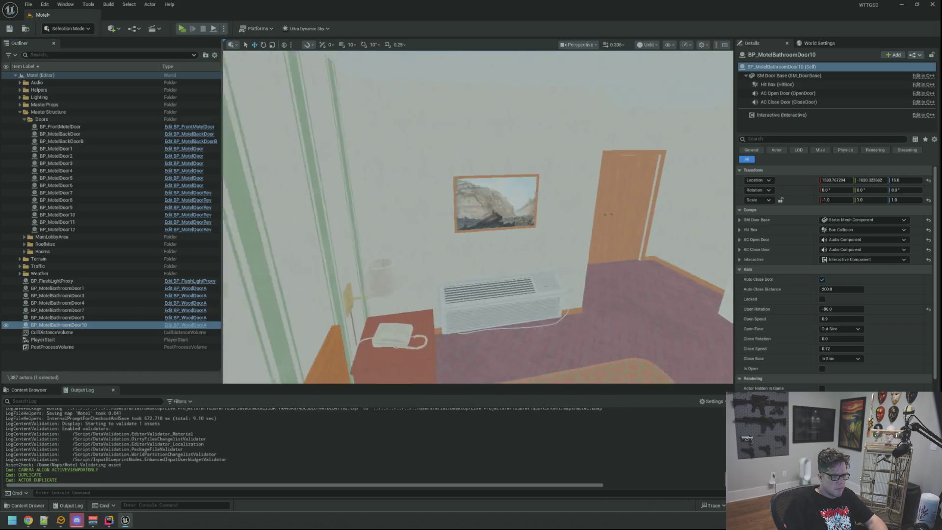
scroll(478, 216, up, 10)
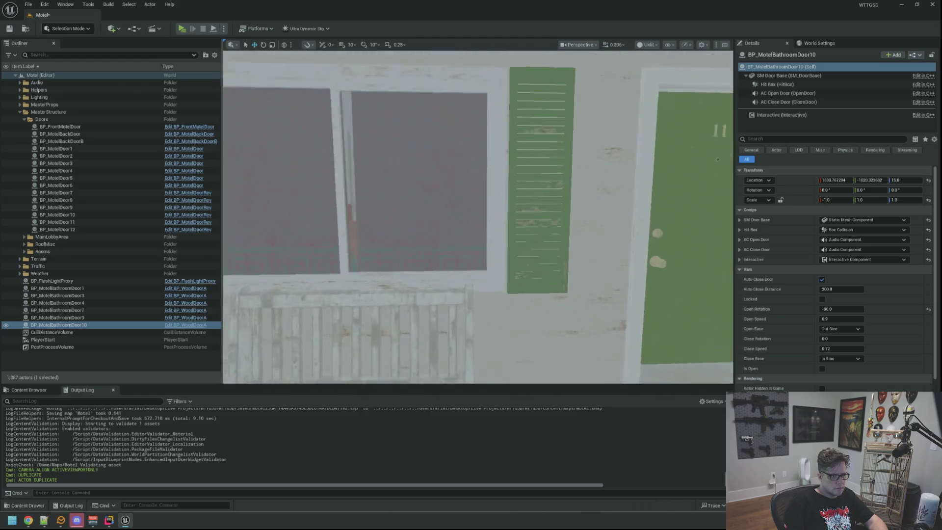
key(f)
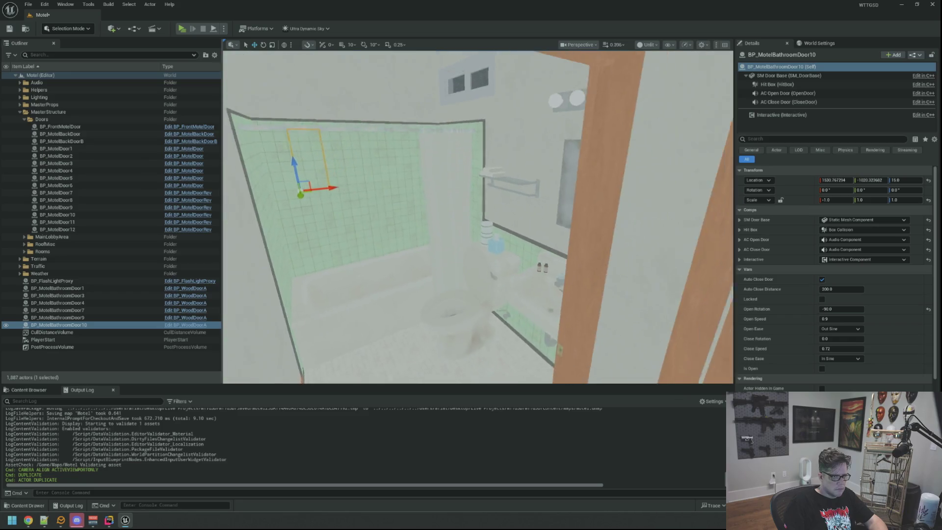
click(81, 325)
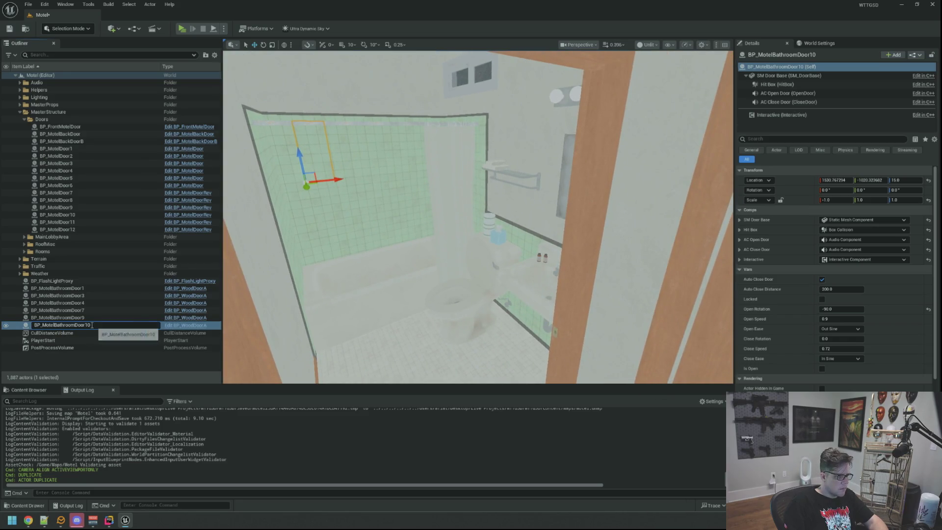
text(1)
key(Return)
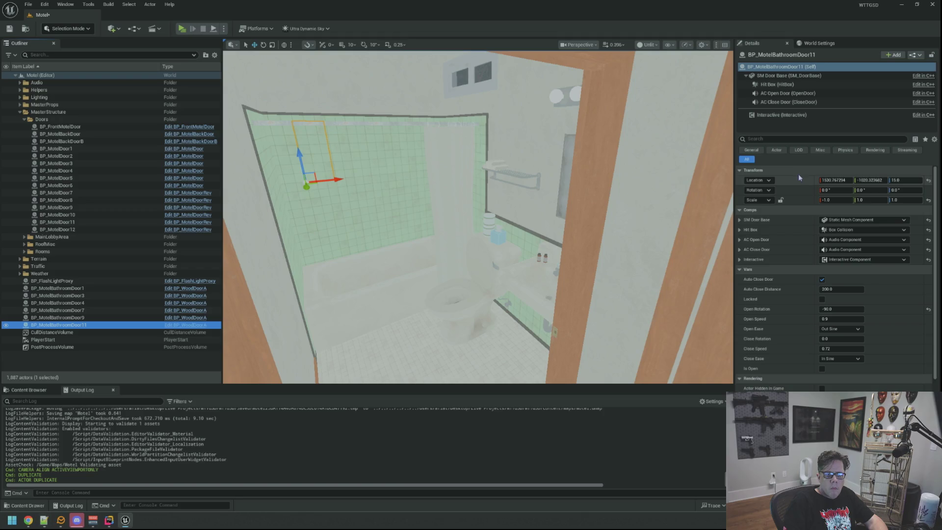
right_click(796, 187)
click(816, 206)
key(Escape)
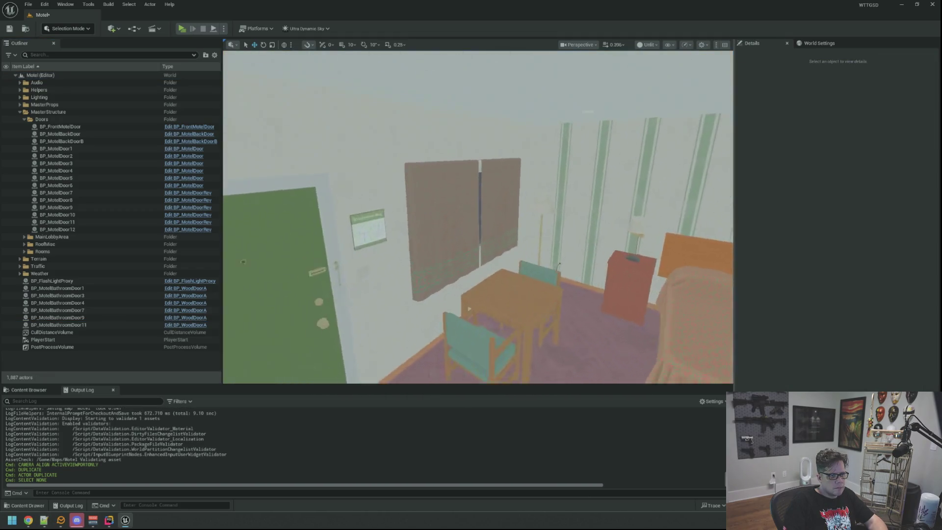
- Save the map, then in play mode open door 11 and walk to the bathroom
key(ctrl+s)
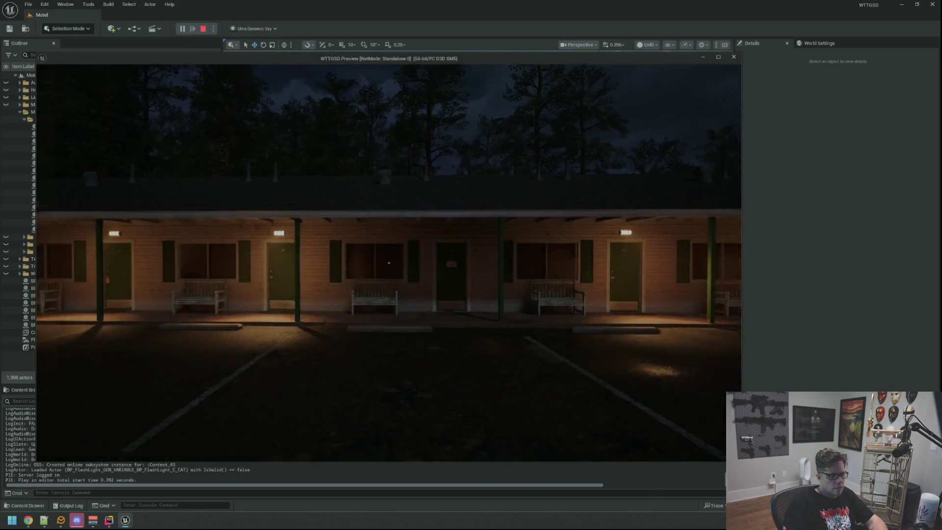
key(w)
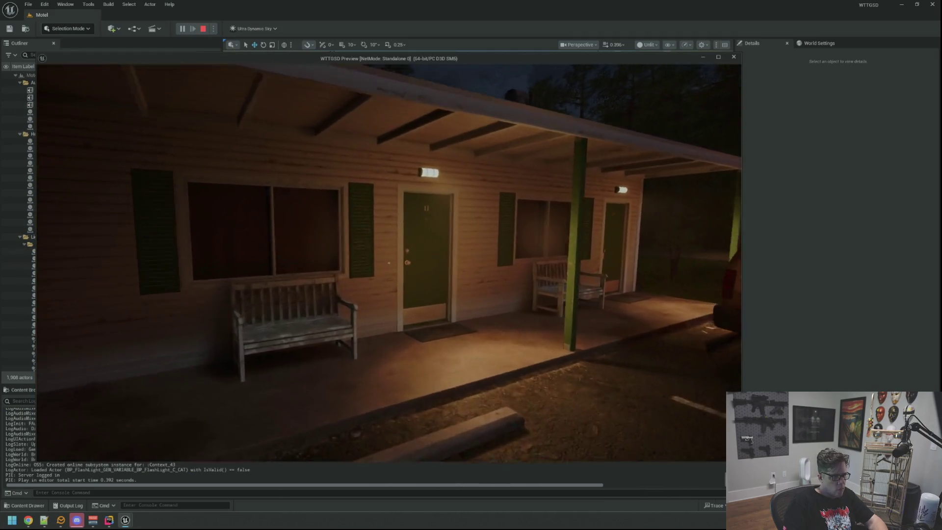
key(e)
key(w)
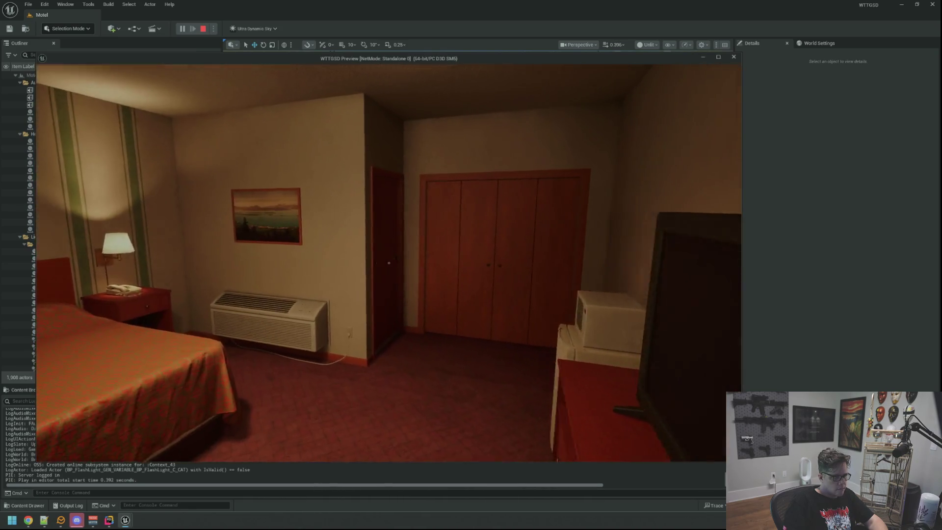
key(w)
key(w)
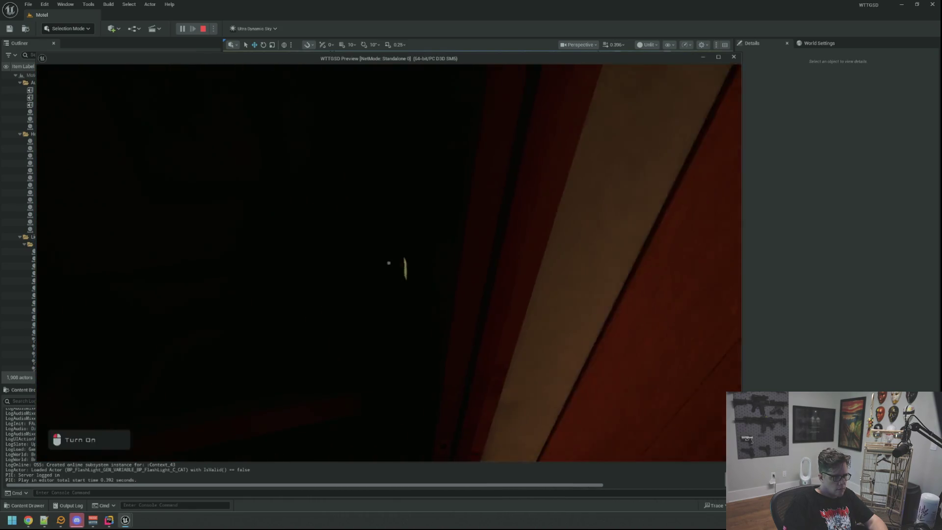
- Switch on the bathroom light, swing the bathroom door shut and open repeatedly, then end the session
key(e)
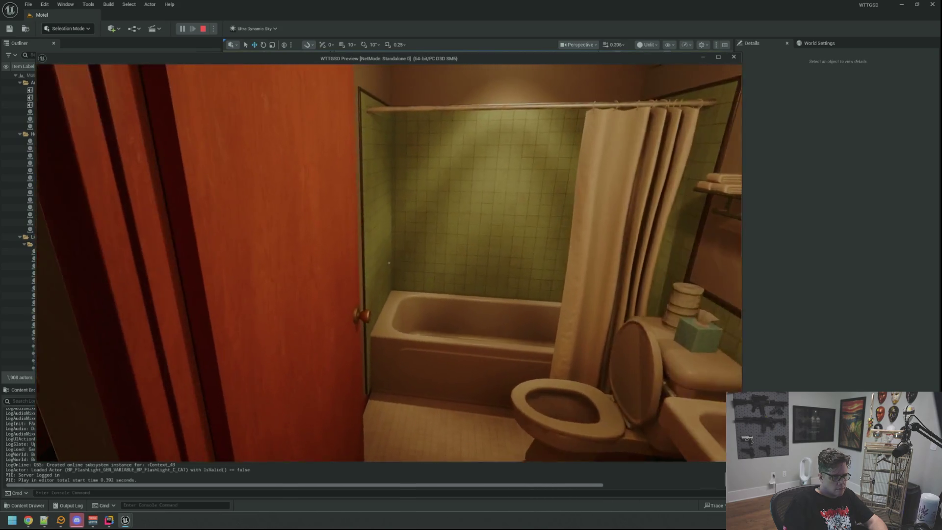
key(e)
key(e)
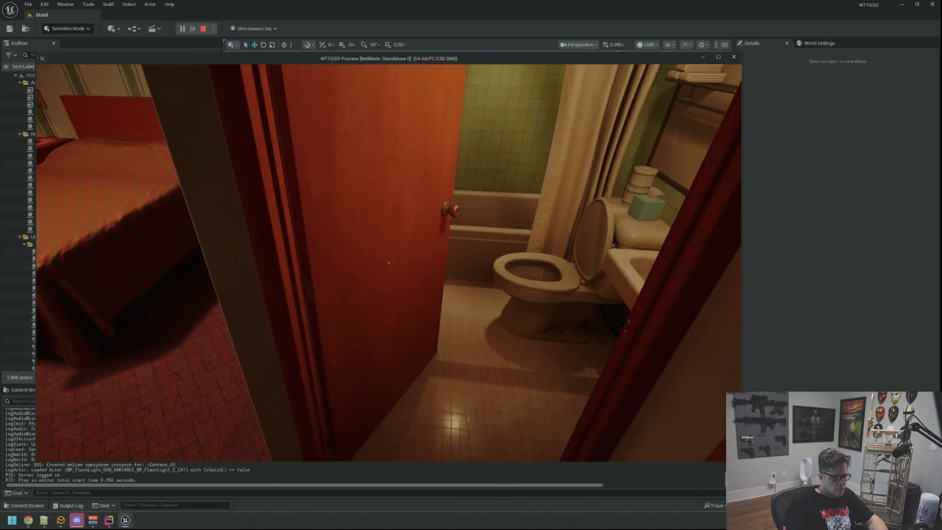
key(e)
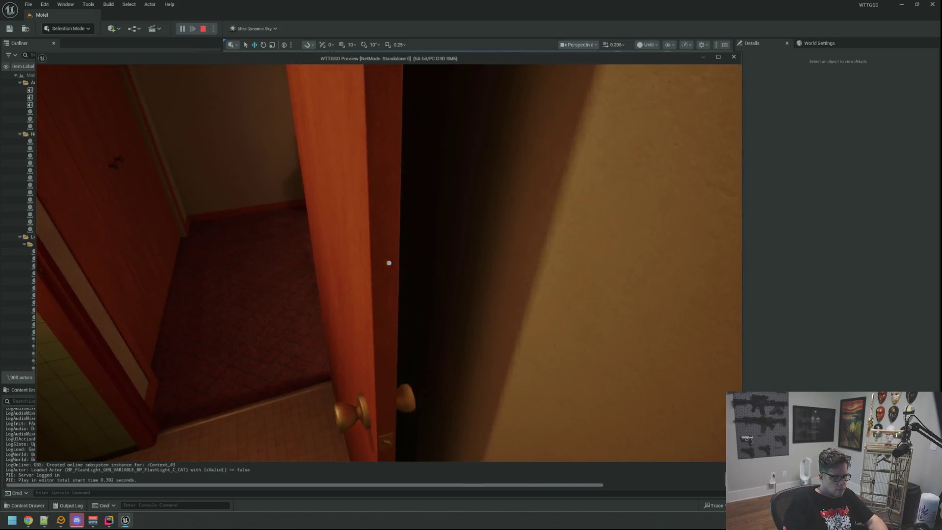
key(e)
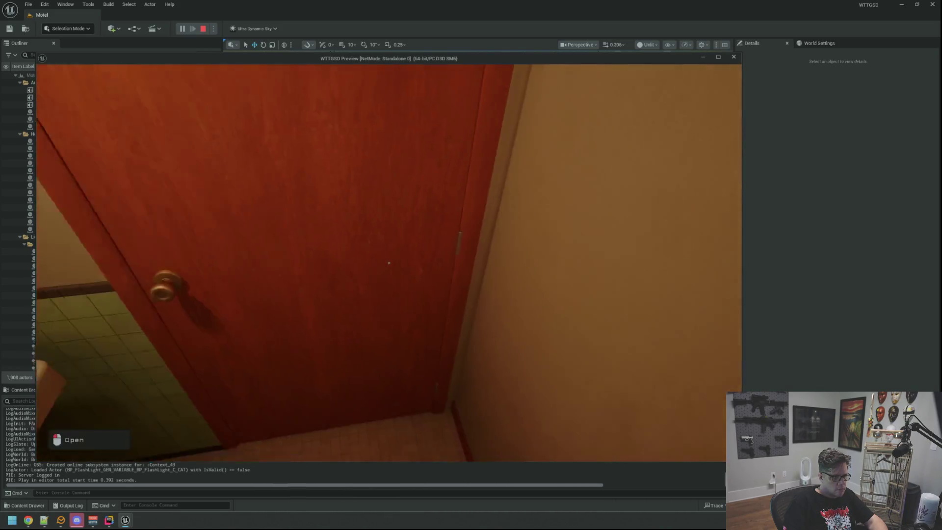
key(e)
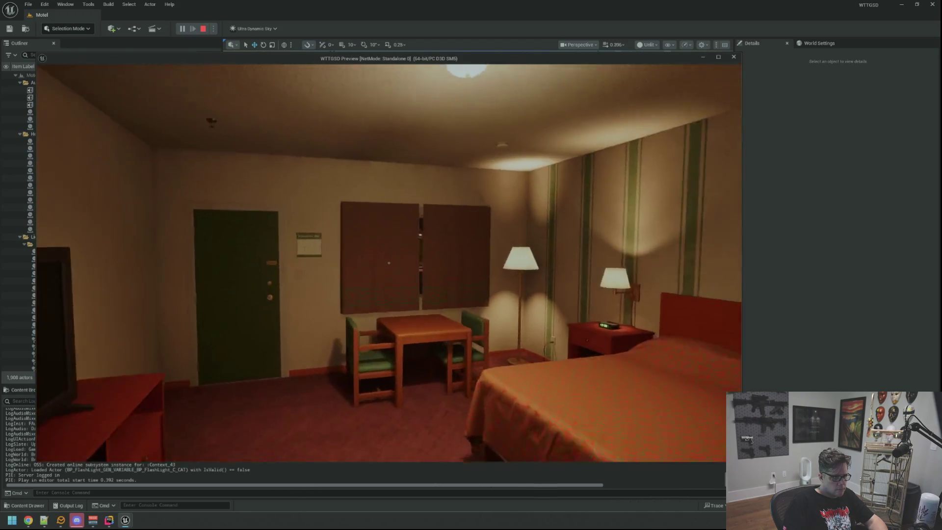
key(e)
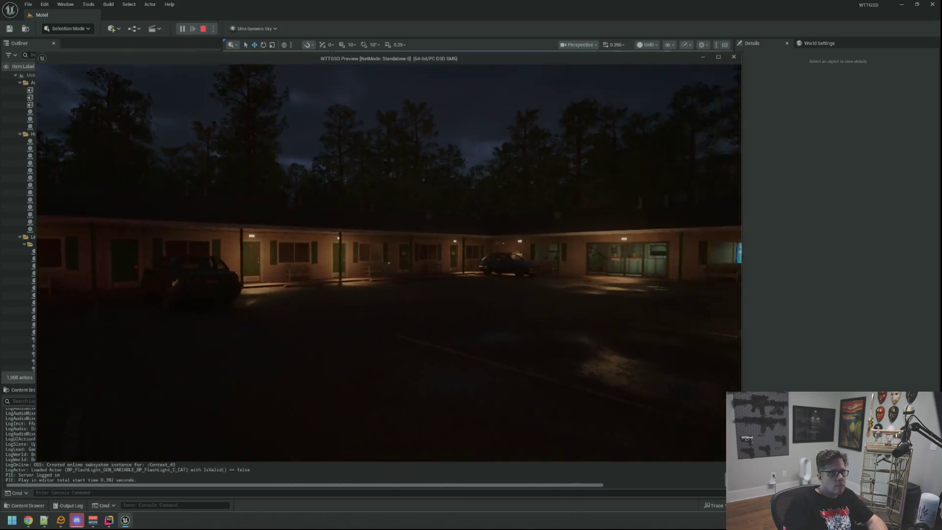
key(Escape)
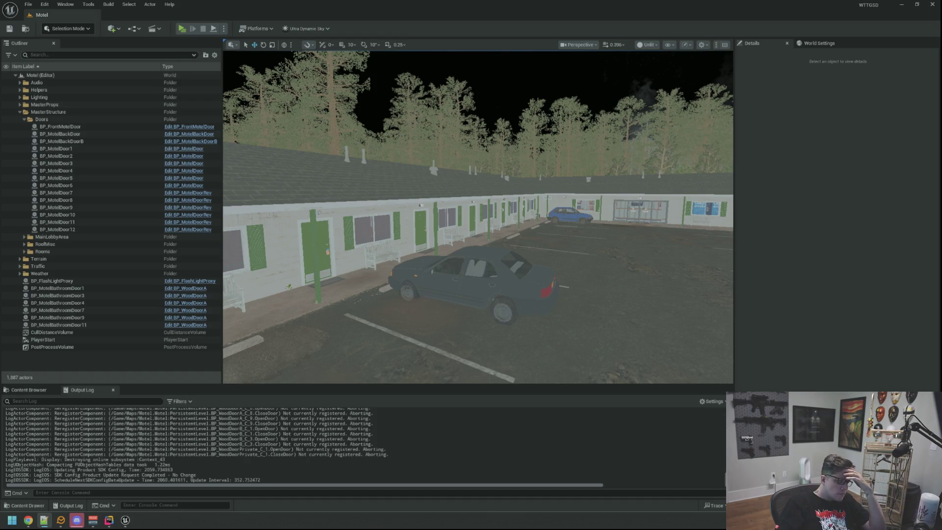
- Fly the view across the parking lot toward the lobby and show the project's game actor assets
drag(490, 265, 490, 248)
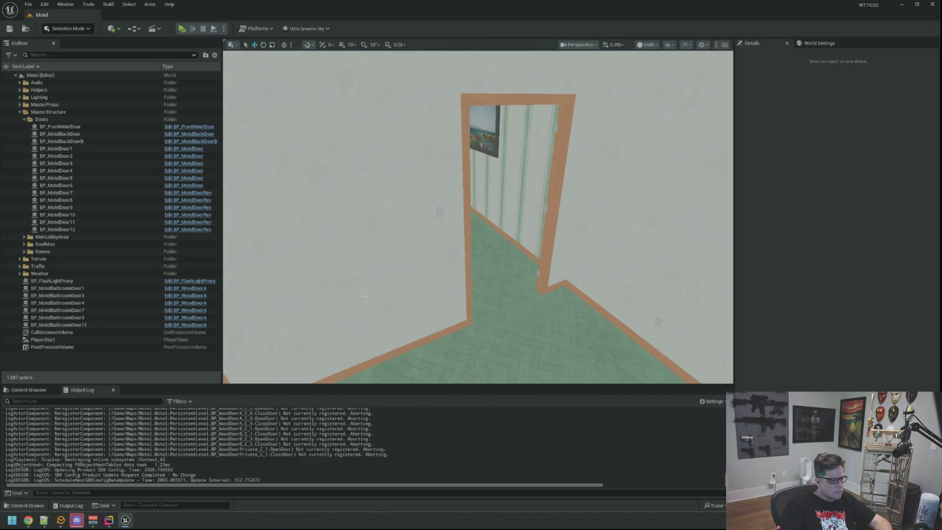
click(29, 390)
- Place a BP_WoodDoorA door in the level and paste the copied location into the doorway
drag(438, 368, 438, 377)
mouse_move(343, 457)
mouse_down()
mouse_move(494, 336)
mouse_move(510, 368)
mouse_move(484, 349)
mouse_up()
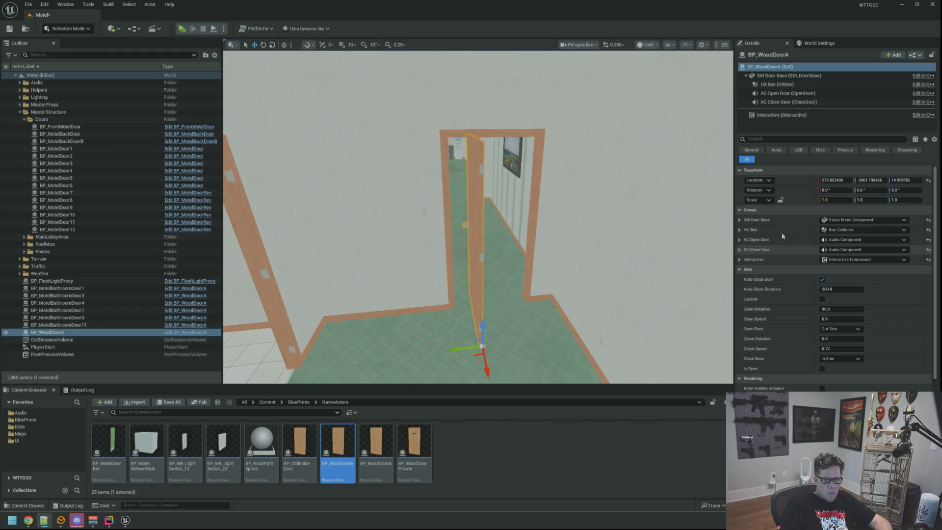
right_click(785, 179)
click(804, 203)
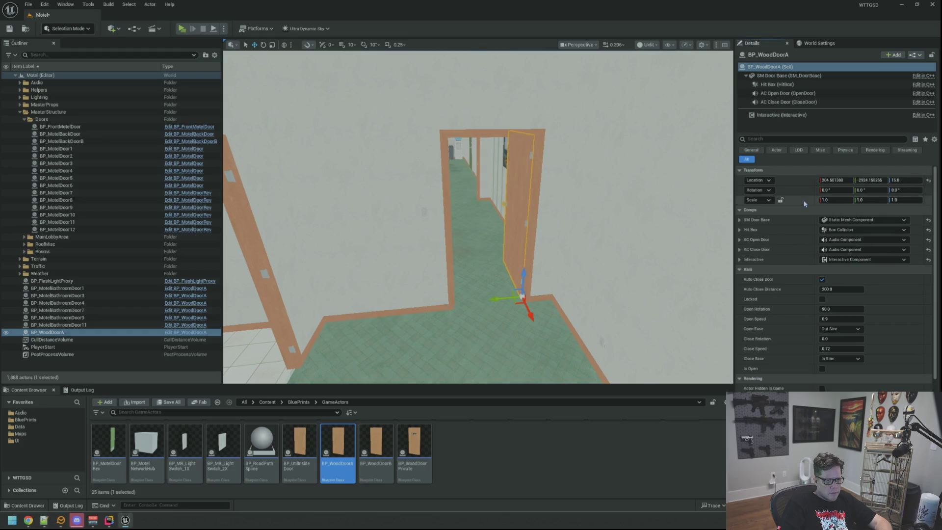
key(w)
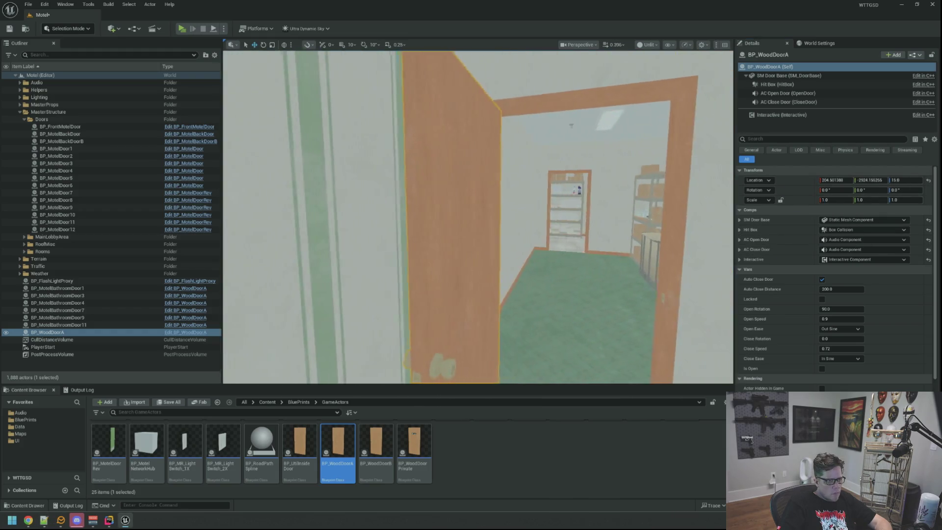
key(s)
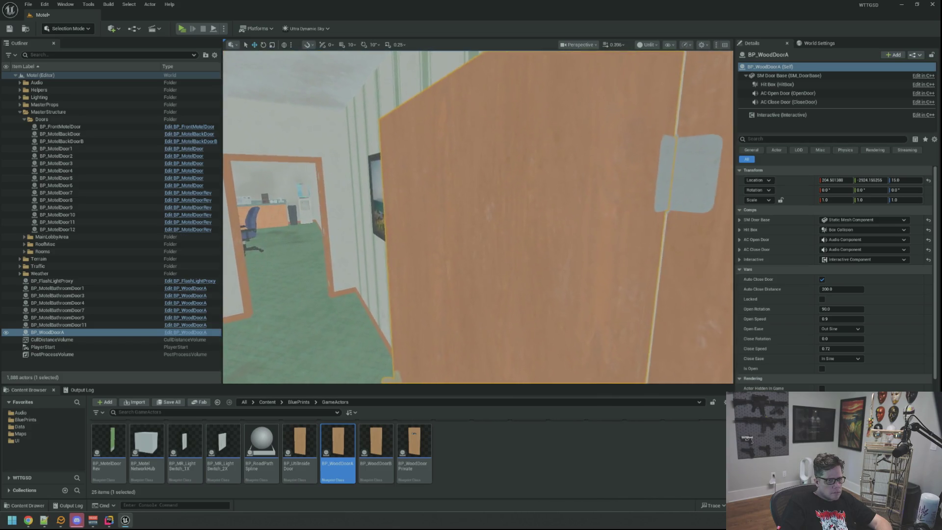
key(s)
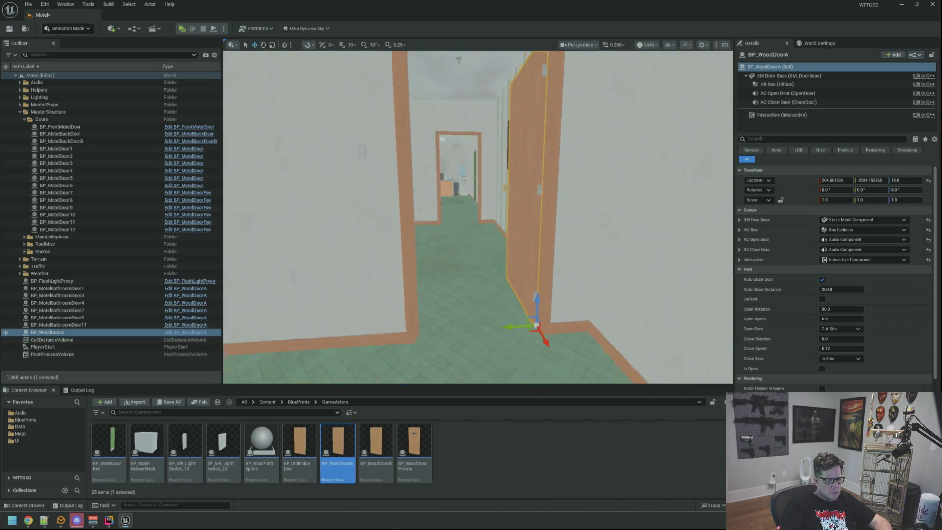
key(w)
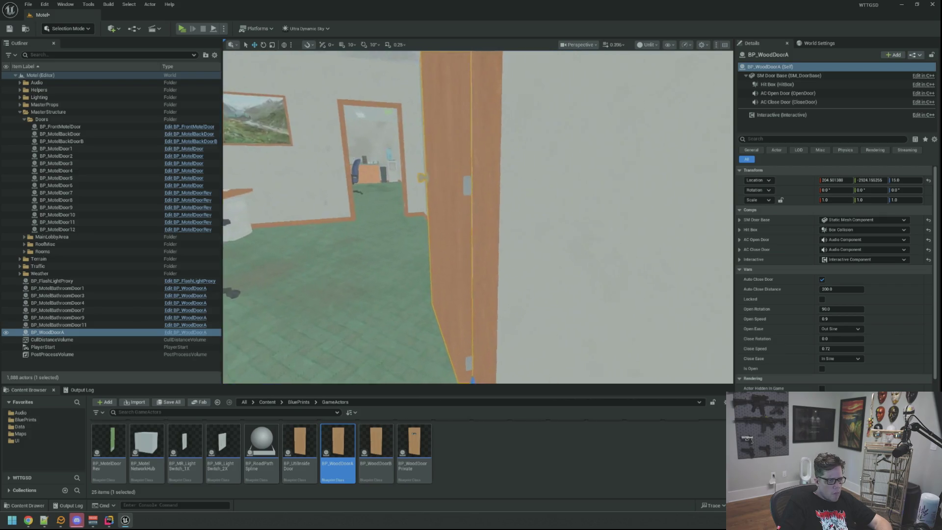
key(w)
key(s)
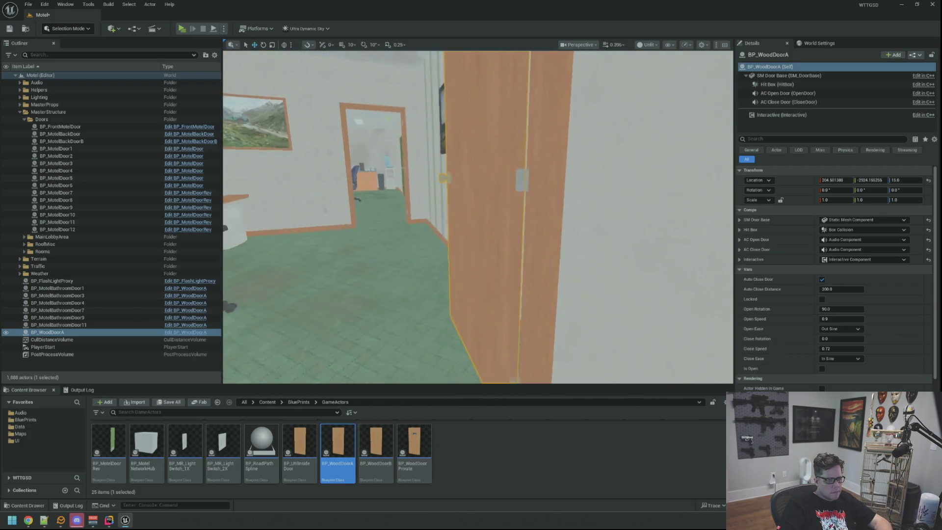
key(a)
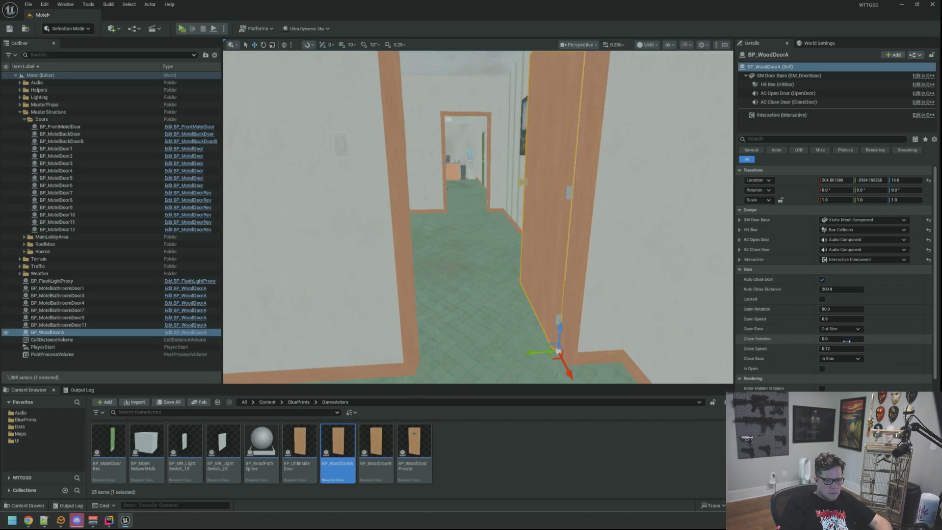
- Set Close Rotation -90 and Open Rotation 0, preview the door swing, and save the map
text(0)
key(Return)
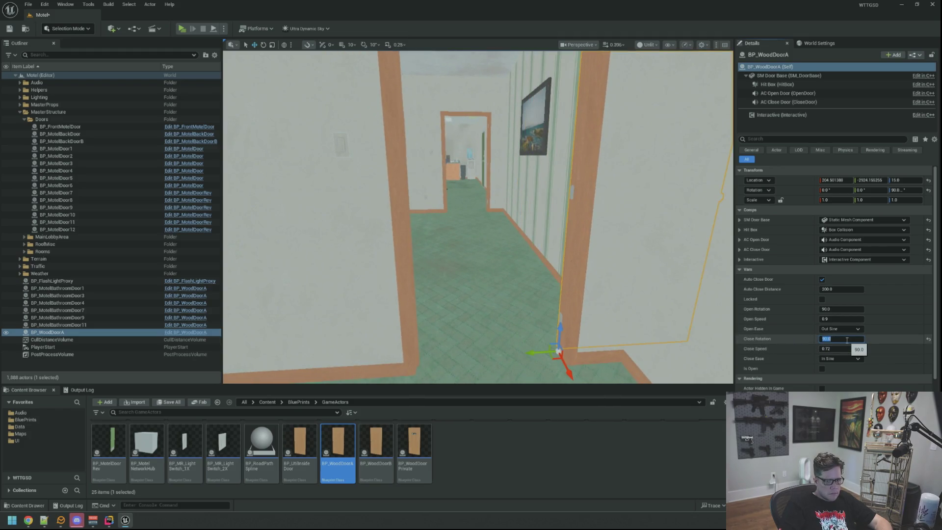
key(Return)
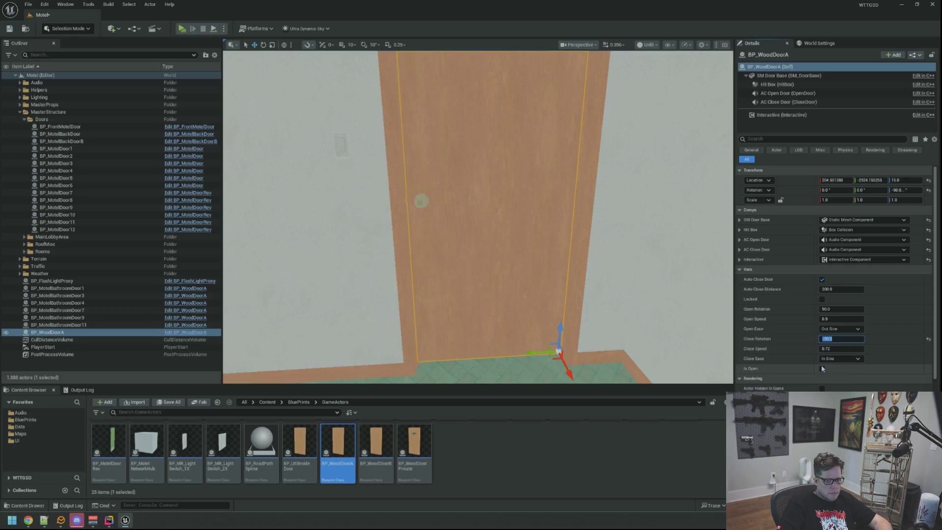
click(822, 369)
click(823, 369)
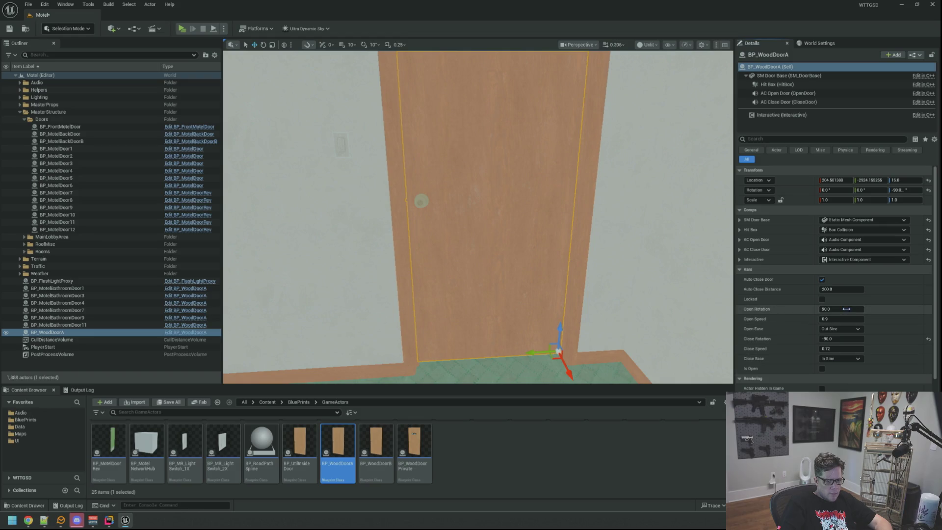
click(822, 368)
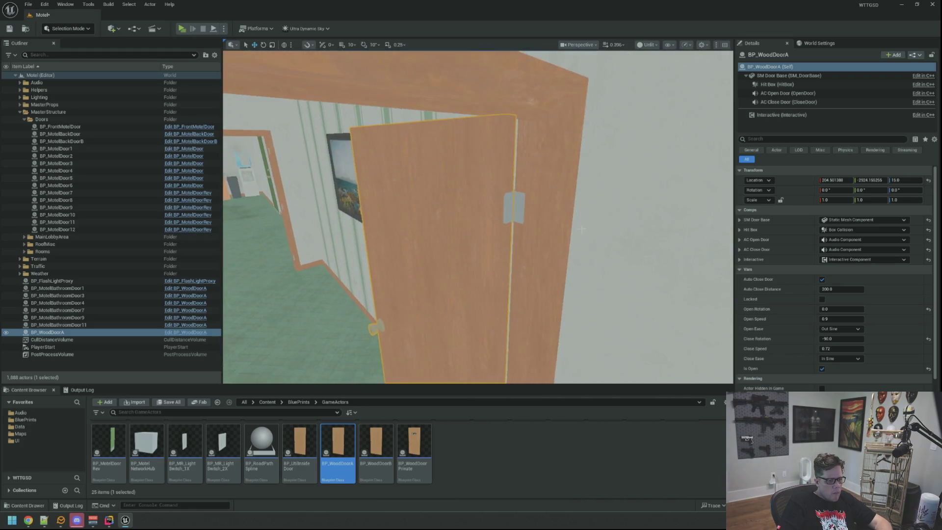
click(822, 369)
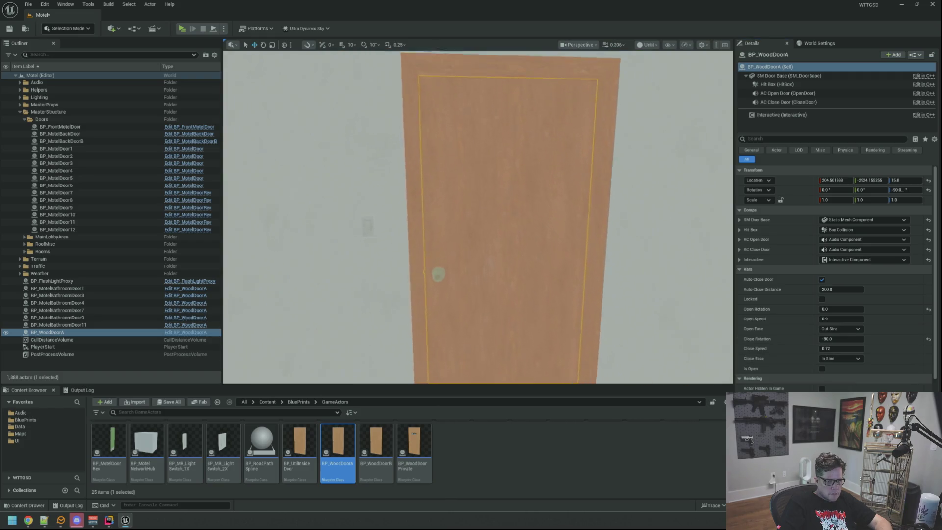
scroll(583, 268, down, 5)
key(ctrl+s)
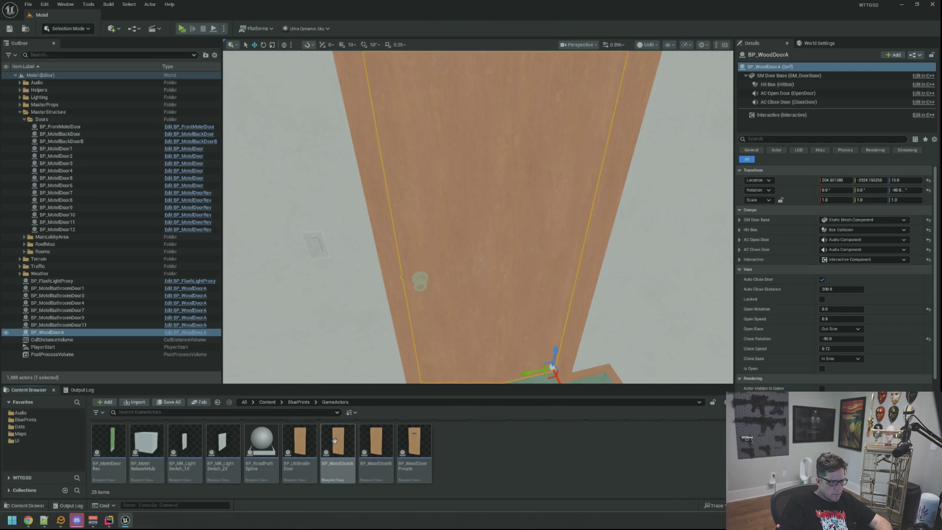
click(385, 445)
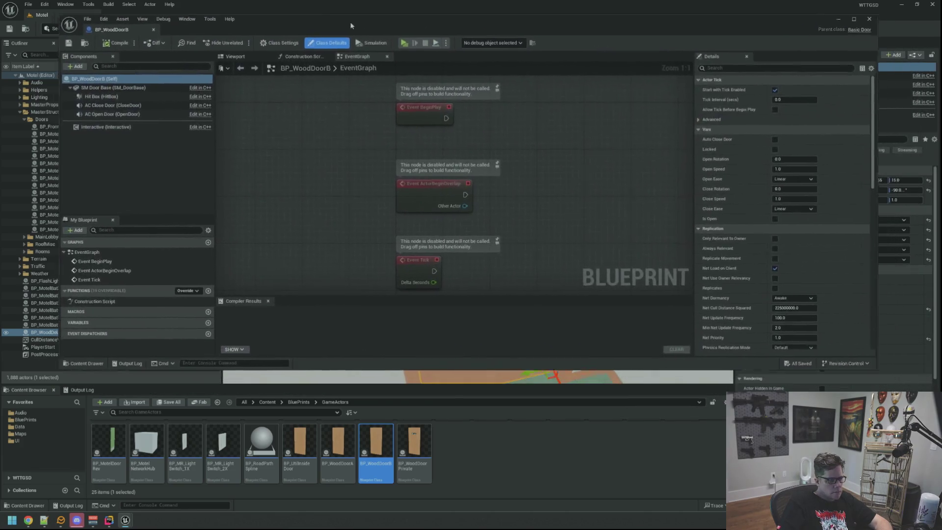
- Inspect BP_WoodDoorB's door mesh in the blueprint's 3D viewport
click(214, 54)
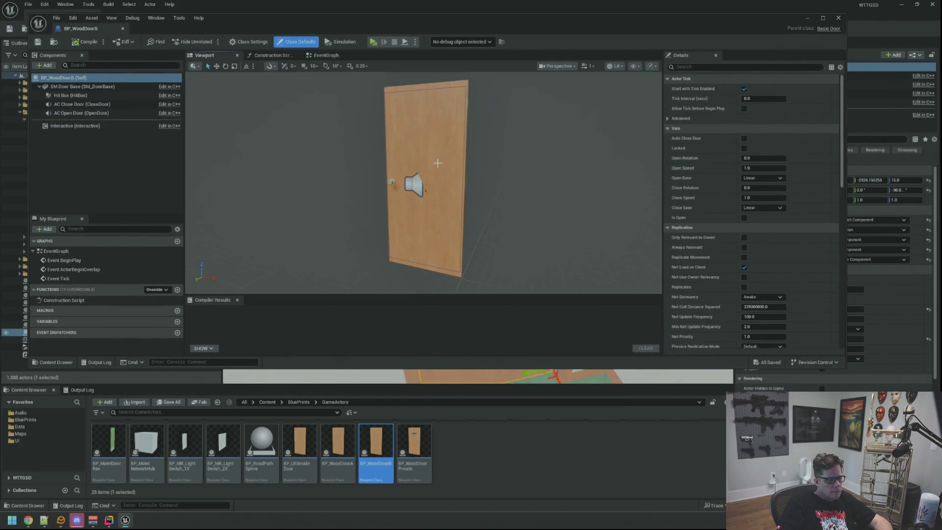
scroll(459, 155, down, 3)
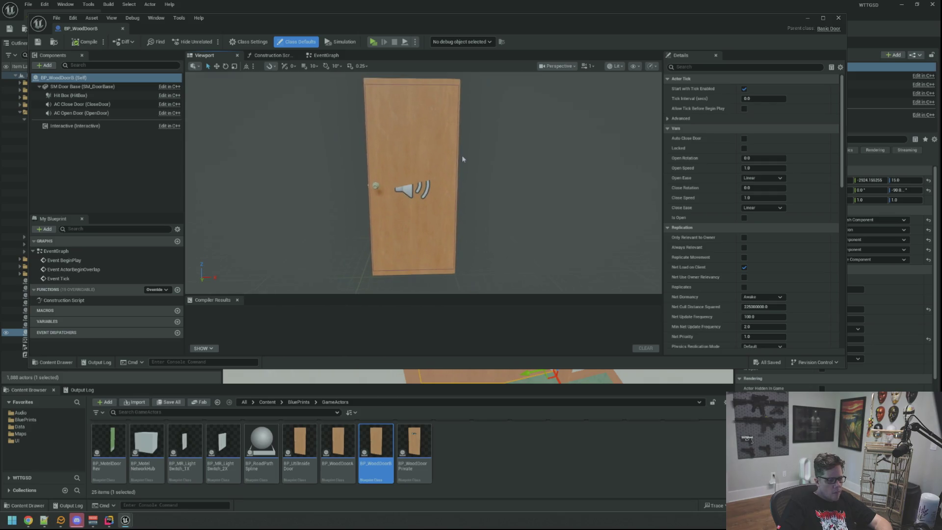
scroll(451, 147, up, 5)
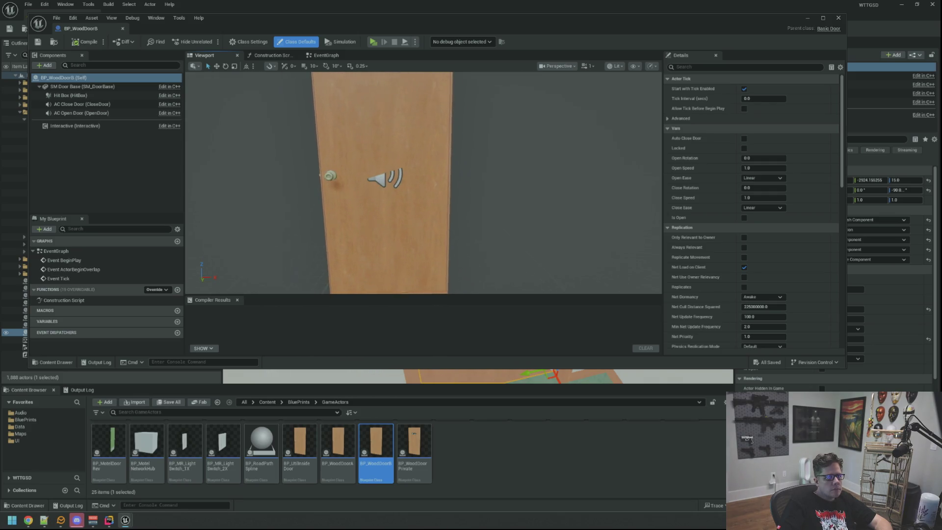
scroll(450, 146, down, 2)
scroll(444, 127, up, 1)
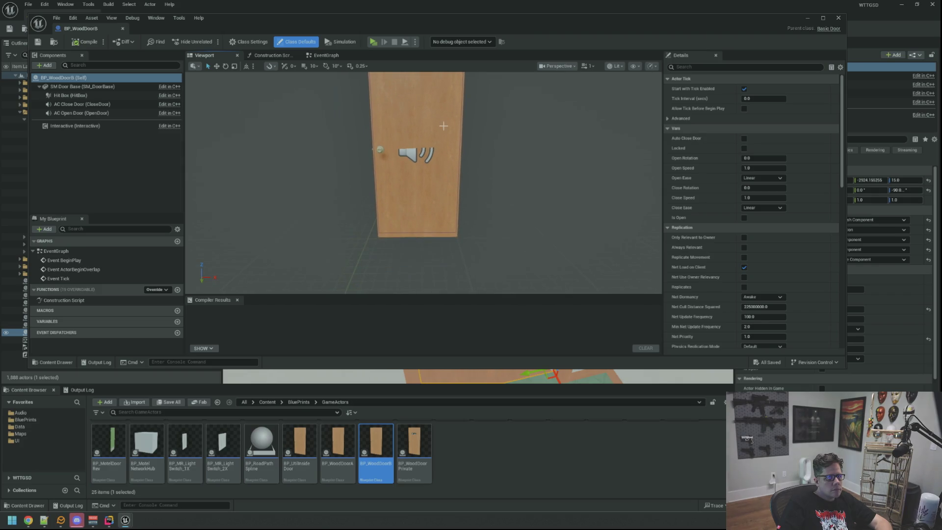
scroll(442, 118, down, 2)
click(402, 119)
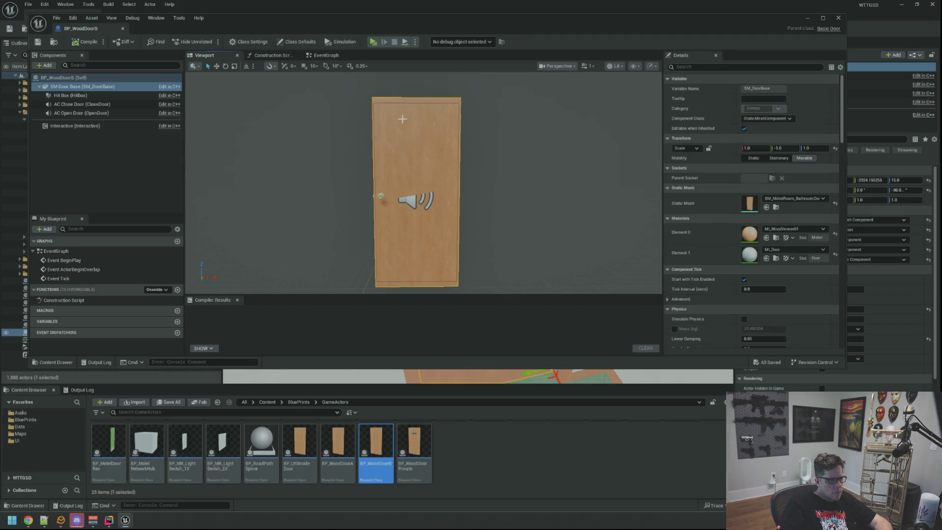
scroll(413, 143, up, 3)
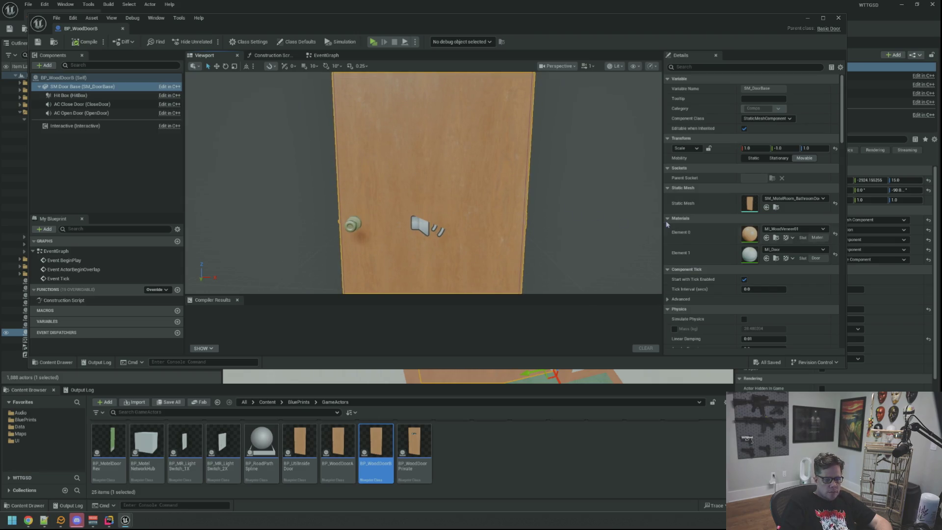
scroll(694, 220, down, 3)
scroll(694, 221, up, 3)
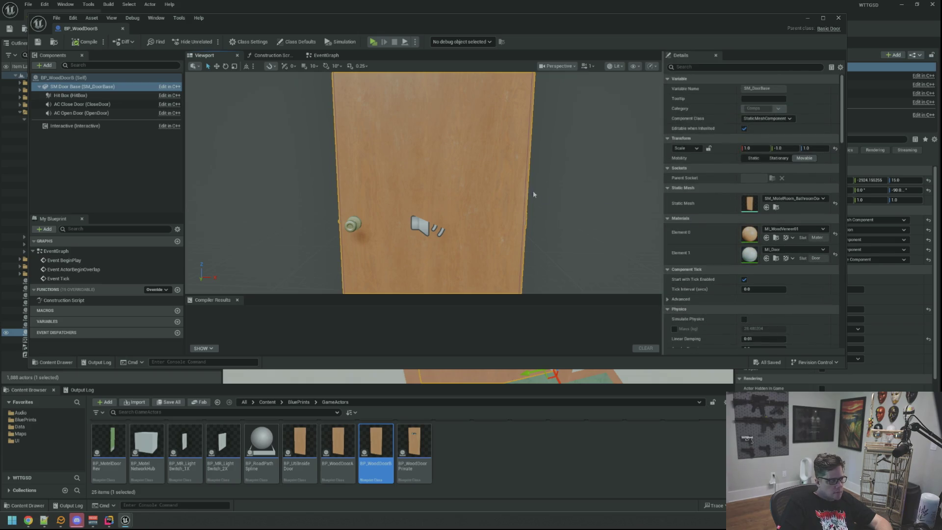
scroll(531, 187, down, 3)
scroll(532, 182, up, 1)
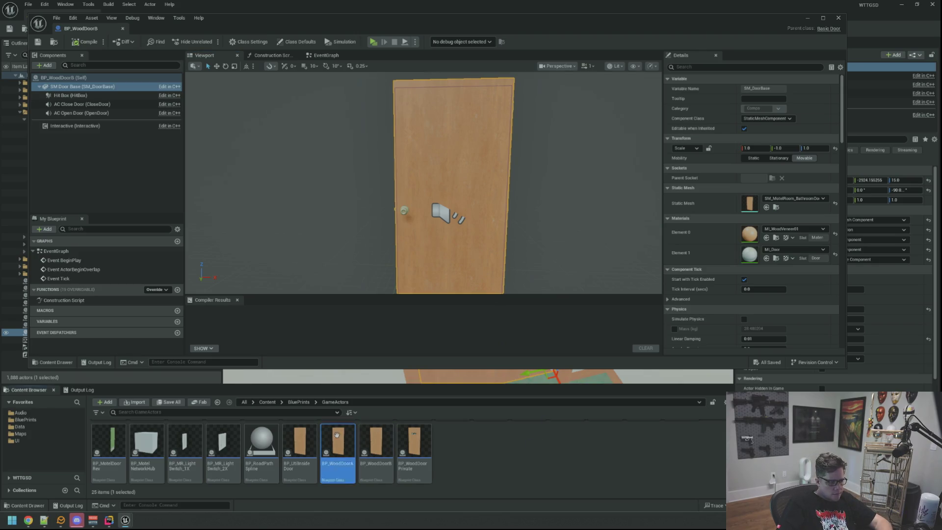
- Duplicate the blueprint as BP_WoodDoorB2 and mirror its door mesh with Y scale -1
key(ctrl+d)
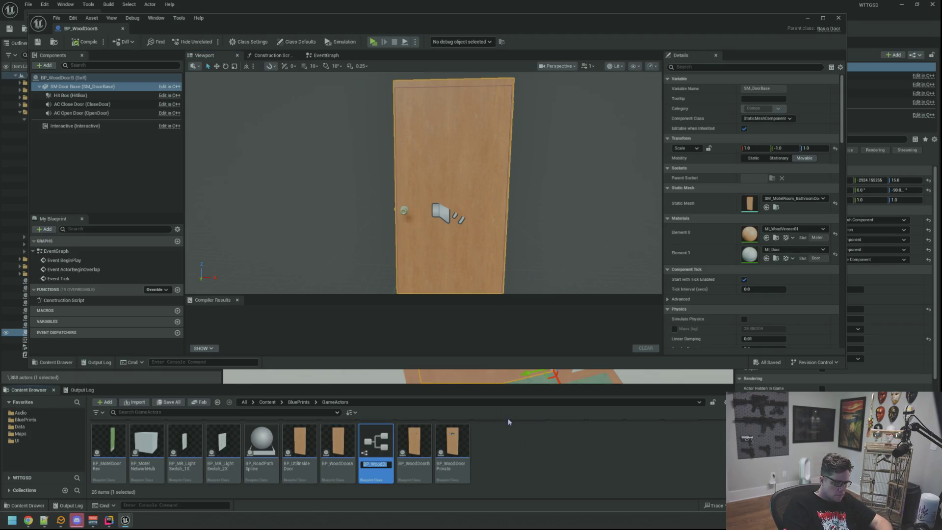
key(Return)
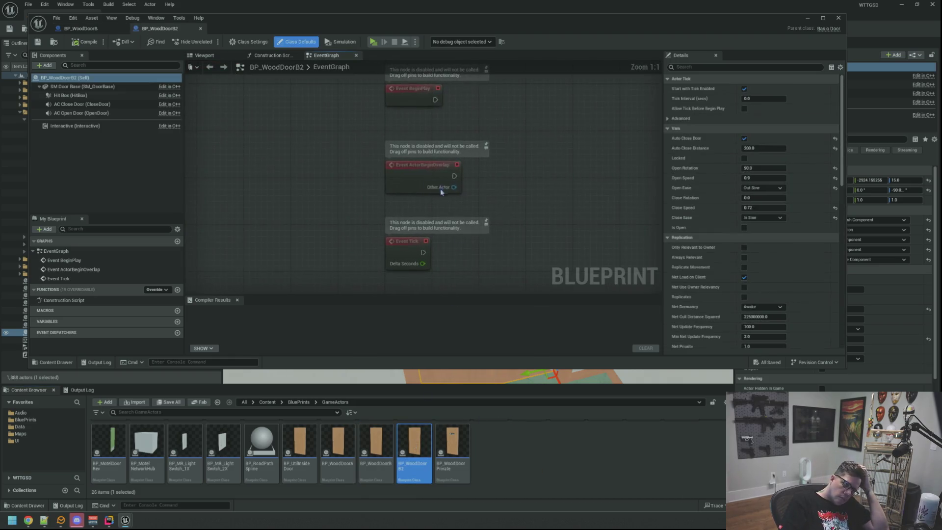
click(227, 55)
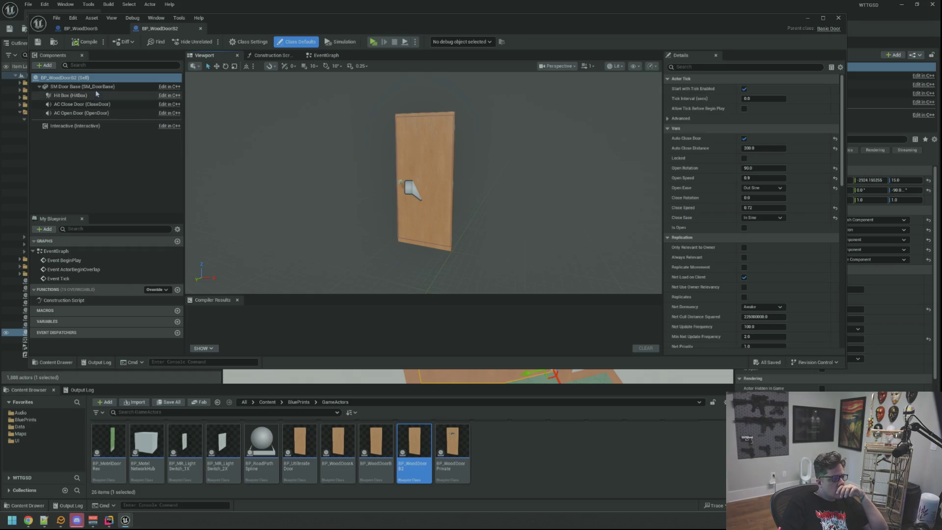
click(82, 87)
click(758, 149)
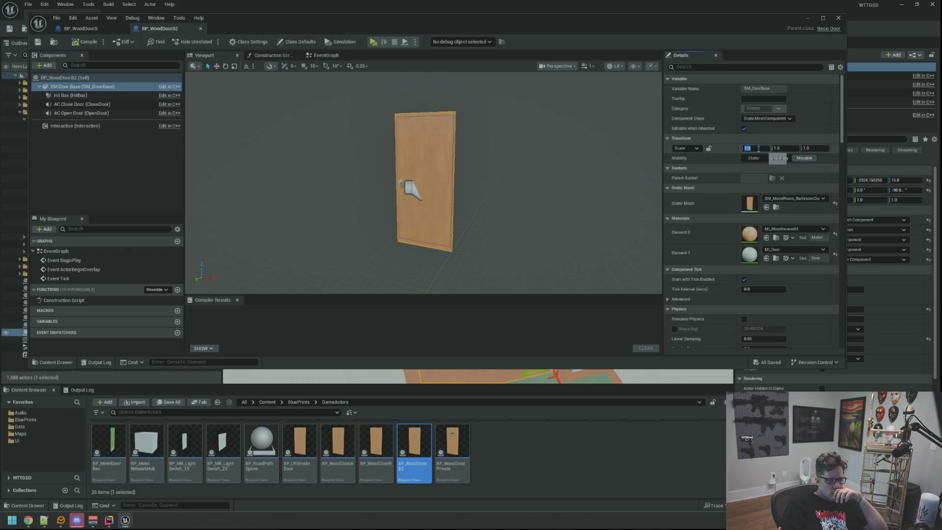
scroll(424, 181, up, 3)
scroll(425, 182, down, 3)
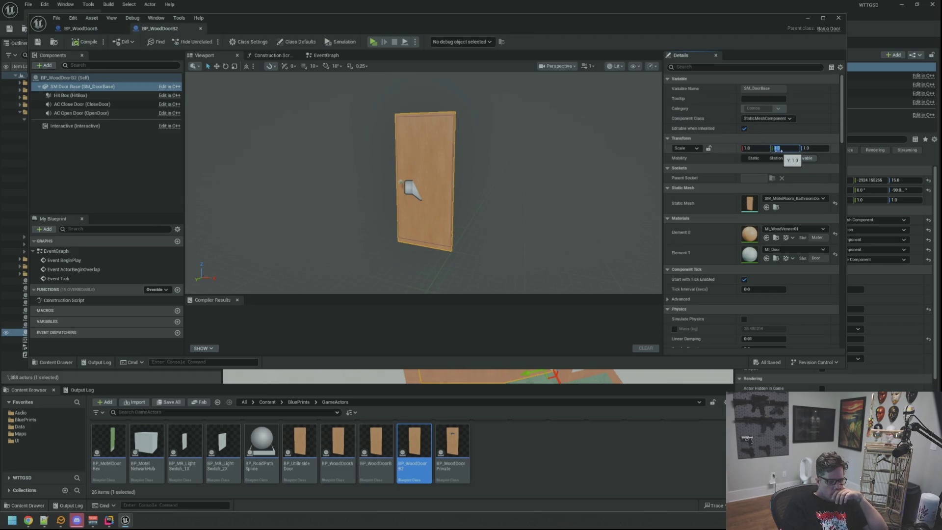
key(Return)
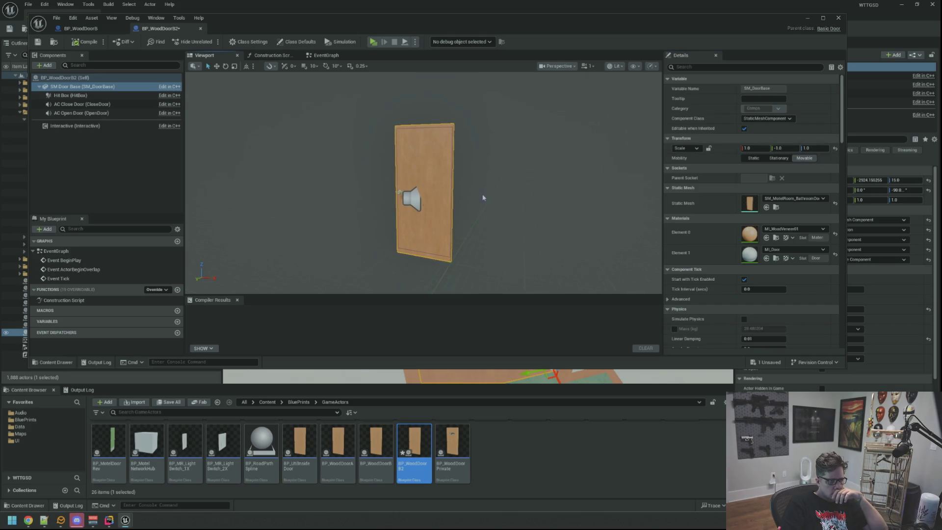
scroll(484, 200, up, 3)
mouse_move(484, 200)
mouse_down()
mouse_move(397, 201)
mouse_move(408, 202)
mouse_move(394, 196)
mouse_move(413, 186)
mouse_up()
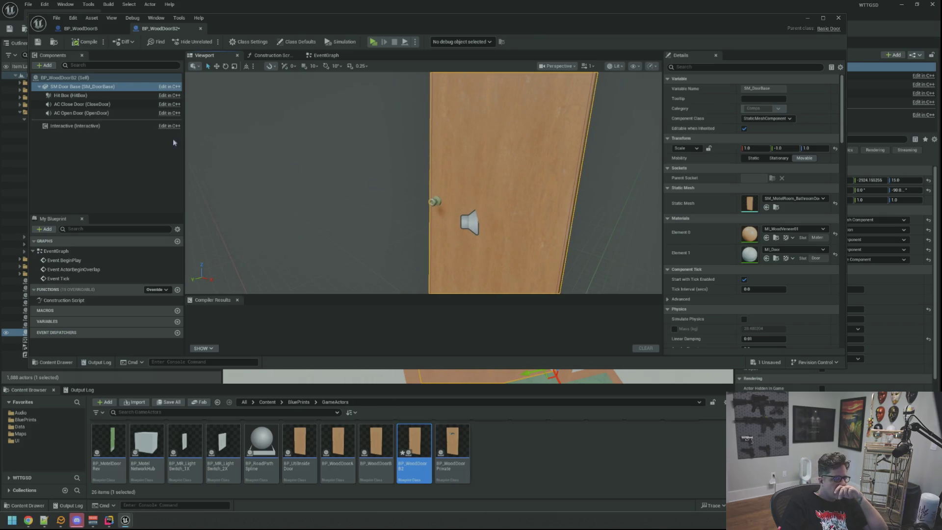
- Compile BP_WoodDoorB2 and close both door blueprint tabs
click(86, 42)
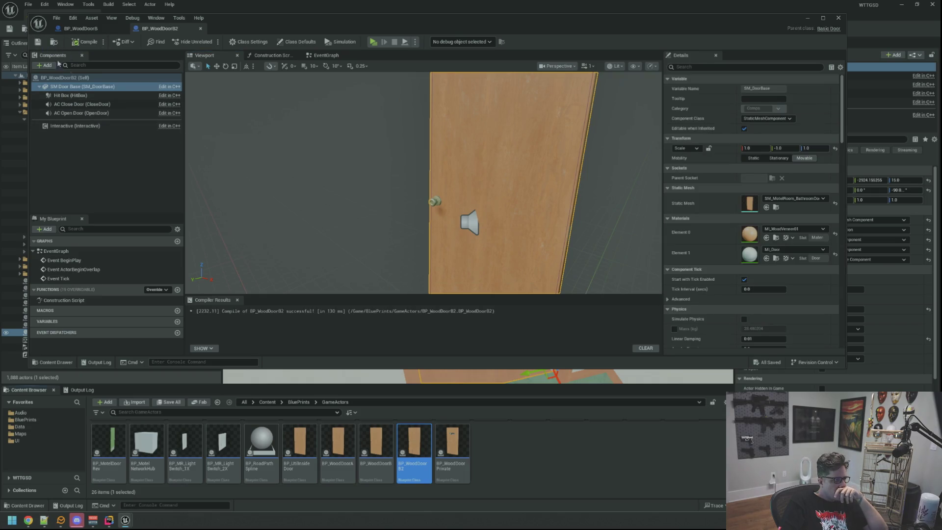
middle_click(163, 31)
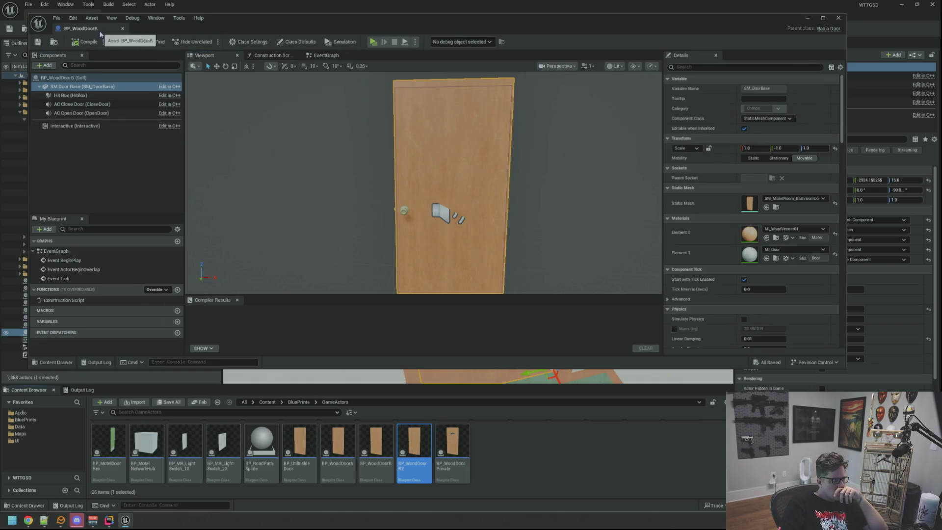
middle_click(100, 31)
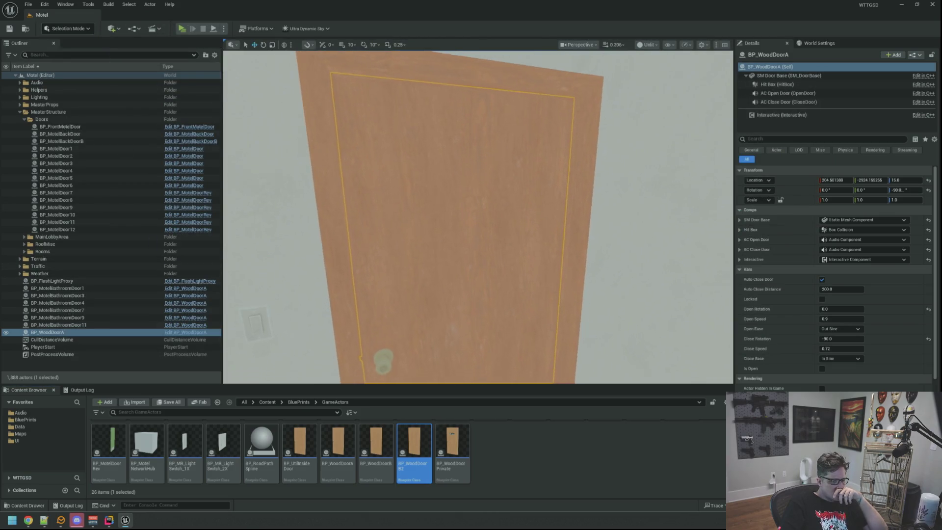
- Drop a BP_WoodDoorB2 door into another motel room doorway
scroll(440, 263, down, 5)
mouse_move(448, 330)
mouse_down()
mouse_move(471, 329)
mouse_move(406, 317)
mouse_move(402, 275)
mouse_move(432, 316)
mouse_up()
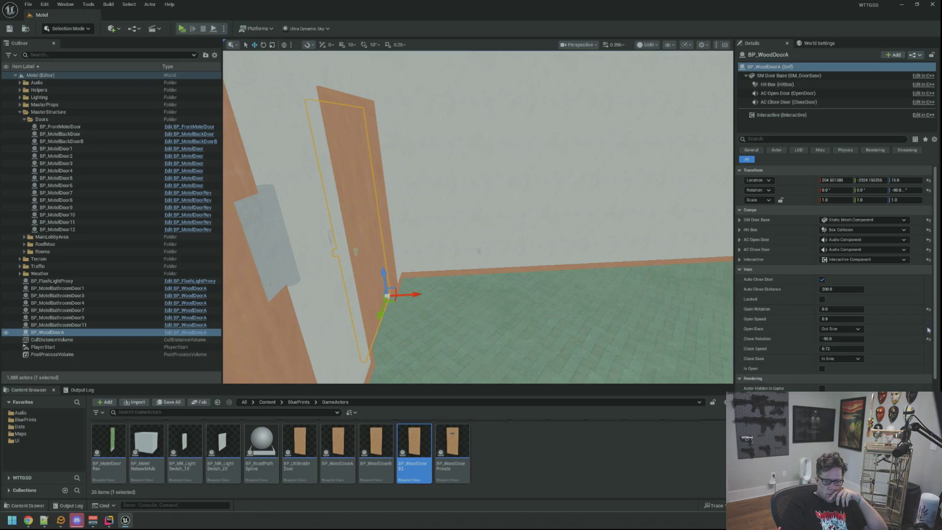
drag(589, 273, 388, 277)
drag(413, 451, 494, 327)
drag(528, 294, 576, 294)
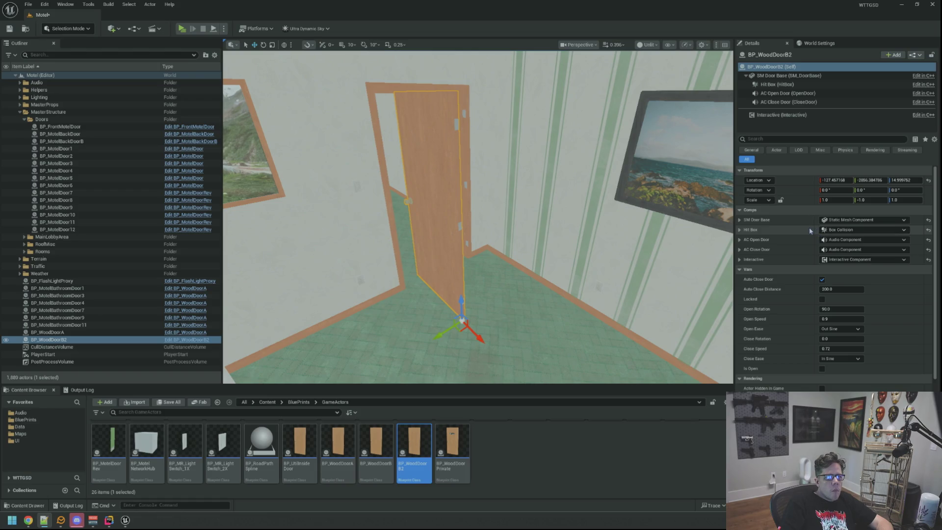
- Paste the copied location onto the new door, then reopen the BP_WoodDoorB blueprint
right_click(800, 177)
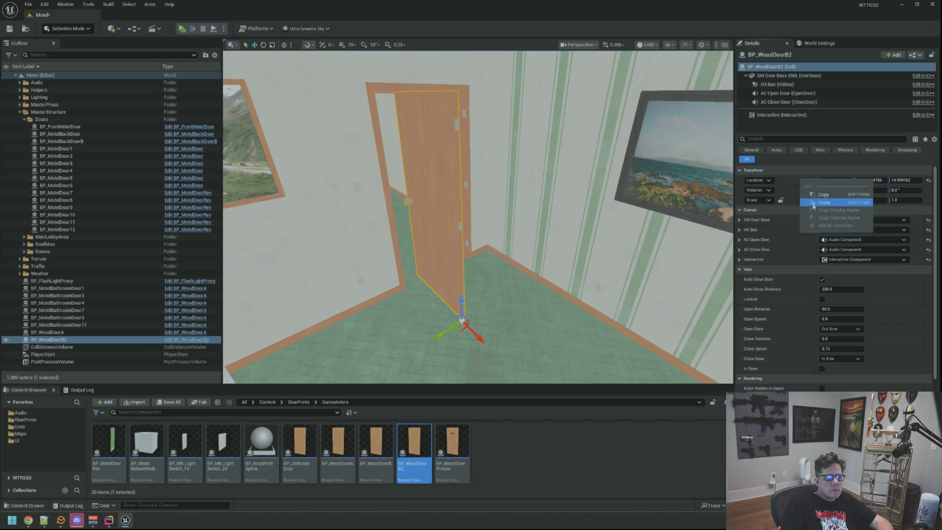
click(813, 203)
mouse_move(491, 216)
mouse_down()
mouse_move(519, 218)
mouse_move(501, 218)
mouse_move(513, 221)
mouse_move(505, 237)
mouse_move(505, 221)
mouse_up()
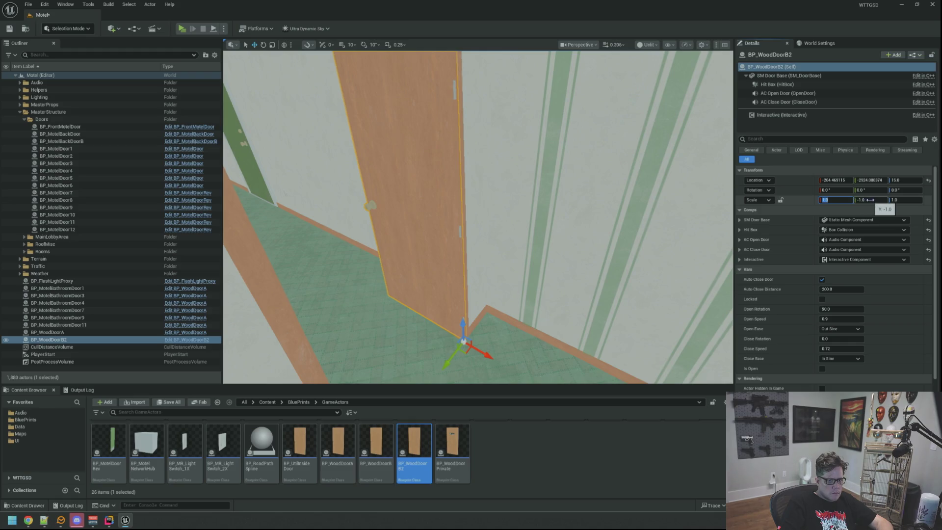
drag(645, 176, 601, 178)
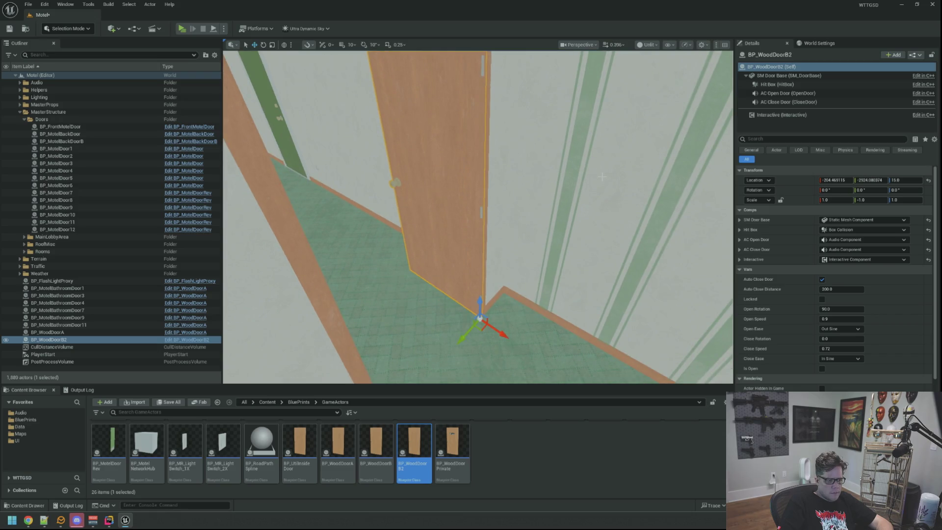
double_click(376, 448)
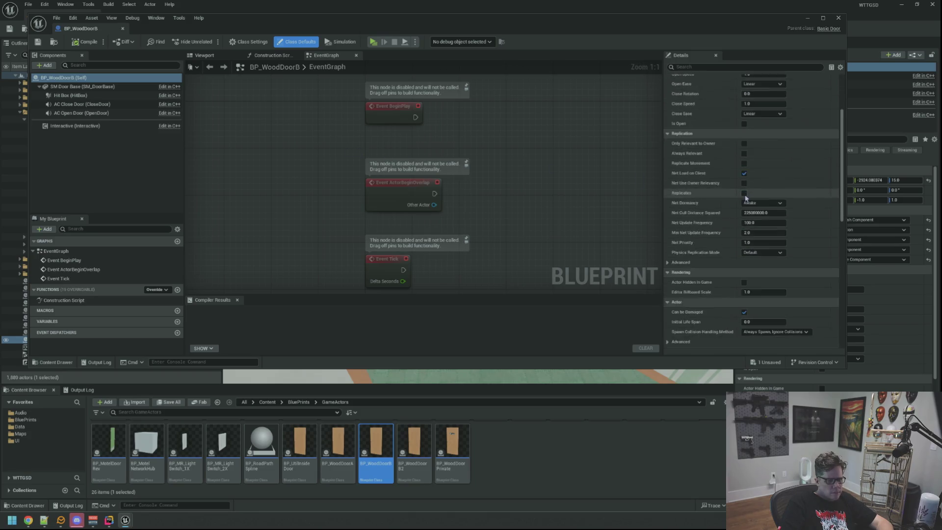
- Inspect BP_WoodDoorB's door mesh and its close- and open-door sound components
click(215, 57)
click(417, 144)
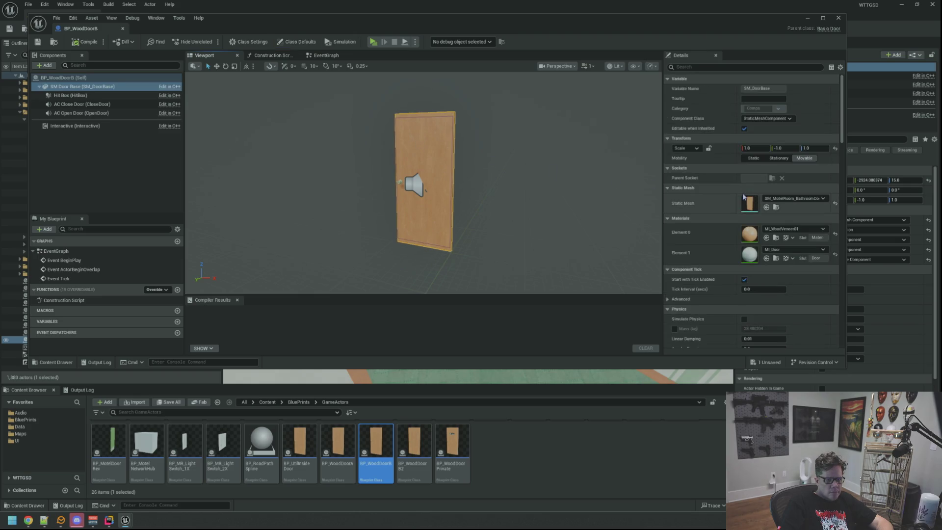
scroll(741, 195, down, 10)
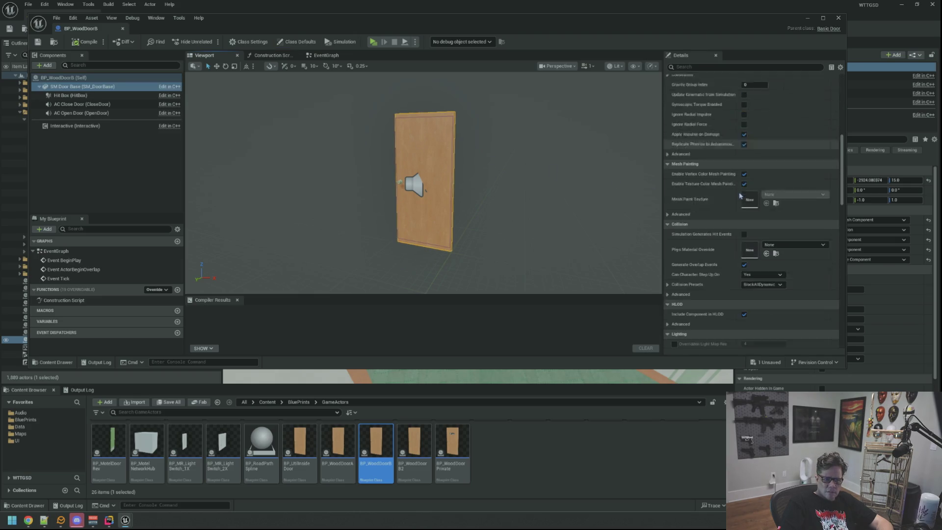
click(116, 105)
click(116, 113)
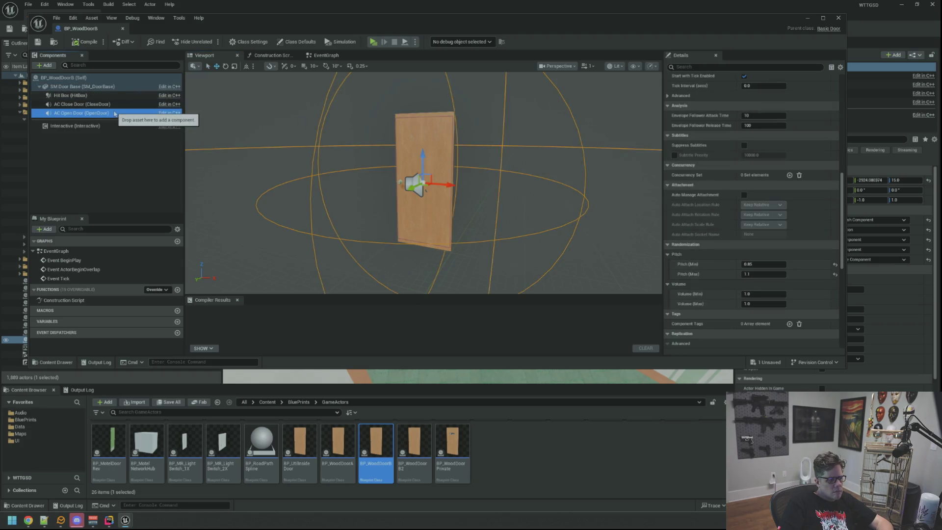
- Try ±1 X, Y and Z scale values on the placed BP_WoodDoorB2, then delete it
key(alt+Tab)
mouse_move(480, 198)
mouse_down()
mouse_move(471, 196)
mouse_move(480, 201)
mouse_up()
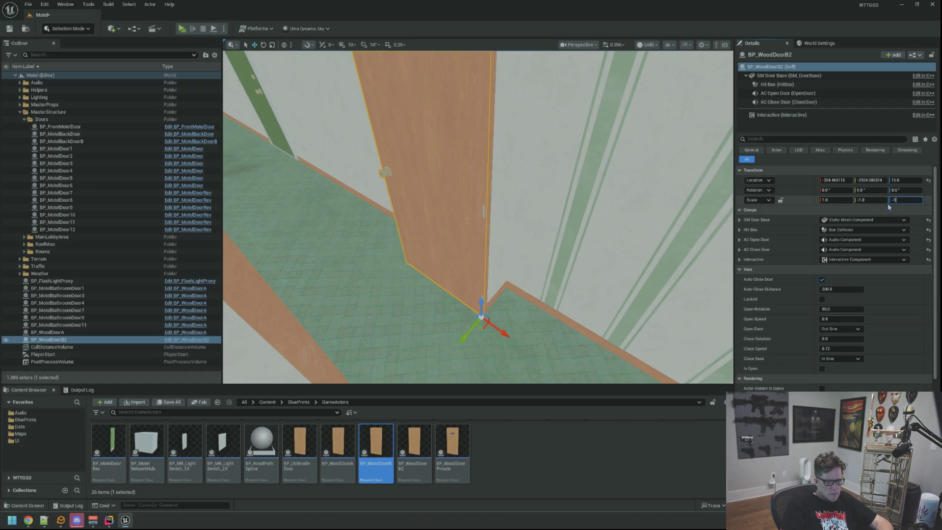
key(Return)
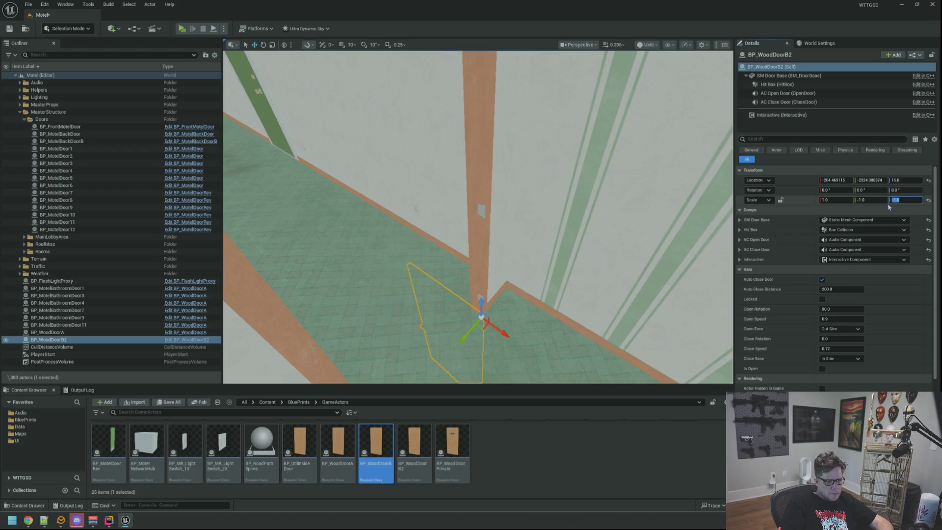
text(1)
key(Return)
click(833, 202)
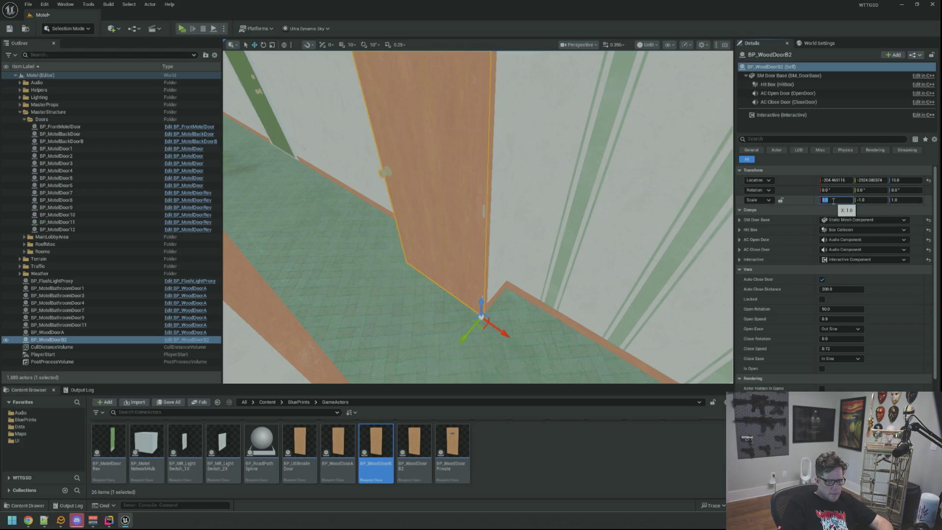
text(1)
key(Return)
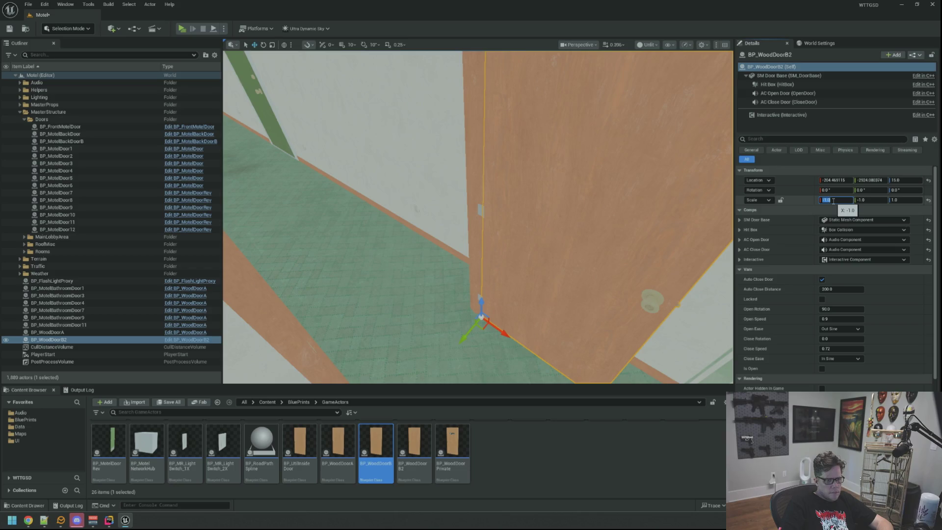
mouse_move(479, 216)
mouse_down()
mouse_move(442, 206)
mouse_move(412, 211)
mouse_move(432, 207)
mouse_move(422, 221)
mouse_move(382, 216)
mouse_move(402, 220)
mouse_move(392, 216)
mouse_up()
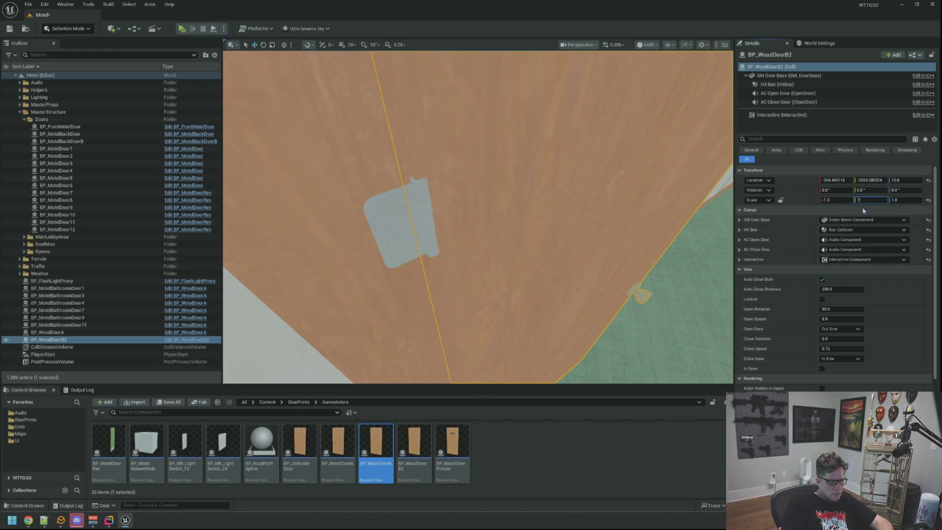
key(Return)
mouse_move(553, 208)
mouse_down()
mouse_move(480, 235)
mouse_move(504, 226)
mouse_up()
key(Delete)
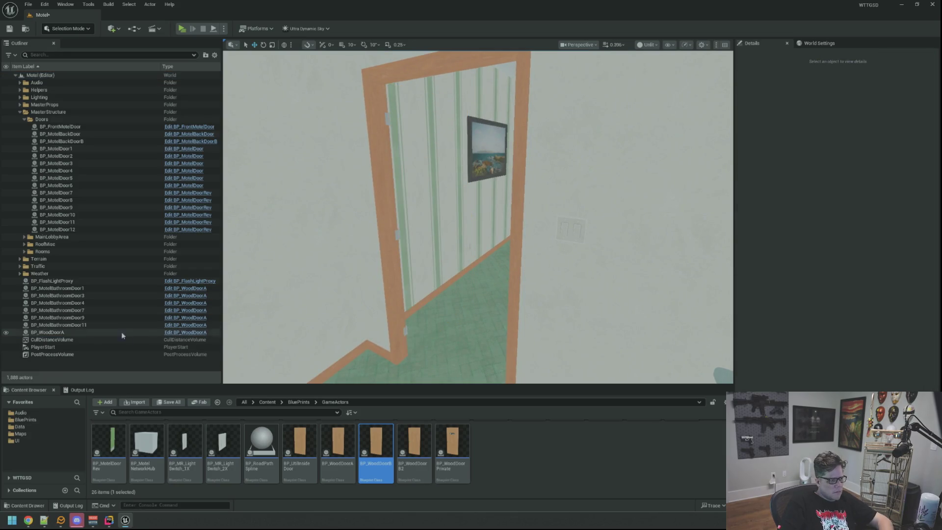
- Duplicate BP_WoodDoorA as BP_WoodDoorA2, move it to the opposite doorway and paste the transform
double_click(121, 332)
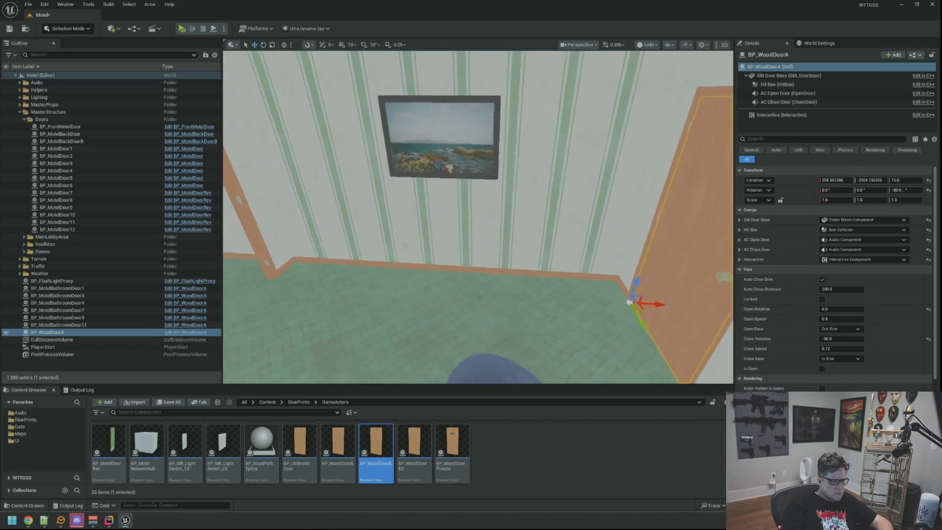
key(ctrl+d)
drag(638, 288, 284, 265)
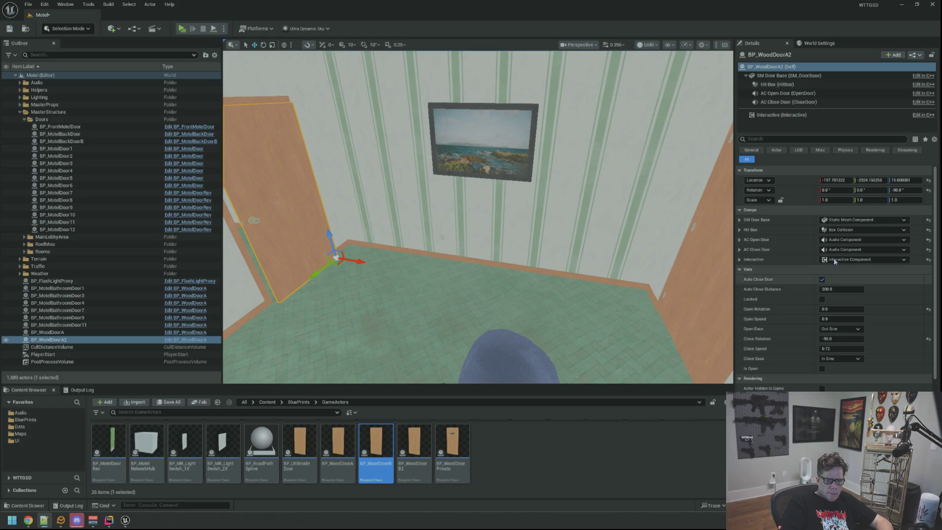
right_click(797, 186)
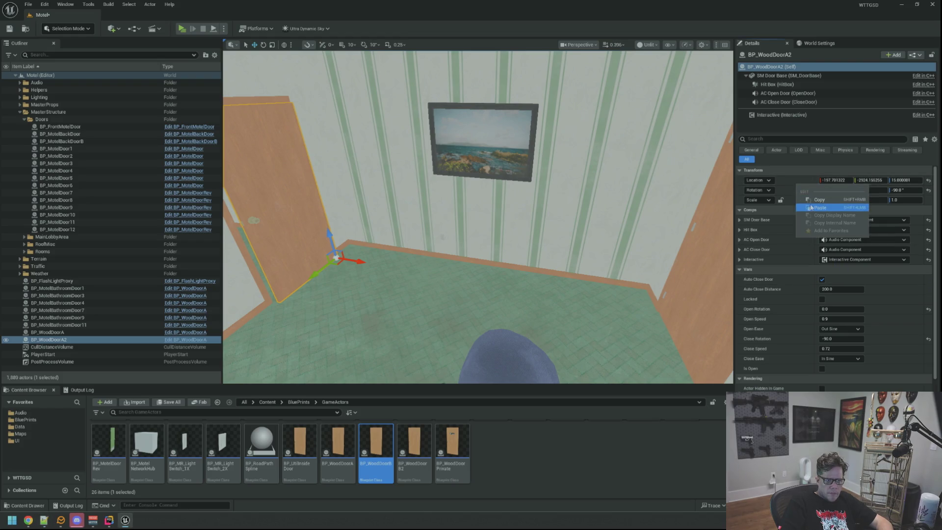
click(819, 207)
key(f)
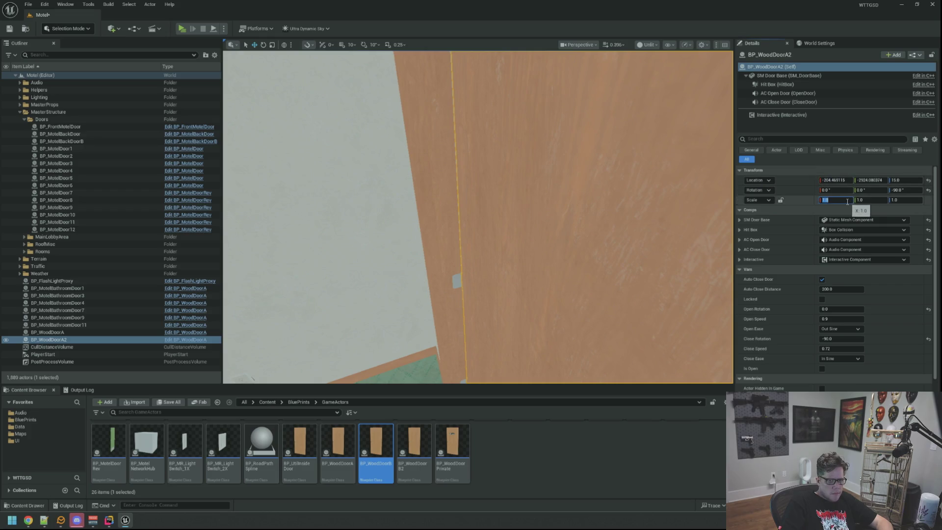
text(-1)
- Mirror BP_WoodDoorA2 with Y scale -1, keeping X scale at 1
key(Return)
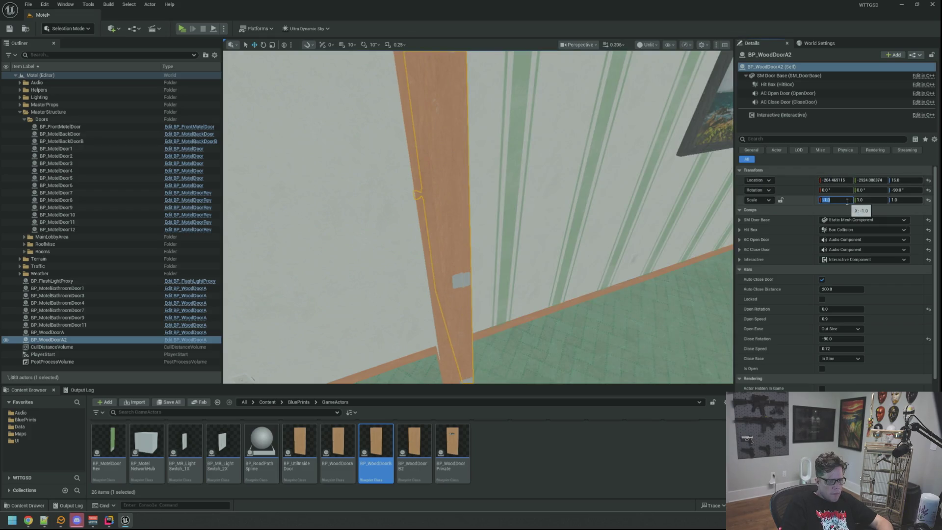
key(Return)
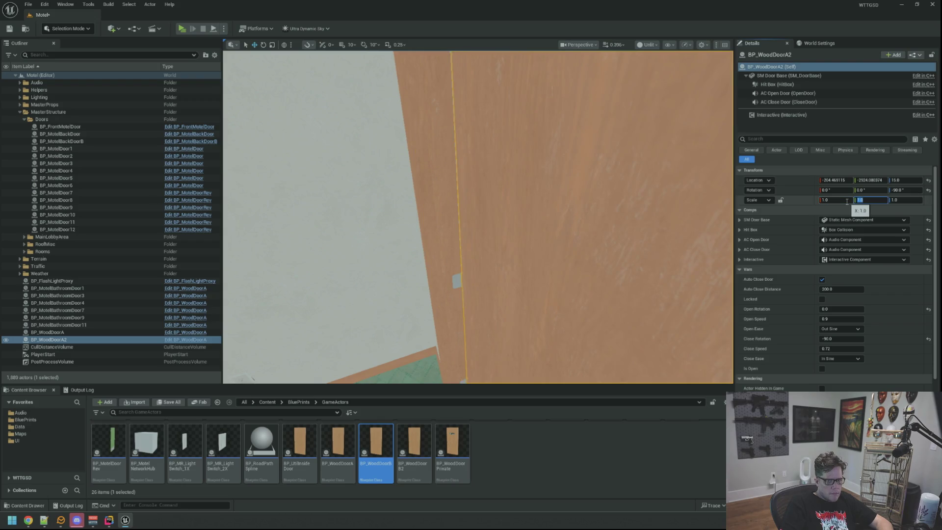
text(-1)
key(Return)
mouse_move(683, 172)
mouse_down()
mouse_move(574, 180)
mouse_move(586, 180)
mouse_up()
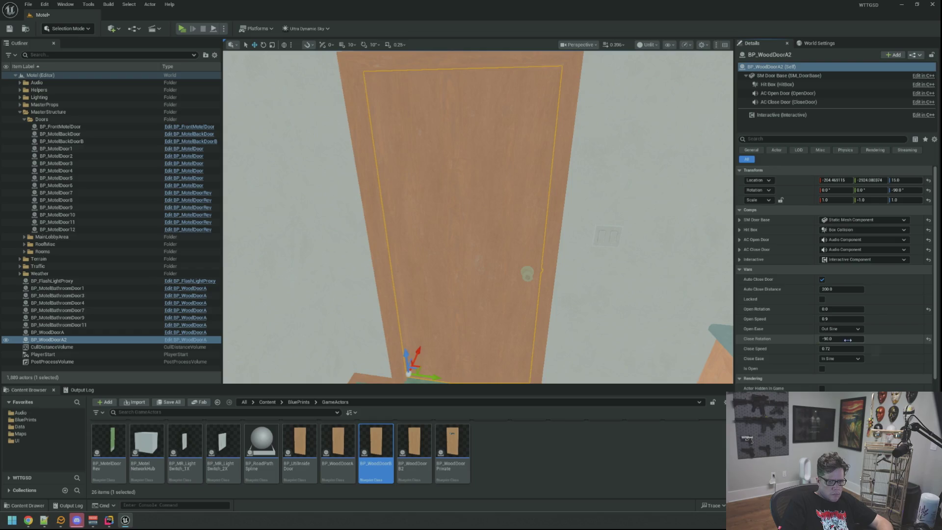
- Try close rotations of 0 and -90, settling on 180, and frame the door
text(0)
key(Return)
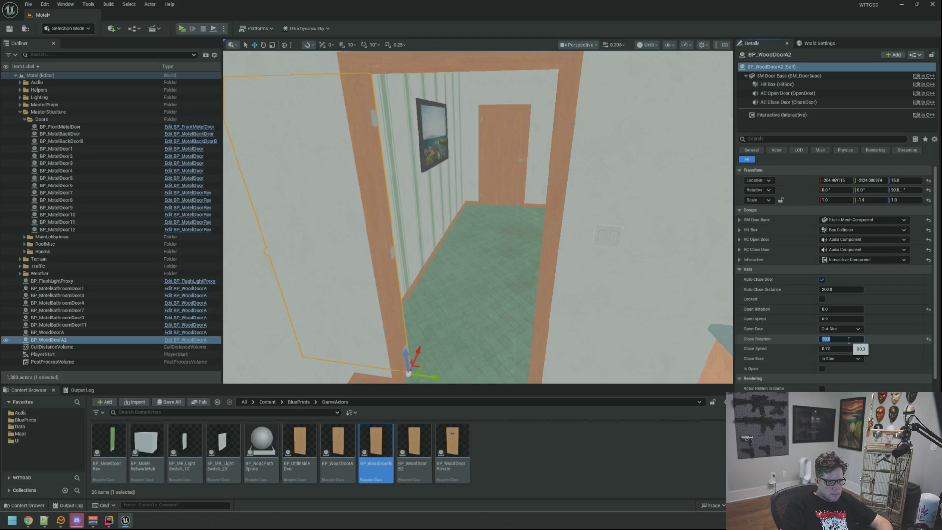
text(-90)
key(Return)
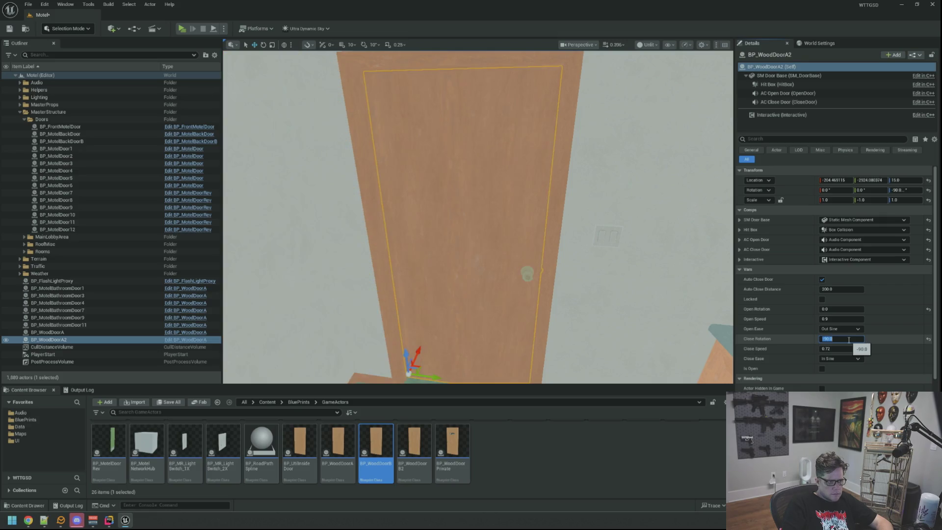
key(Return)
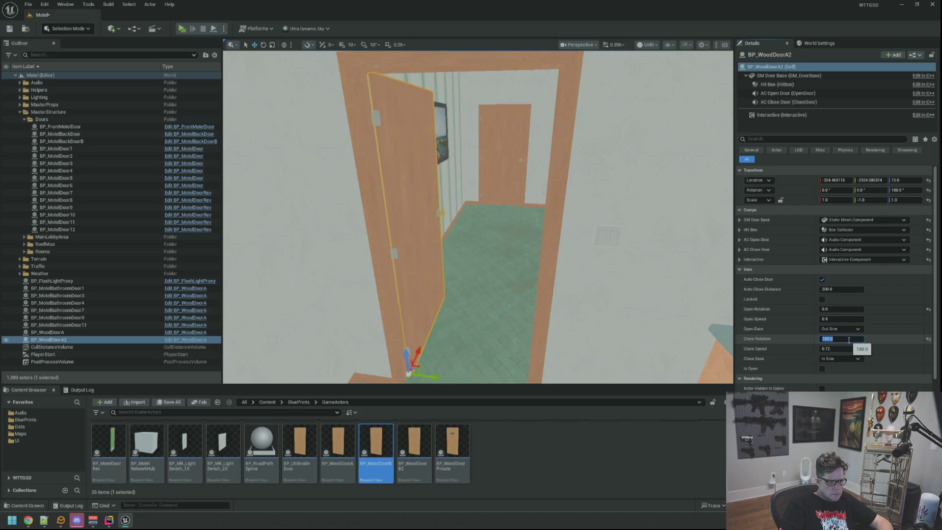
key(f)
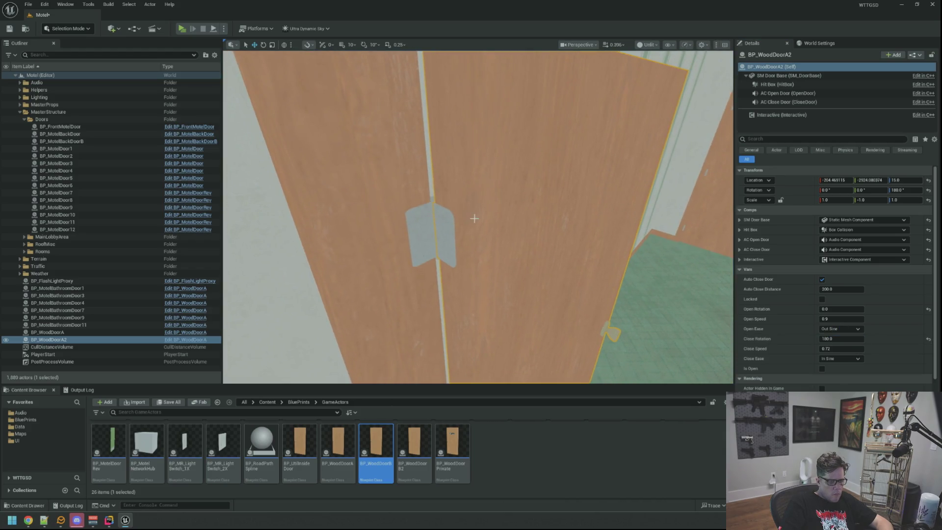
scroll(464, 219, up, 4)
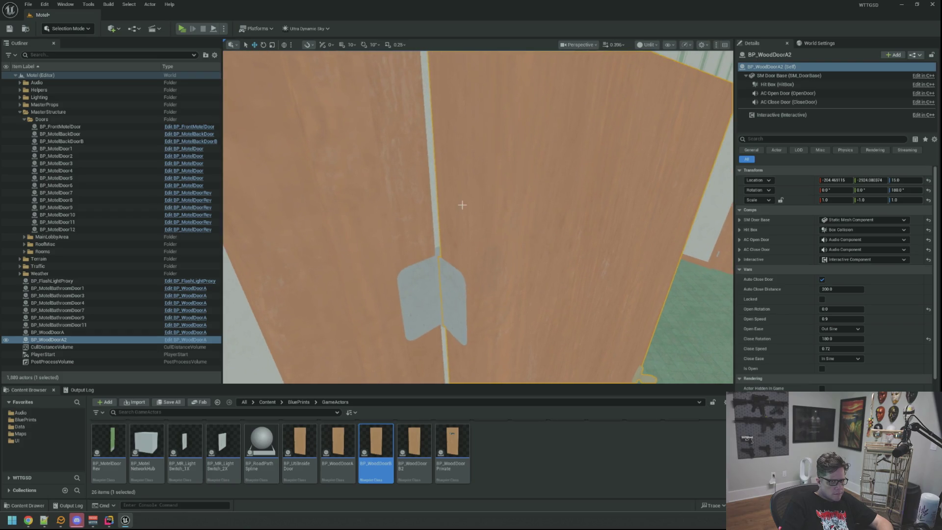
- Set BP_WoodDoorA2's Open Rotation to 180 and Close Rotation to 270
scroll(464, 219, up, 5)
scroll(465, 219, down, 2)
scroll(494, 203, down, 7)
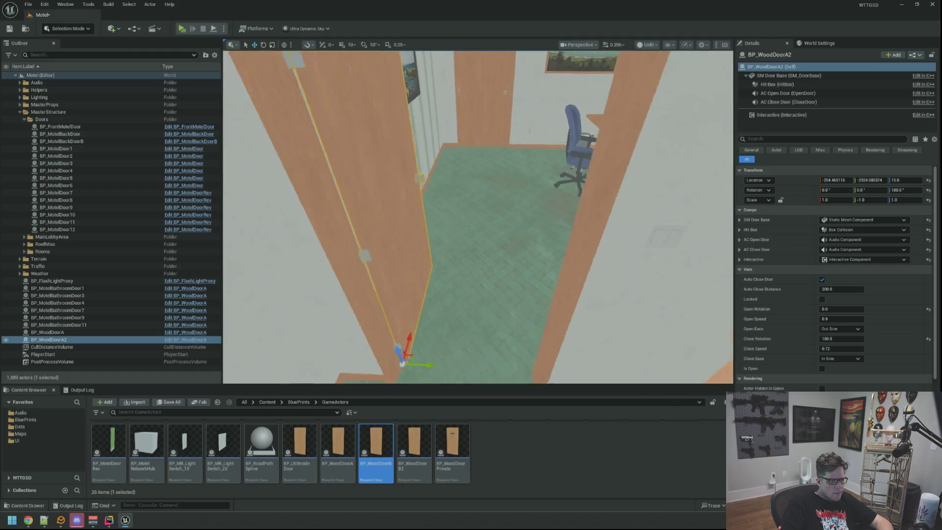
scroll(479, 216, up, 8)
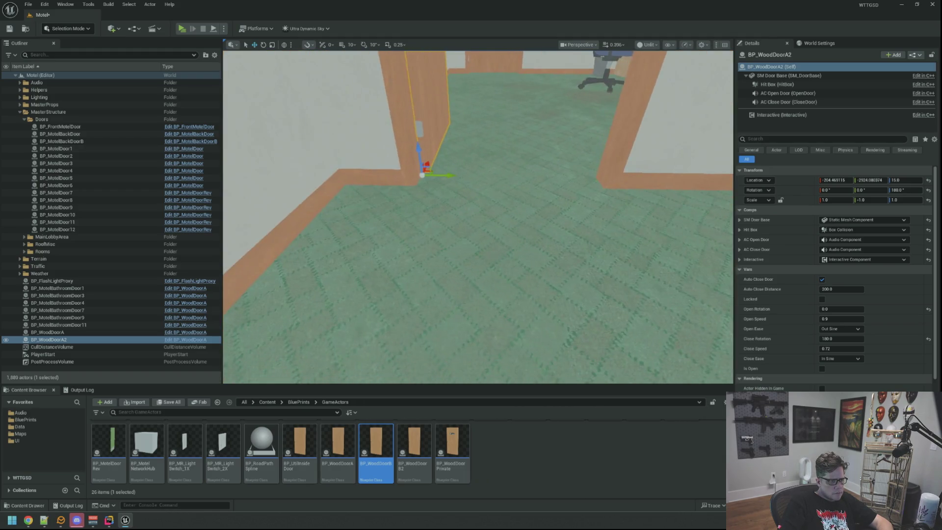
scroll(478, 216, down, 6)
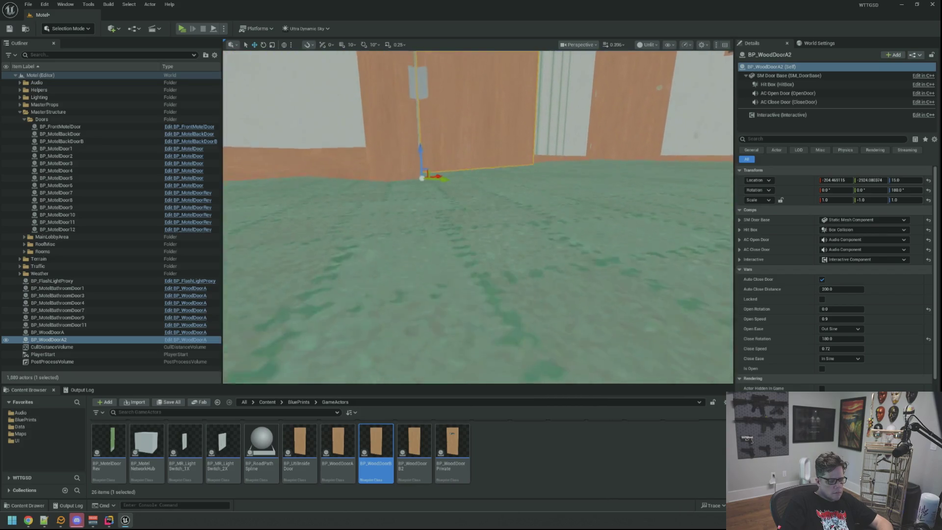
scroll(491, 125, up, 2)
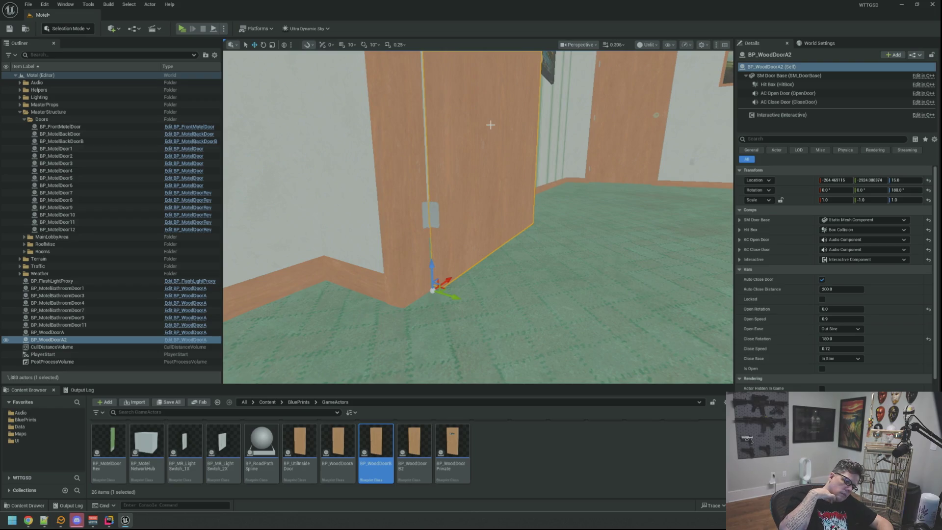
mouse_move(487, 129)
mouse_down()
mouse_move(505, 194)
mouse_move(535, 210)
mouse_up()
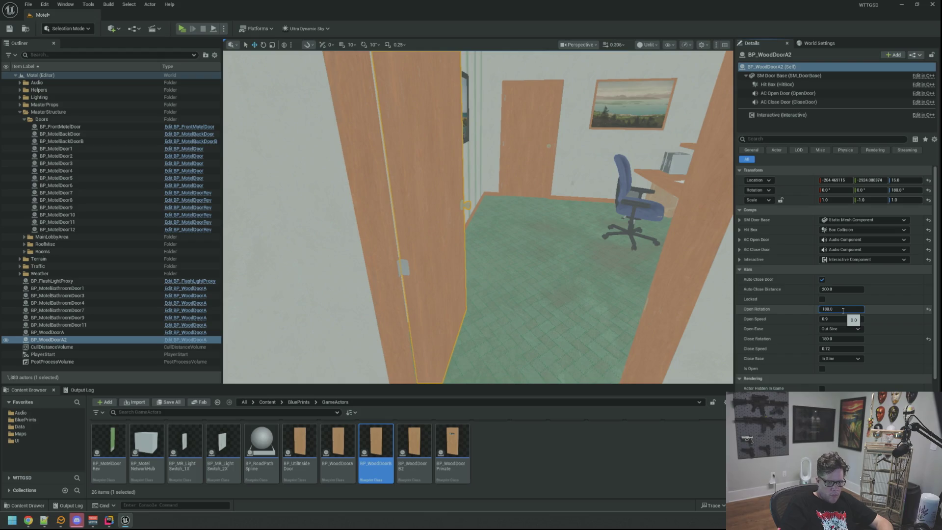
drag(635, 265, 653, 265)
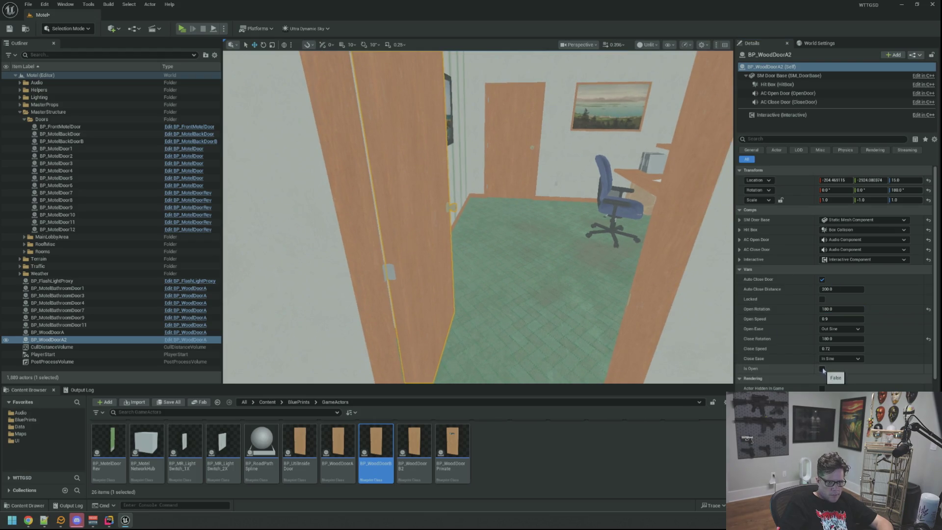
click(840, 339)
text(0)
key(Return)
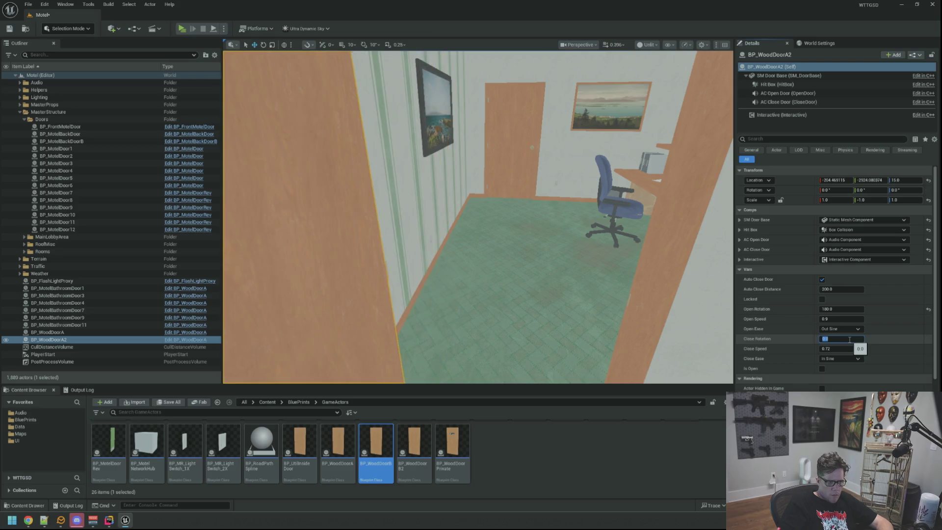
key(Return)
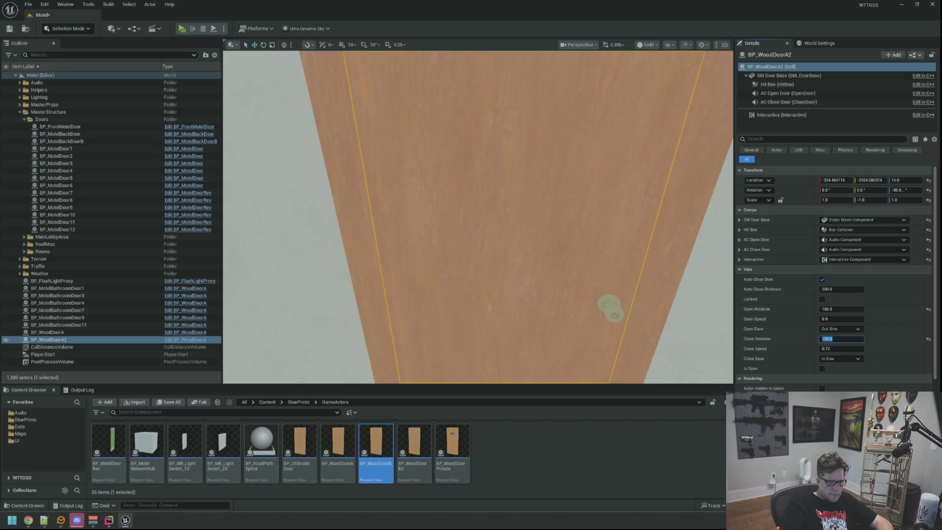
- Toggle BP_WoodDoorA2's Is Open to preview its swing, adjusting the close rotation
scroll(633, 265, down, 5)
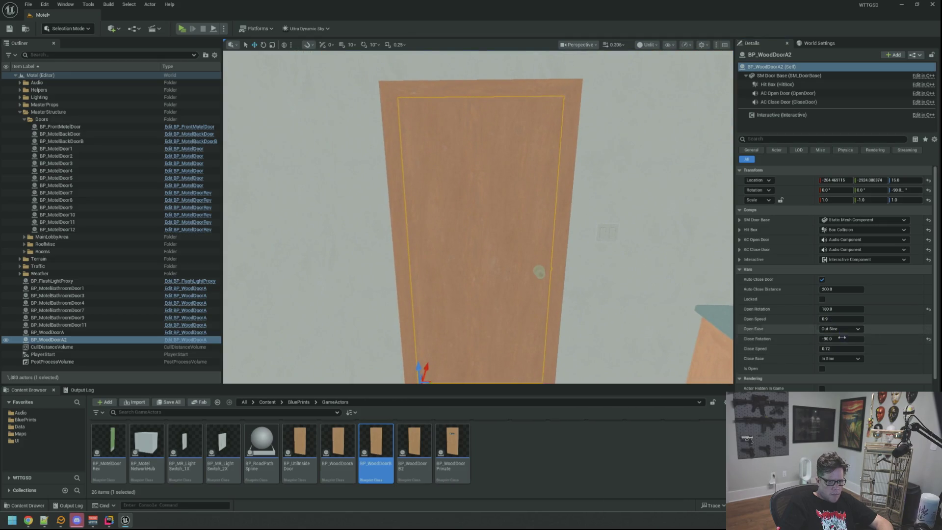
click(823, 369)
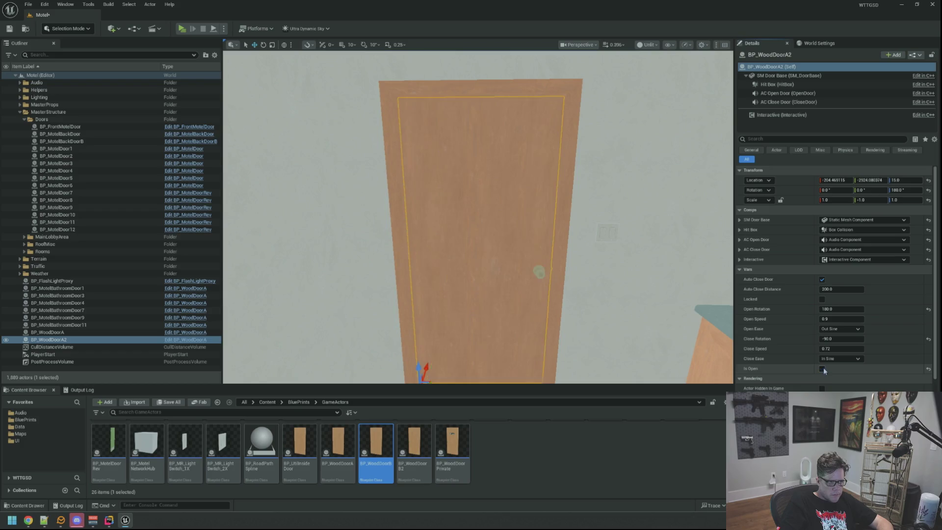
click(822, 369)
click(847, 337)
click(822, 368)
click(823, 368)
click(824, 368)
click(822, 368)
click(822, 368)
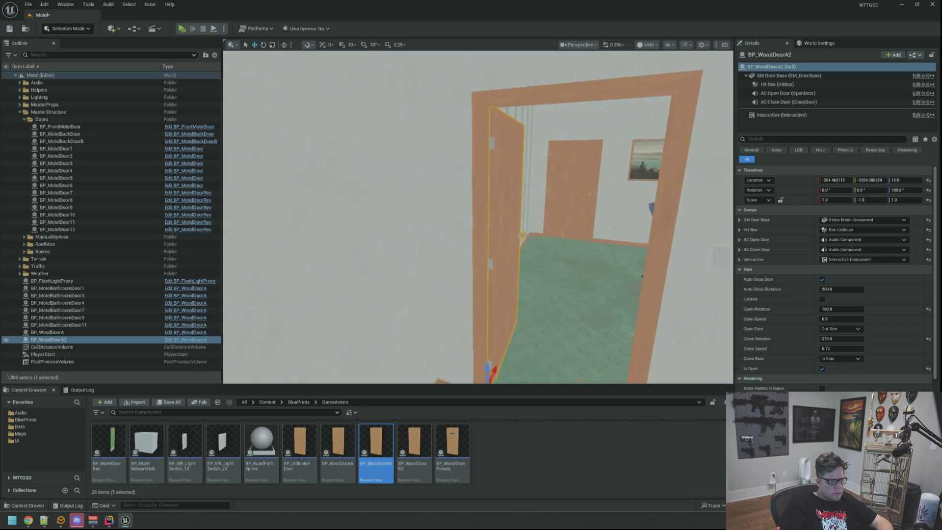
- Duplicate the door as BP_WoodDoorA3, trying a -1 X scale before restoring it to 1
key(ctrl+d)
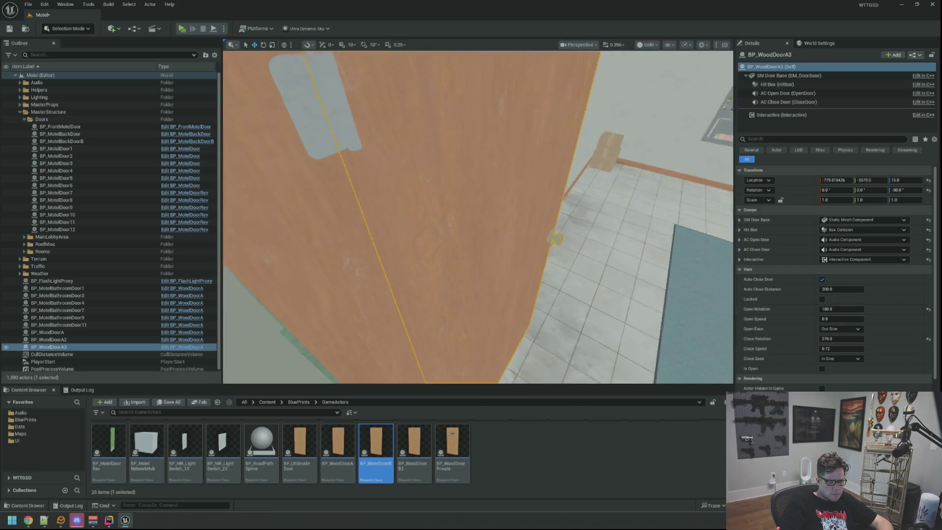
click(839, 340)
text(0)
key(Return)
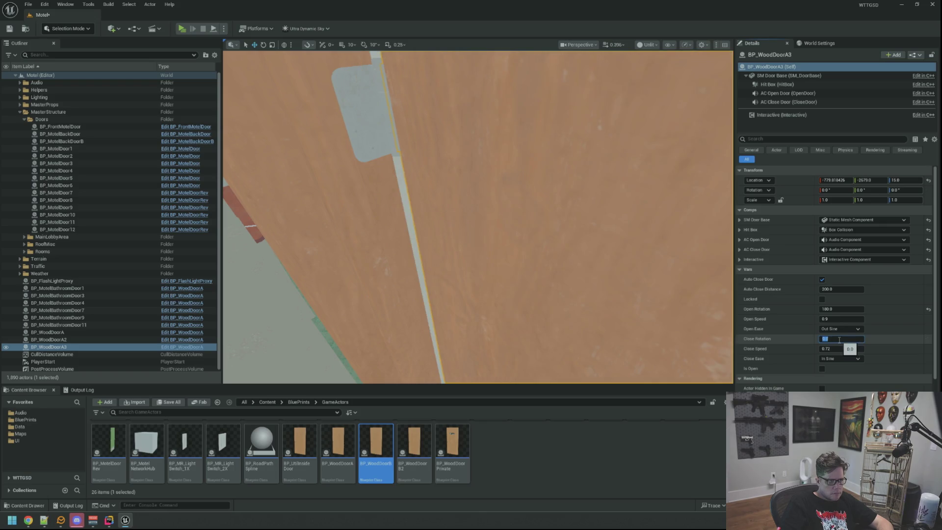
drag(490, 221, 478, 265)
mouse_move(653, 274)
mouse_down()
mouse_move(654, 262)
mouse_move(653, 273)
mouse_up()
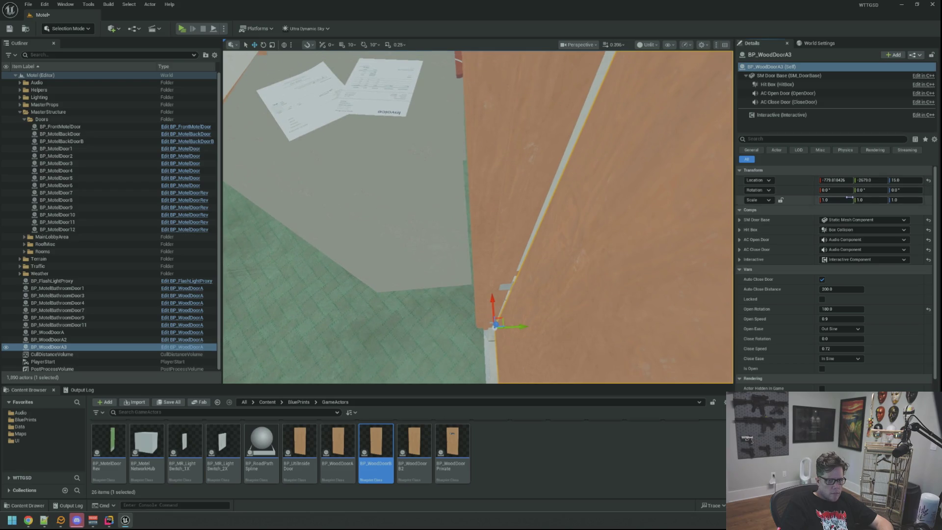
click(835, 200)
text(-1)
key(Return)
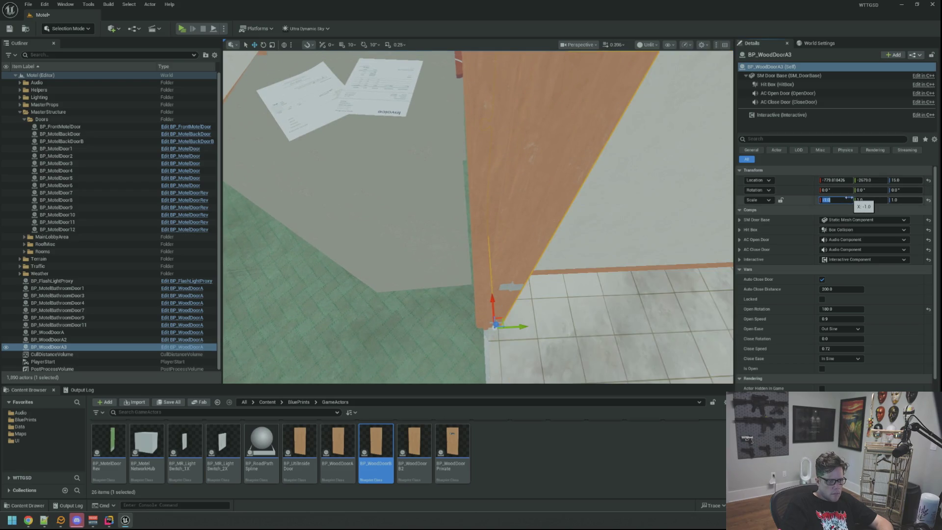
mouse_move(479, 265)
mouse_down()
mouse_move(447, 290)
mouse_move(434, 263)
mouse_up()
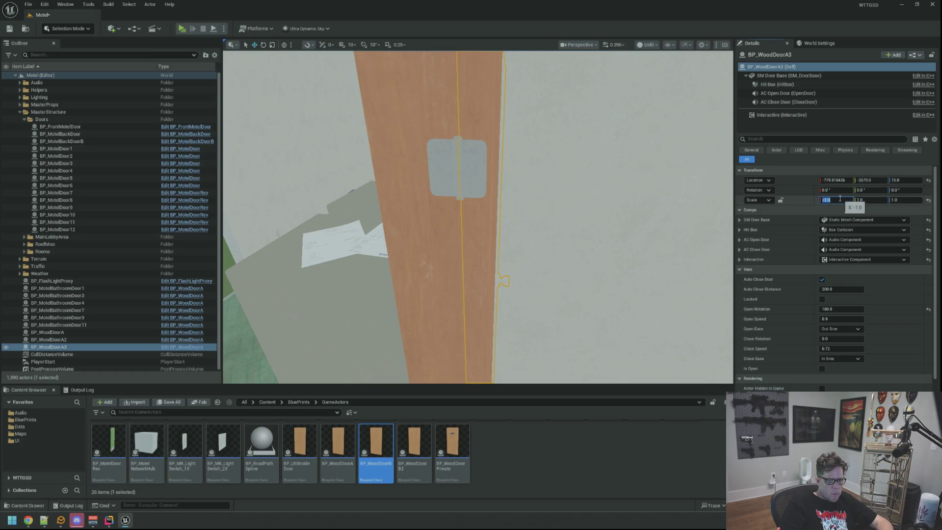
text(1)
key(Return)
- Mirror BP_WoodDoorA3 with Scale Y -1 and set its Open Rotation to 90
mouse_move(478, 215)
mouse_down()
mouse_move(491, 216)
mouse_move(466, 221)
mouse_up()
mouse_move(530, 171)
mouse_down()
mouse_move(529, 157)
mouse_move(531, 171)
mouse_up()
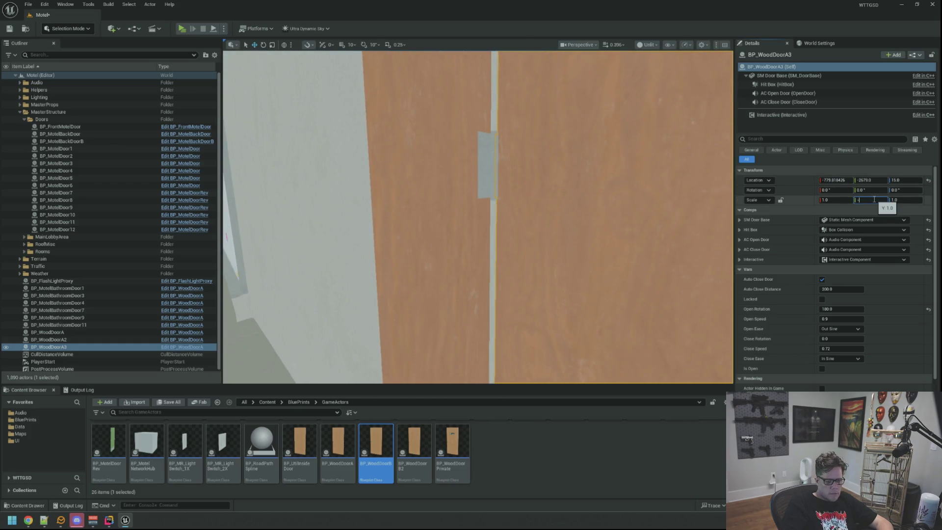
text(1)
key(Return)
mouse_move(540, 206)
mouse_down()
mouse_move(525, 208)
mouse_move(534, 211)
mouse_up()
drag(468, 186, 462, 217)
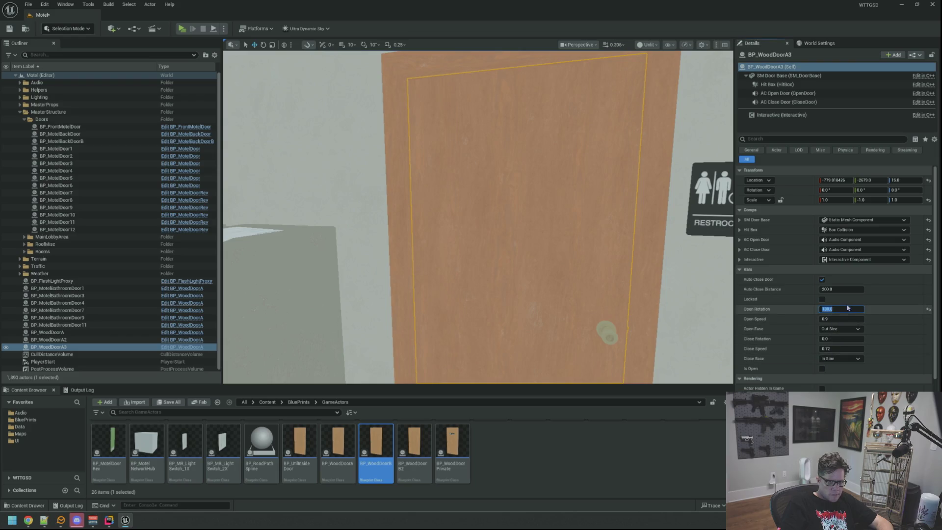
text(90)
key(Return)
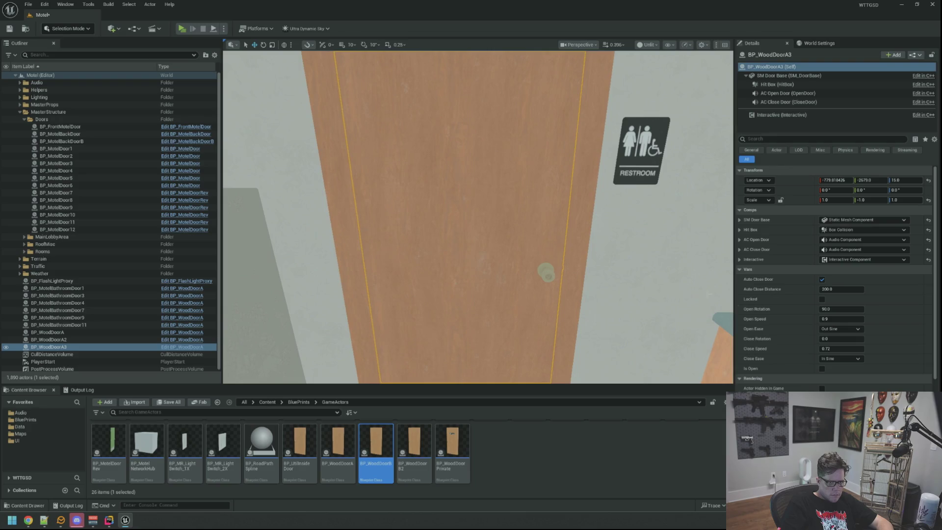
- Preview BP_WoodDoorA3 swinging, then leave it closed in the restroom doorway
click(823, 369)
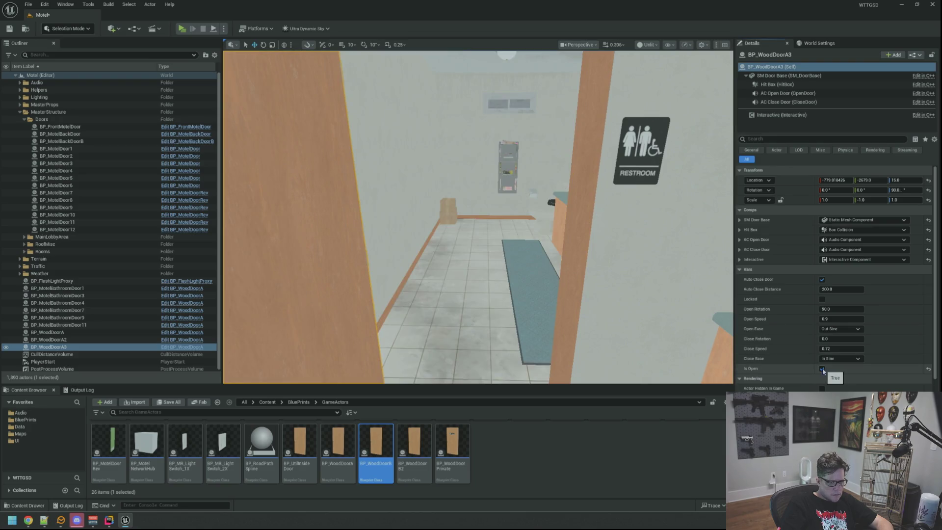
click(822, 368)
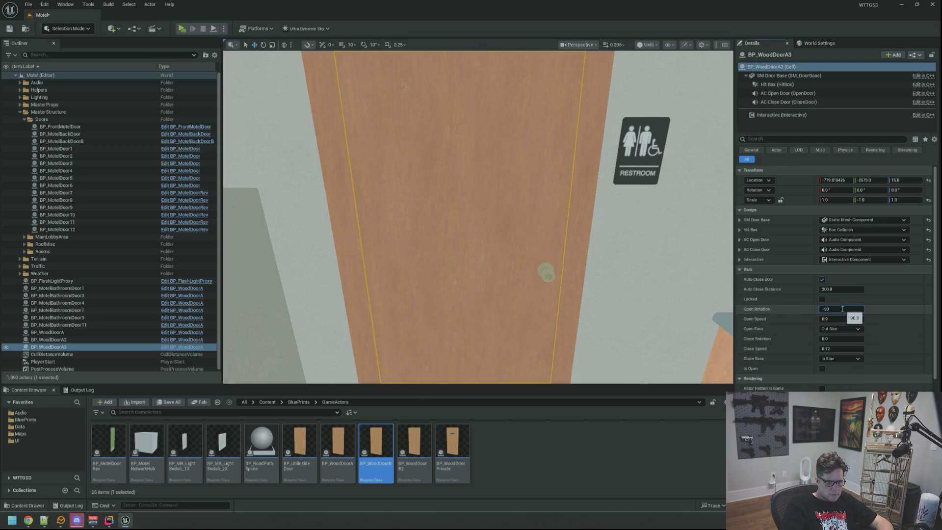
click(822, 368)
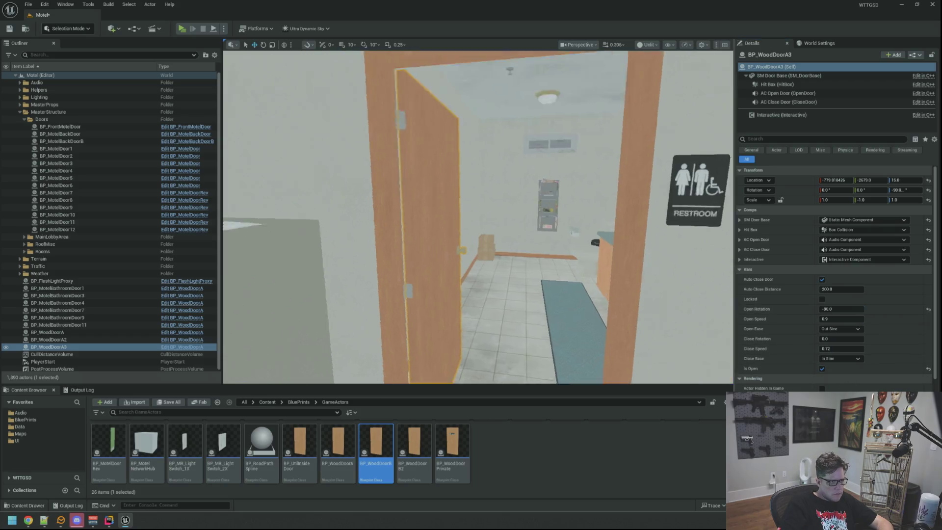
key(Escape)
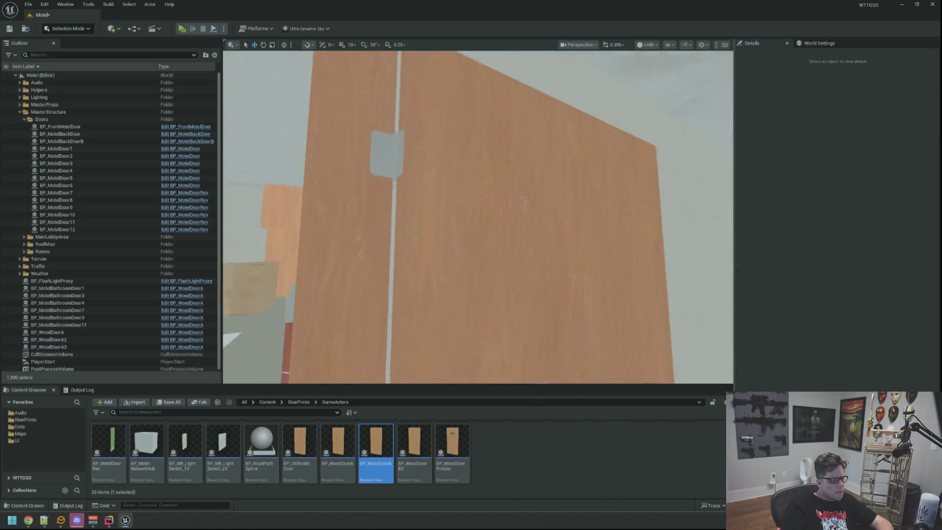
key(w)
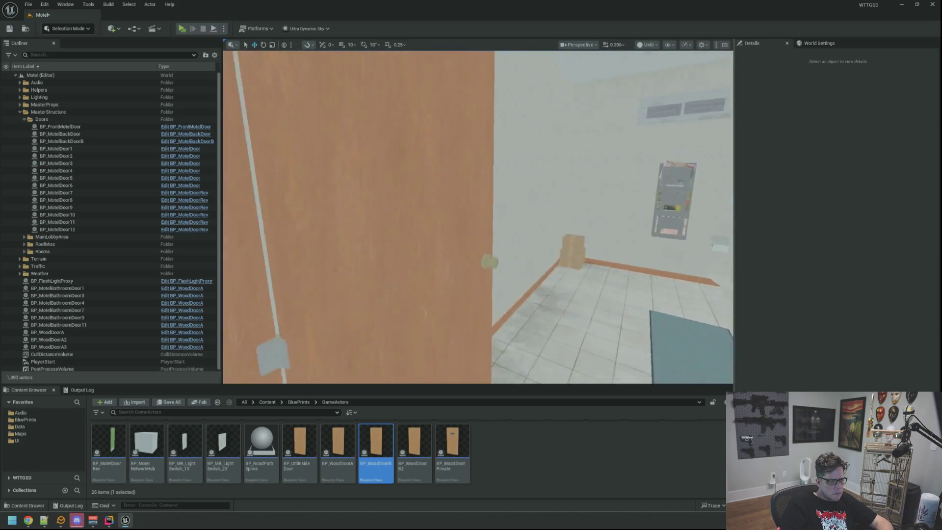
key(w)
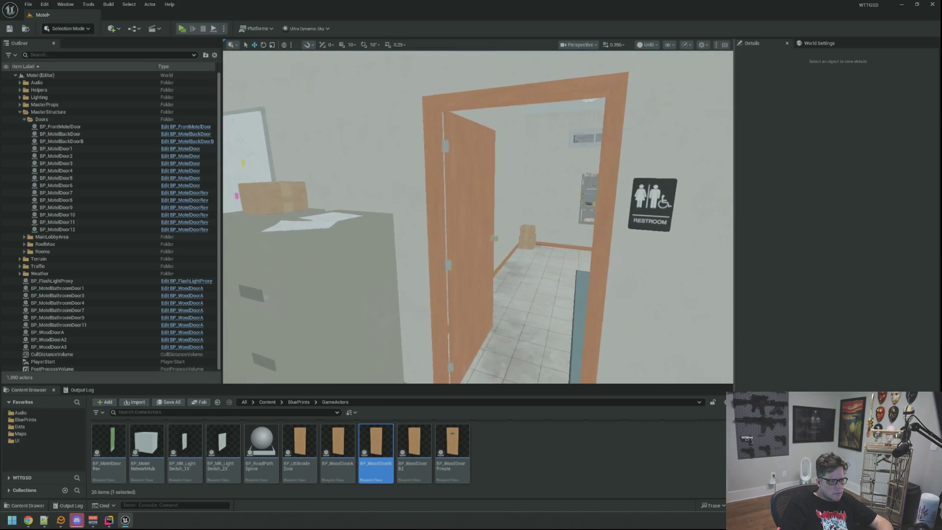
click(471, 220)
click(822, 368)
- Save the level and force-delete the BP_WoodDoorB and BP_WoodDoorB2 blueprints
key(ctrl+s)
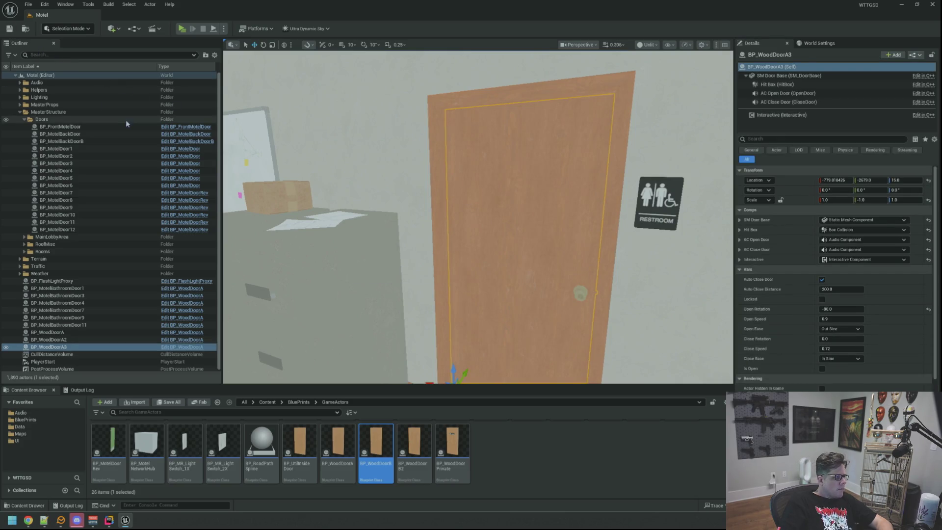
click(20, 111)
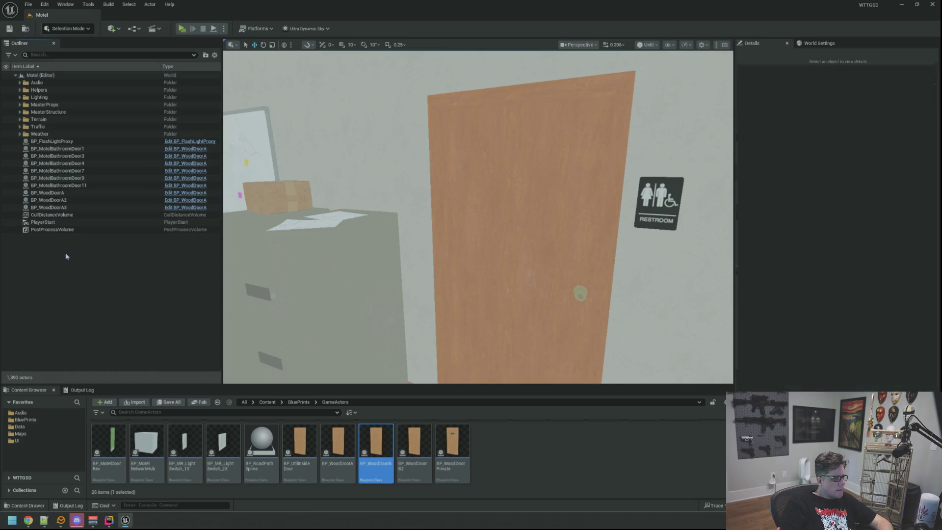
click(66, 257)
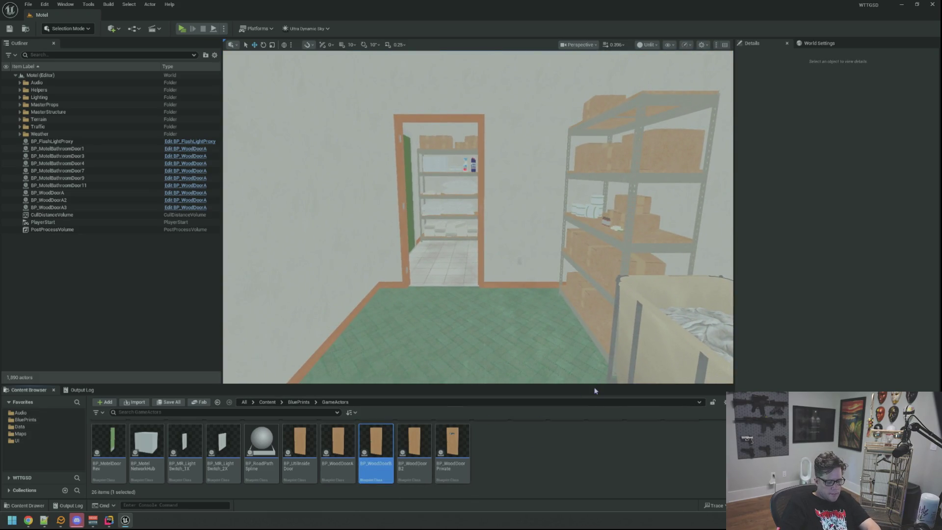
key(Delete)
click(460, 378)
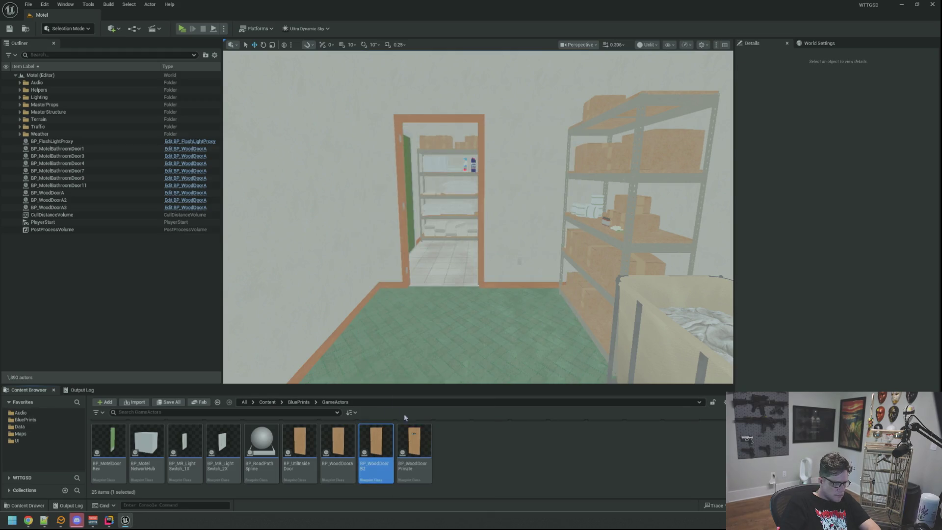
key(Delete)
click(434, 379)
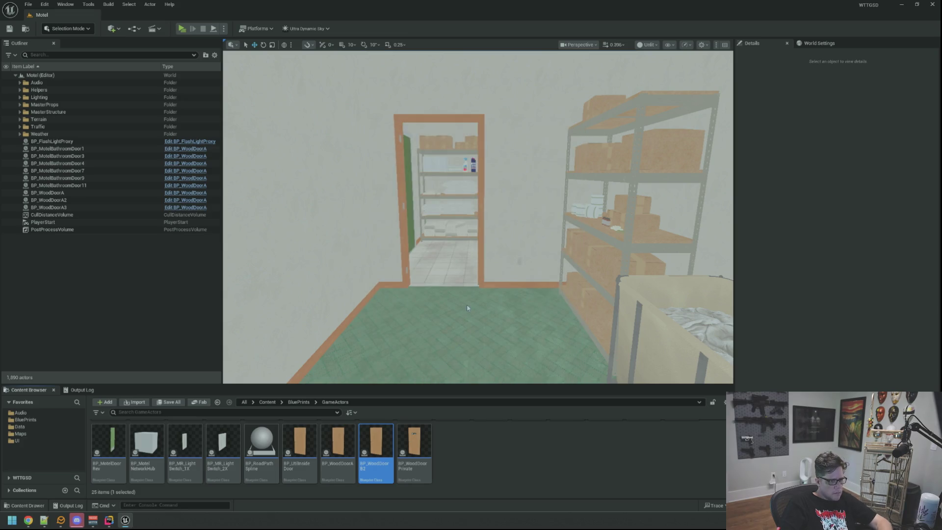
- Duplicate BP_WoodDoorA as BP_WoodDoorPrivate2 and open the new blueprint
mouse_move(467, 308)
mouse_down()
mouse_move(422, 275)
mouse_move(432, 265)
mouse_move(417, 206)
mouse_up()
click(339, 443)
key(ctrl+d)
key(BackSpace)
key(BackSpace)
key(BackSpace)
text(odDoorPrivate)
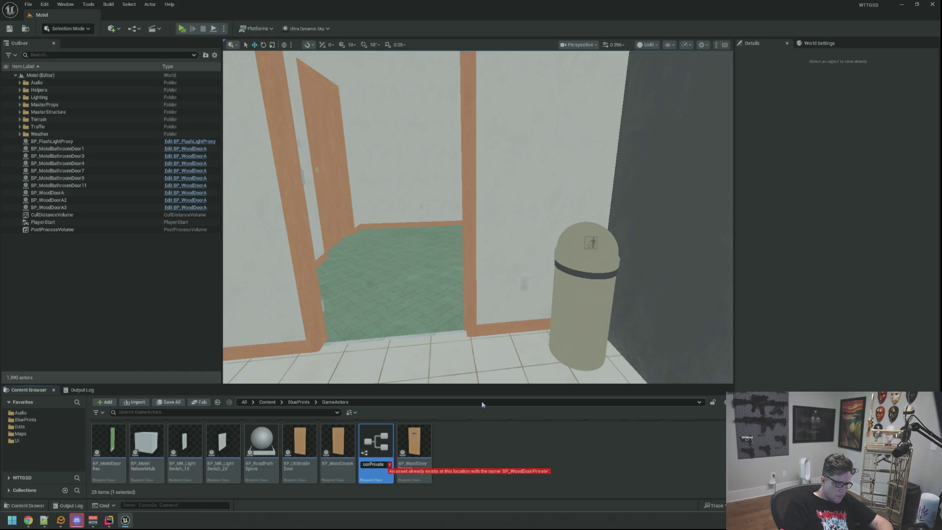
key(Return)
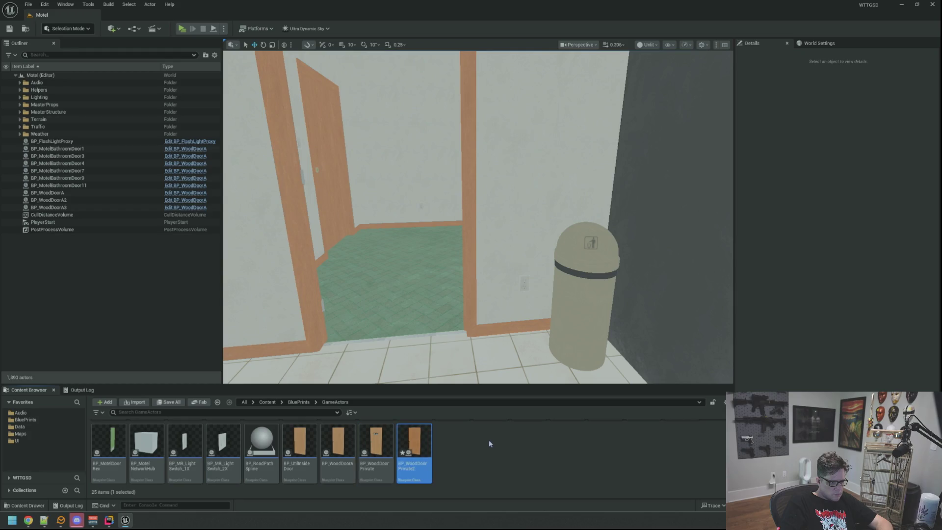
double_click(414, 444)
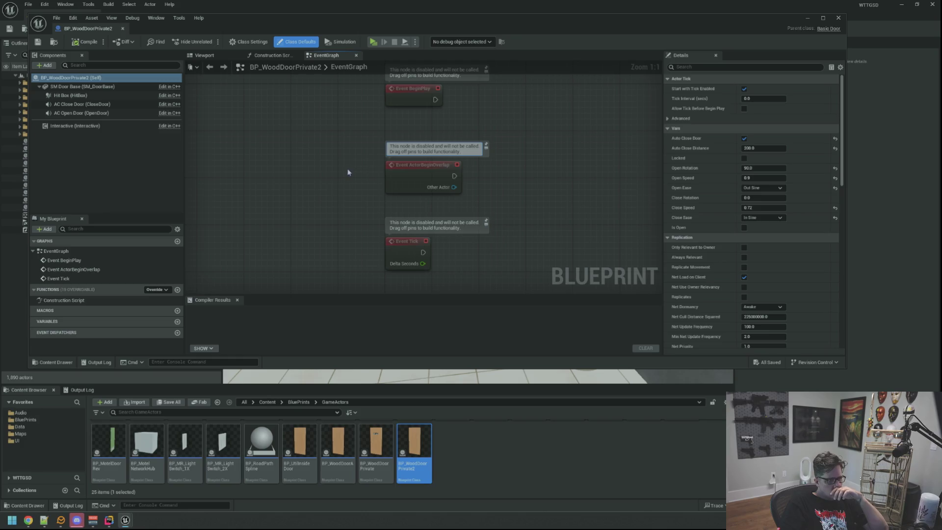
- Open BP_WoodDoorPrivate for comparison and inspect its SM Door Base mesh in 3D
click(267, 57)
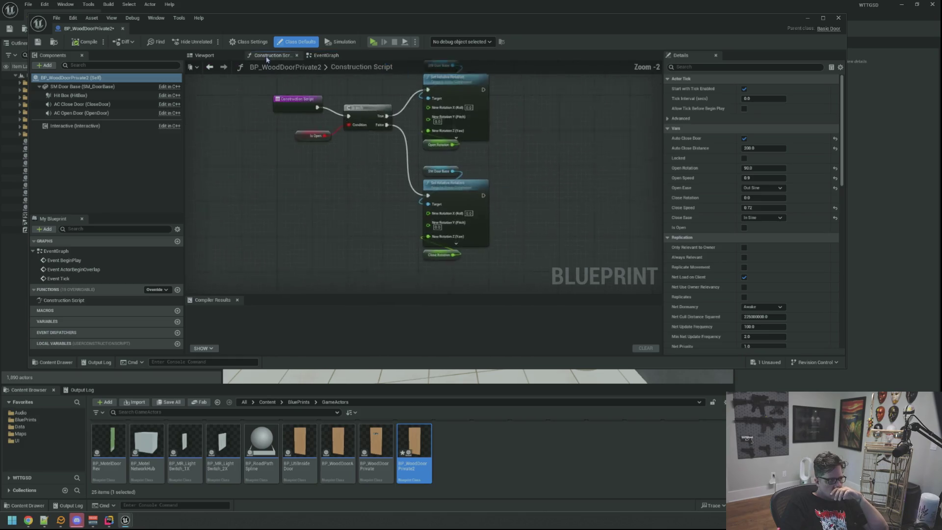
click(214, 55)
scroll(399, 152, up, 5)
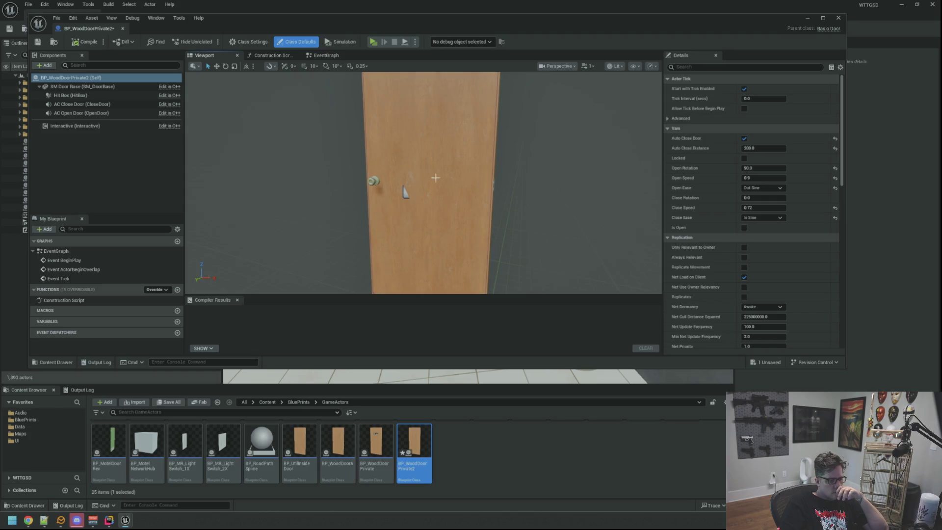
double_click(377, 467)
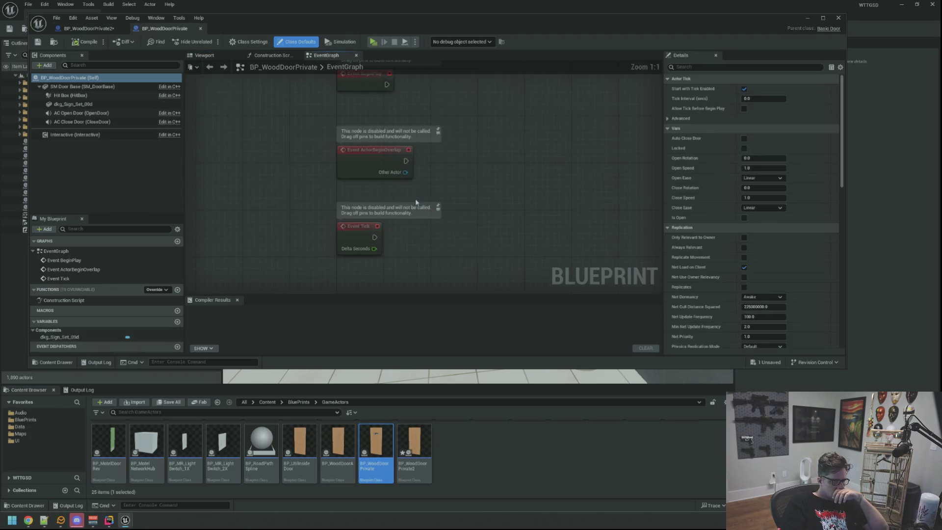
click(197, 55)
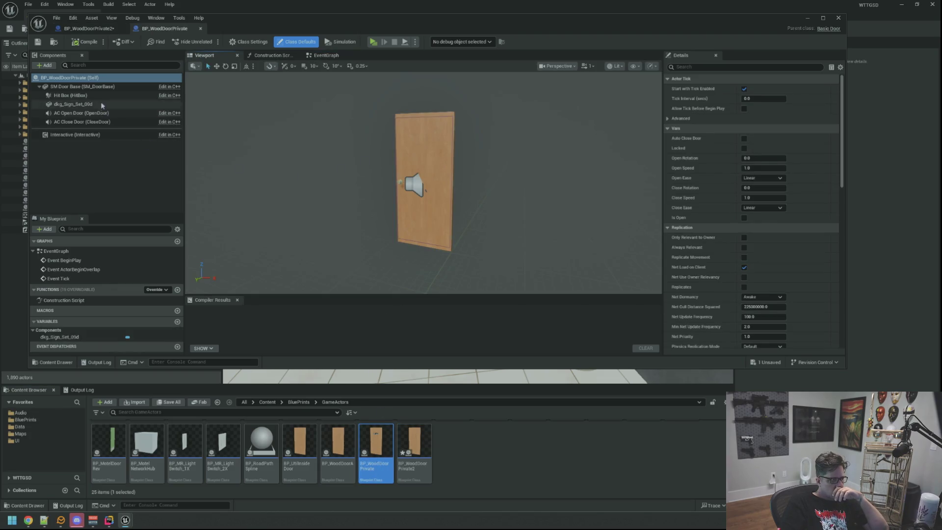
click(81, 87)
key(f)
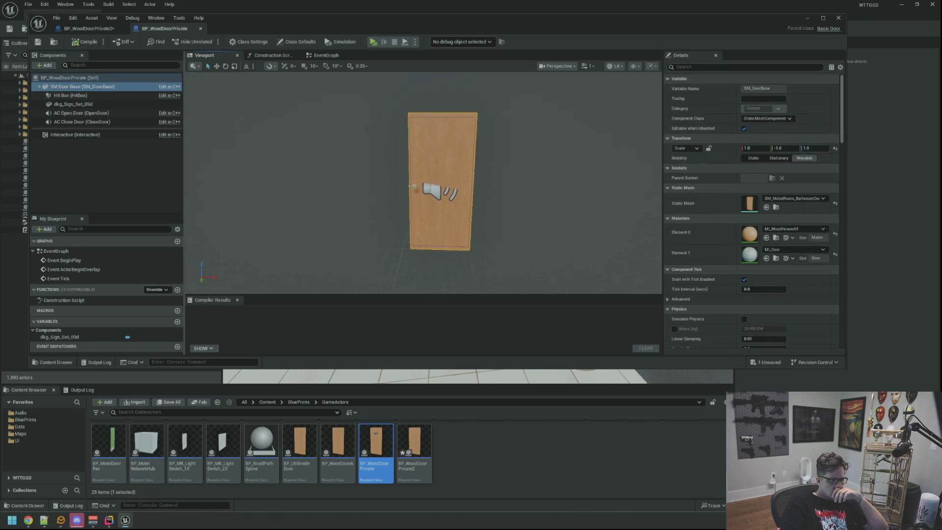
drag(443, 196, 444, 197)
drag(390, 210, 390, 209)
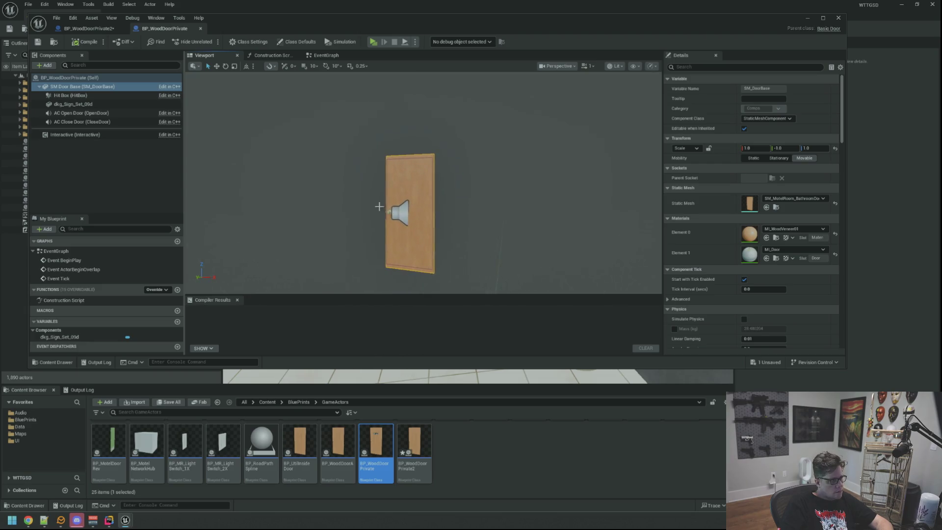
- Mirror BP_WoodDoorPrivate2's SM Door Base with a Scale Y of -1
click(101, 29)
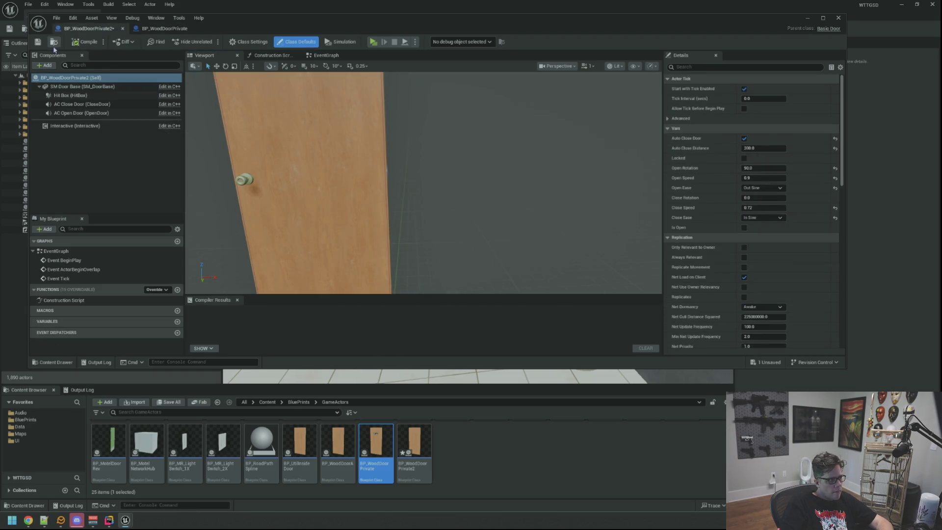
click(89, 88)
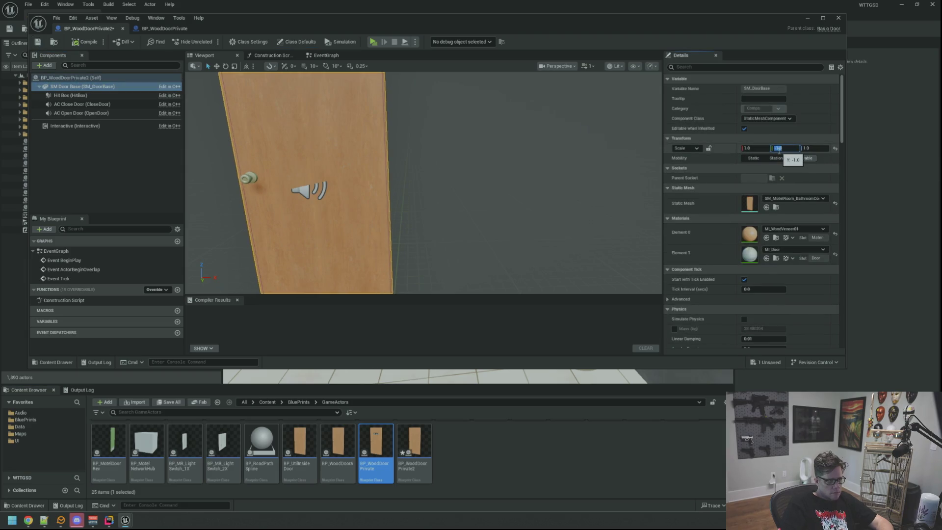
key(Return)
key(f)
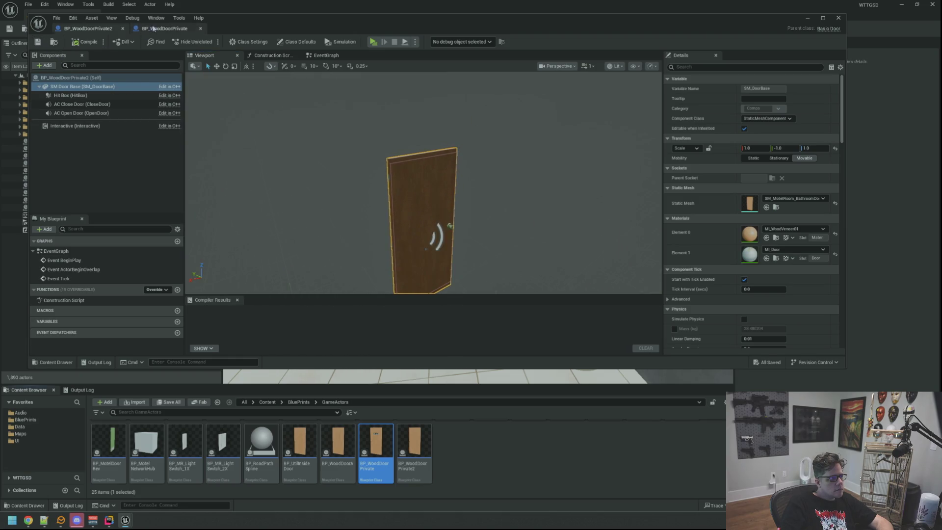
- Copy the dkg_Sign_Set_09d Private sign onto BP_WoodDoorPrivate2's door, check it, and close the blueprint
click(153, 30)
click(96, 105)
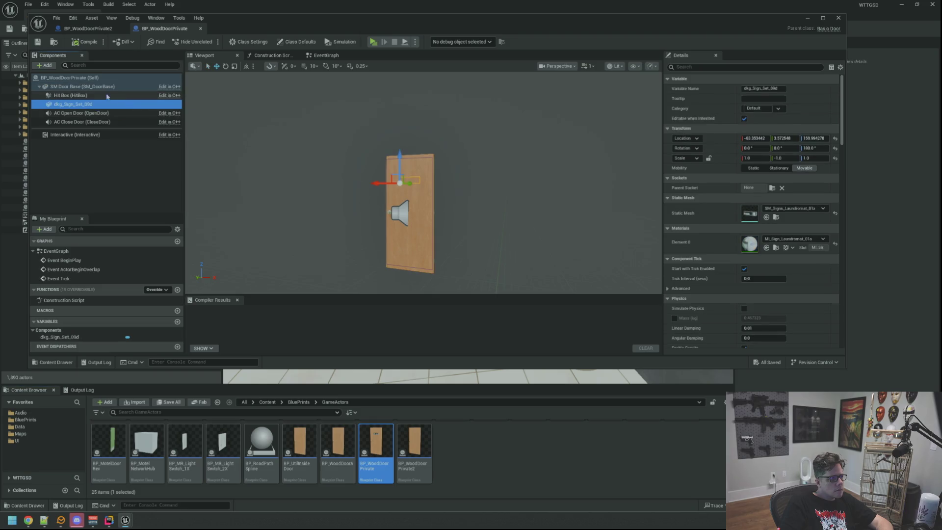
click(91, 29)
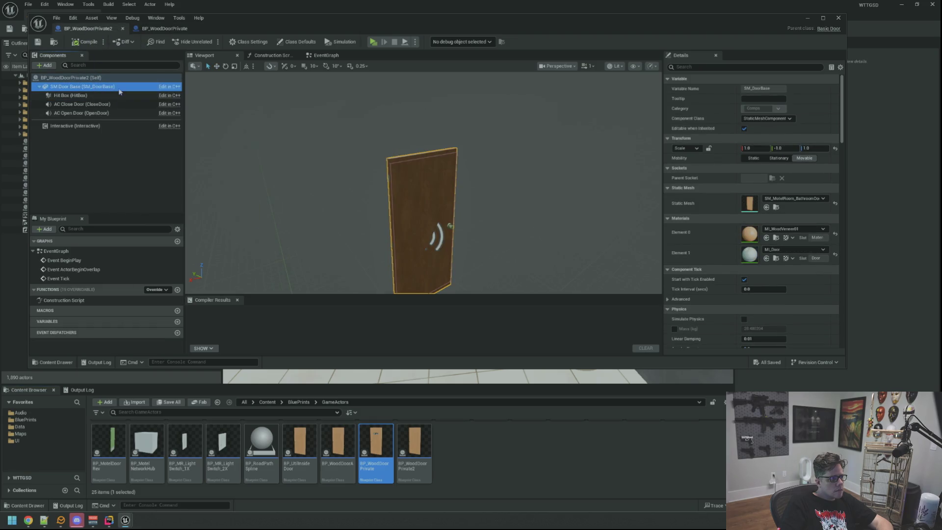
key(ctrl+v)
key(f)
drag(454, 287, 464, 328)
drag(422, 196, 506, 196)
drag(284, 153, 304, 154)
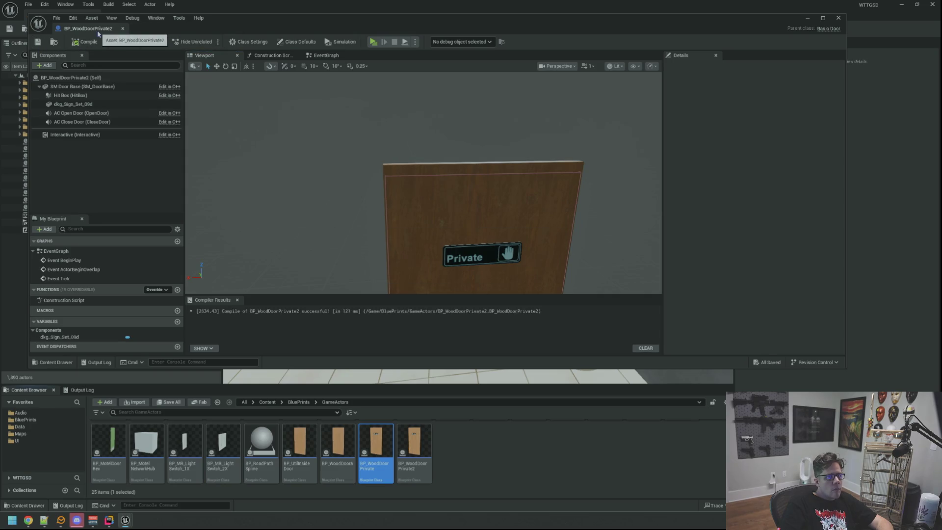
click(123, 28)
mouse_move(478, 216)
mouse_down()
mouse_move(491, 218)
mouse_move(471, 218)
mouse_move(491, 216)
mouse_move(464, 194)
mouse_up()
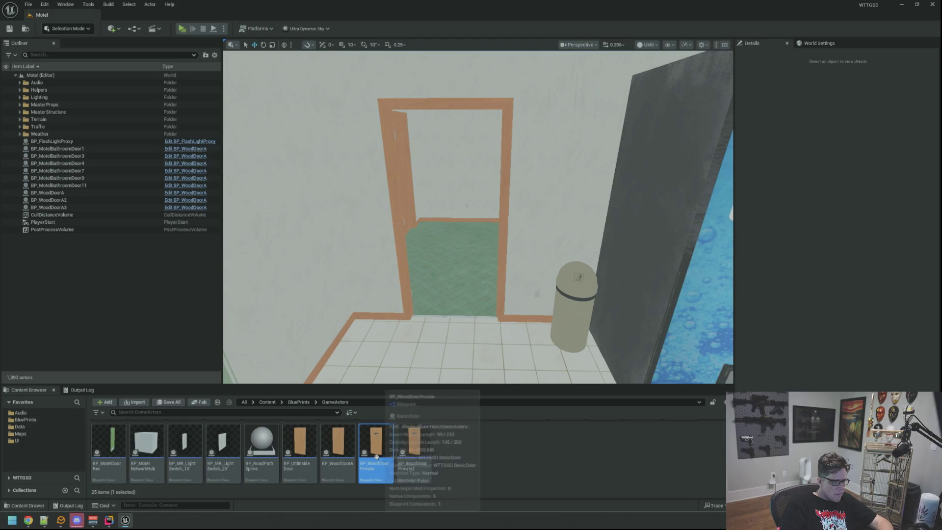
- Place BP_WoodDoorPrivate2 in the storage doorway with the pasted location and Close Rotation 180
drag(413, 444, 487, 313)
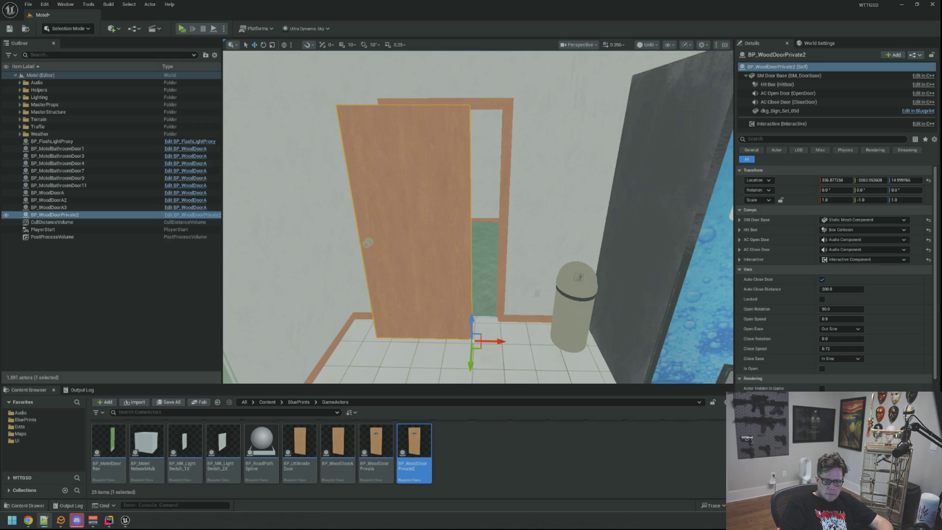
key(f)
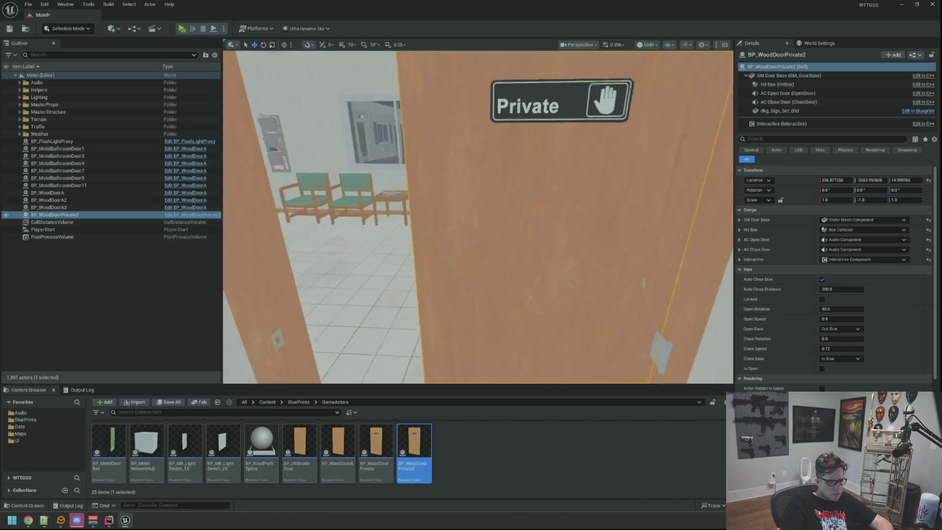
right_click(793, 184)
click(810, 201)
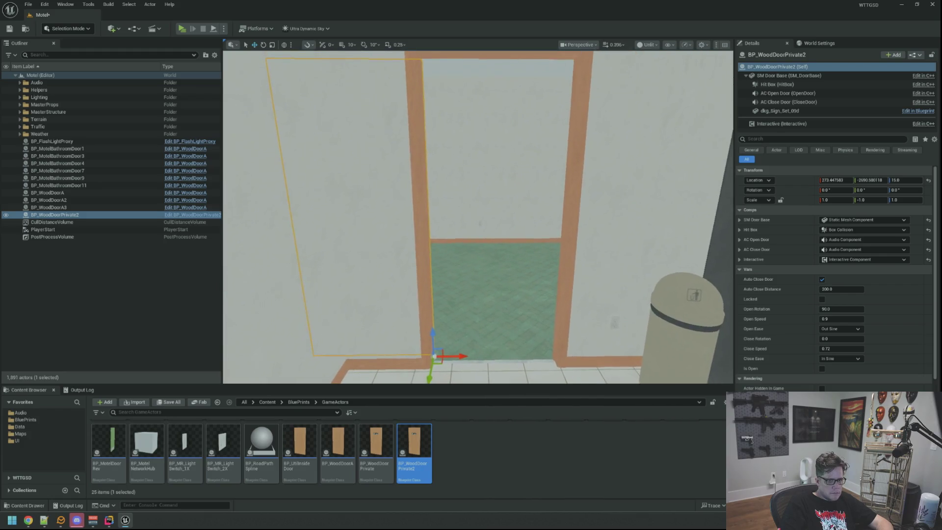
click(848, 339)
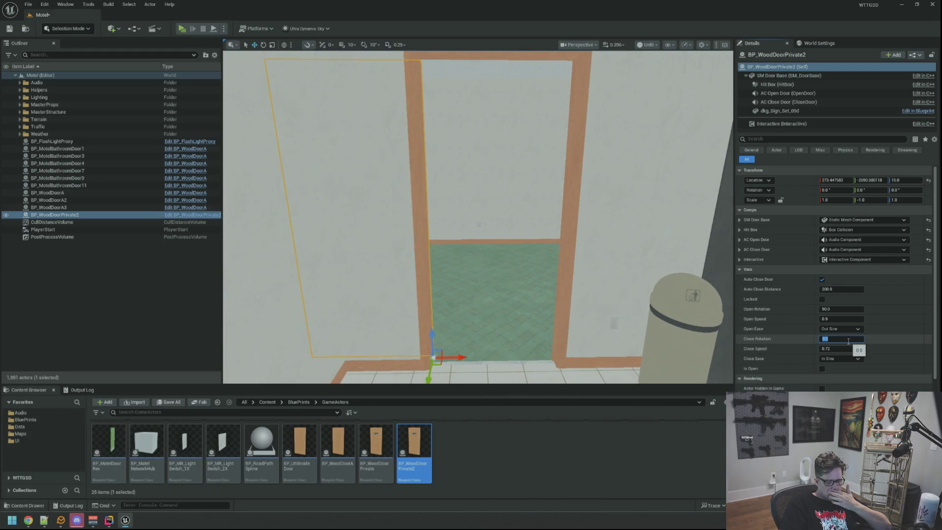
text(0)
key(Return)
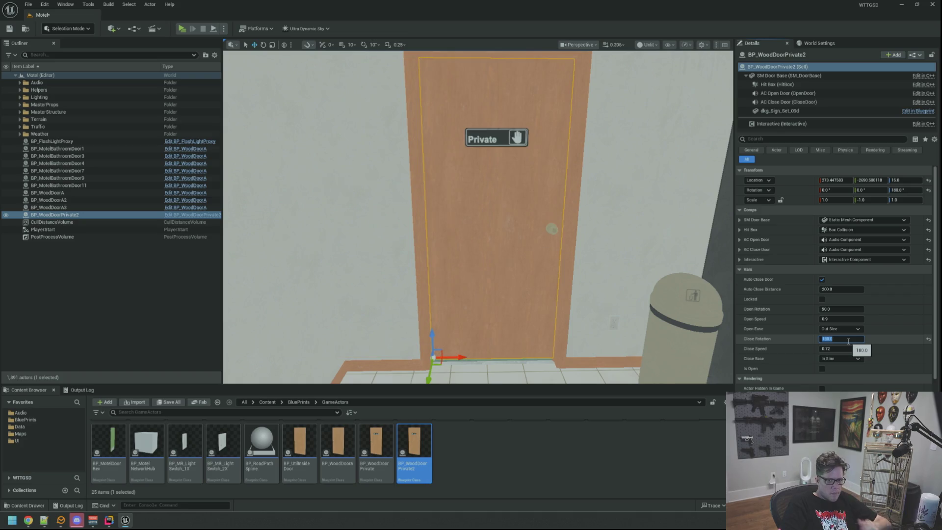
- Test the door by toggling Is Open, leave it closed, and save the Motel level
click(823, 369)
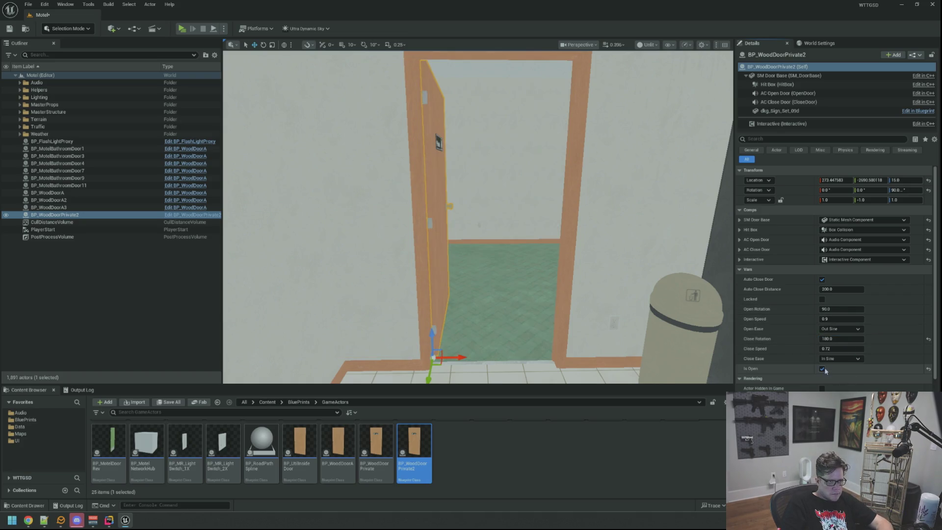
mouse_move(481, 221)
mouse_down()
mouse_move(480, 206)
mouse_move(549, 197)
mouse_move(631, 201)
mouse_move(518, 198)
mouse_up()
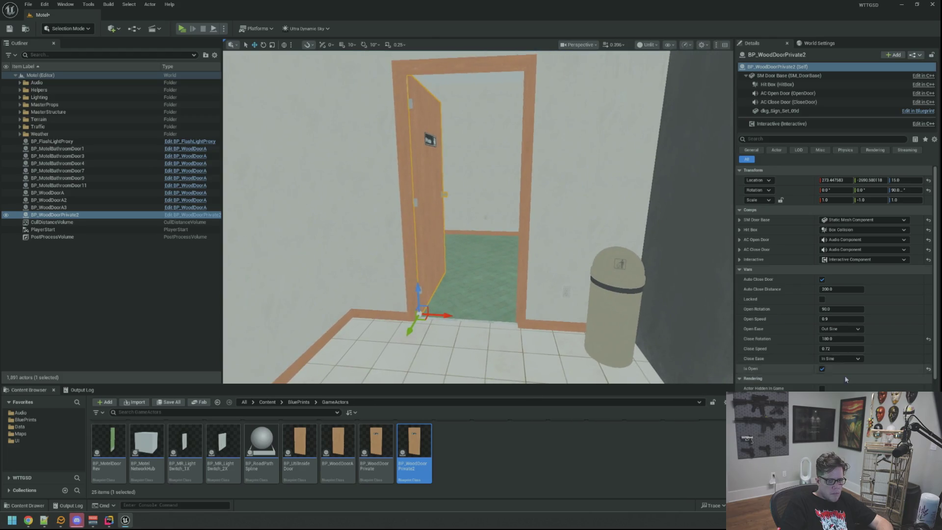
click(822, 369)
click(822, 369)
click(822, 369)
click(822, 369)
click(822, 369)
click(166, 292)
key(ctrl+s)
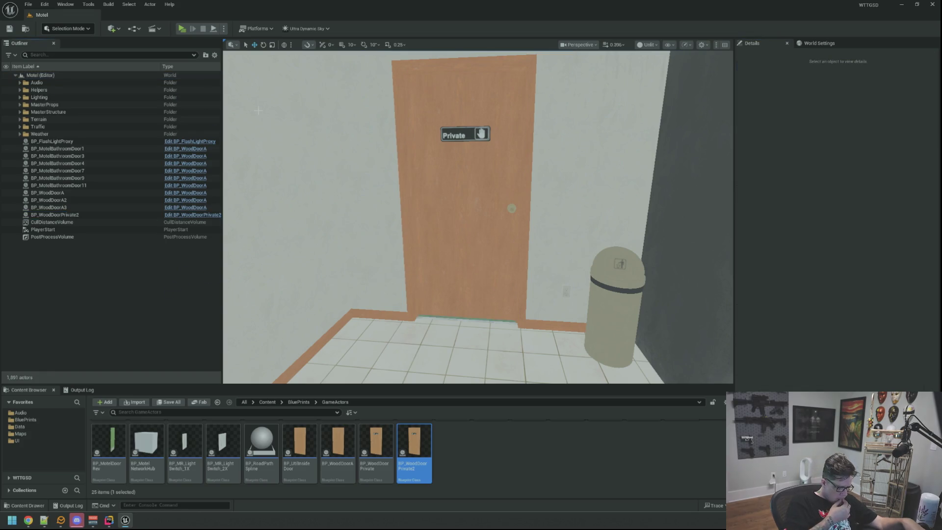
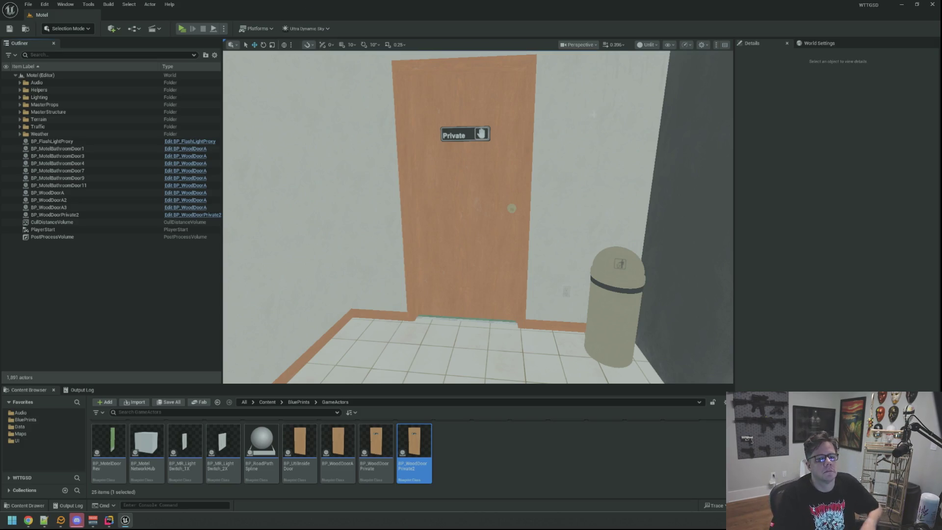
- Force-delete the old BP_WoodDoorPrivate blueprint asset from the Content Browser
mouse_move(488, 201)
mouse_down()
mouse_move(486, 189)
mouse_move(485, 206)
mouse_up()
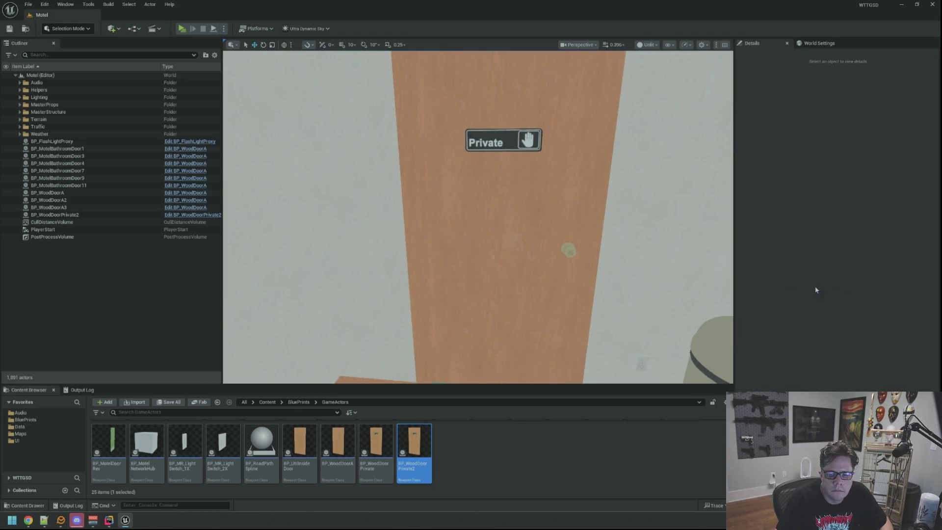
click(474, 449)
click(378, 460)
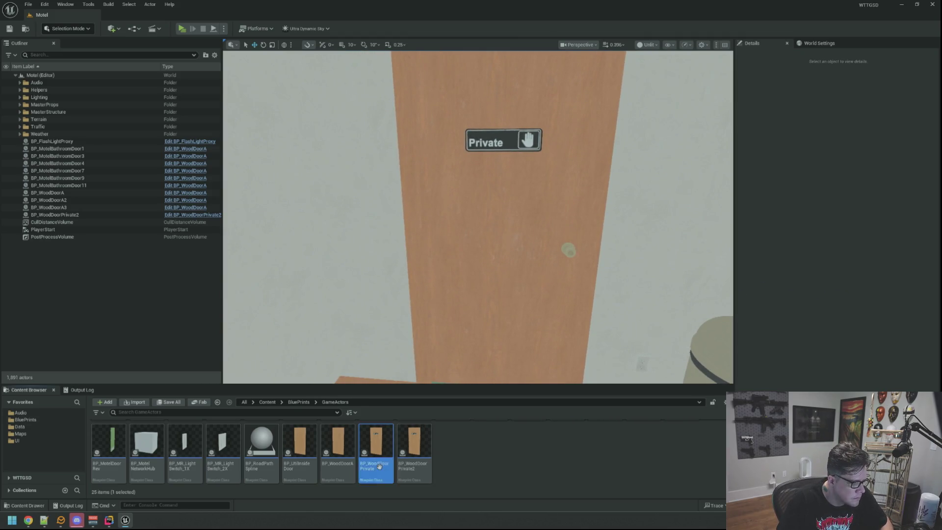
key(Delete)
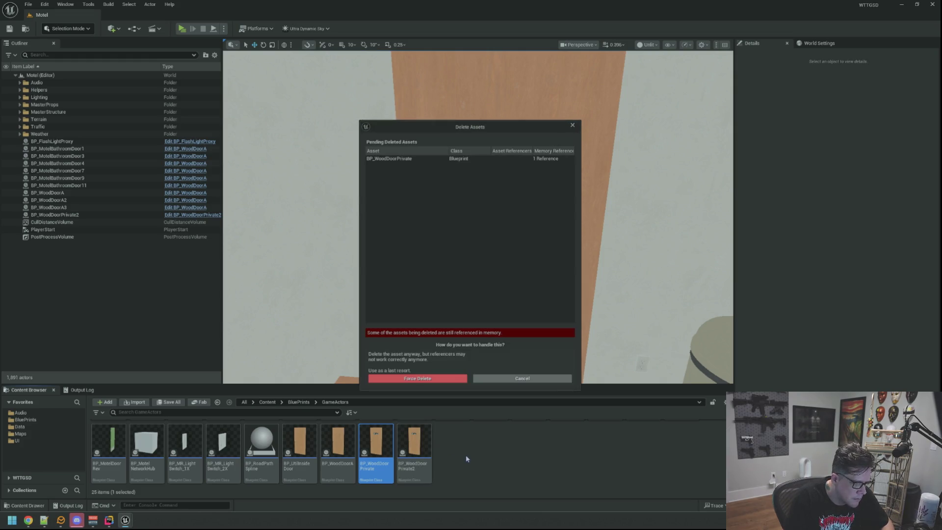
click(428, 379)
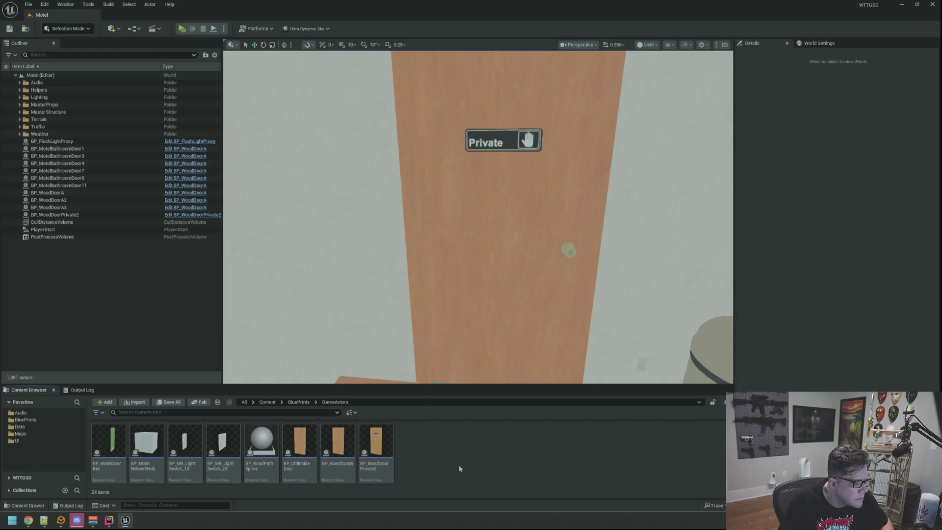
- Rename the BP_WoodDoorPrivate2 asset and its placed door actor to BP_WoodDoorPrivate
click(388, 444)
key(F2)
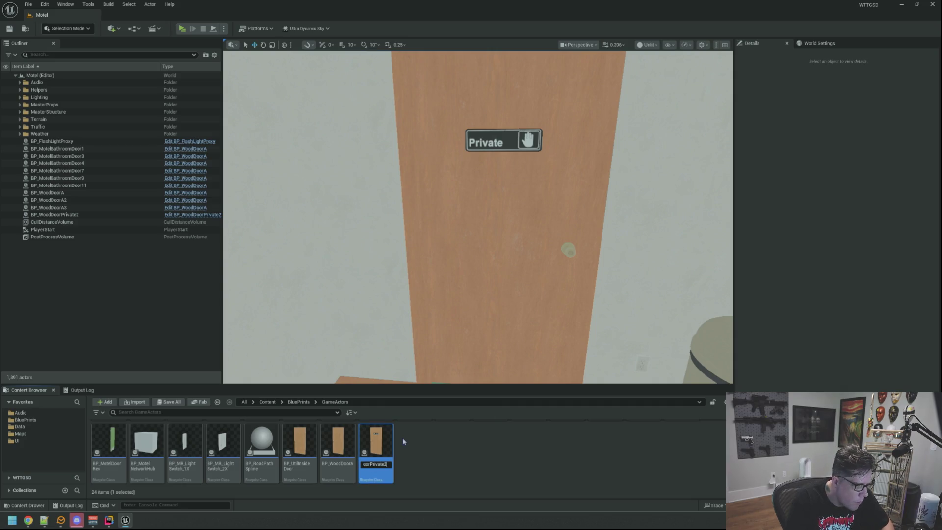
key(Return)
scroll(455, 249, down, 5)
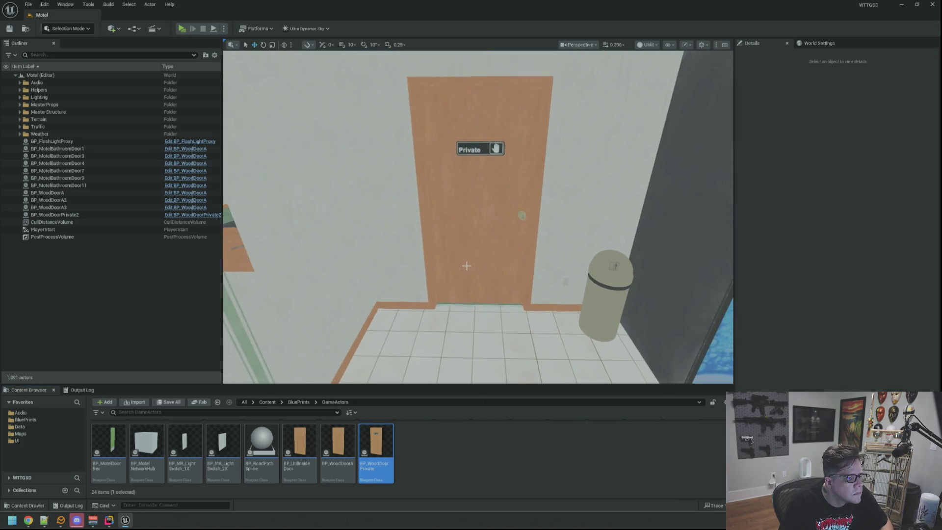
click(101, 215)
key(F2)
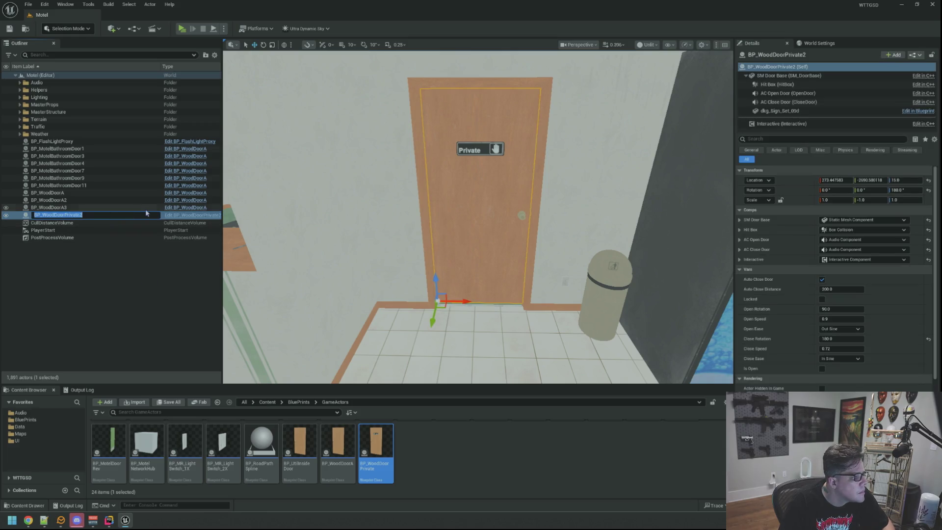
key(Return)
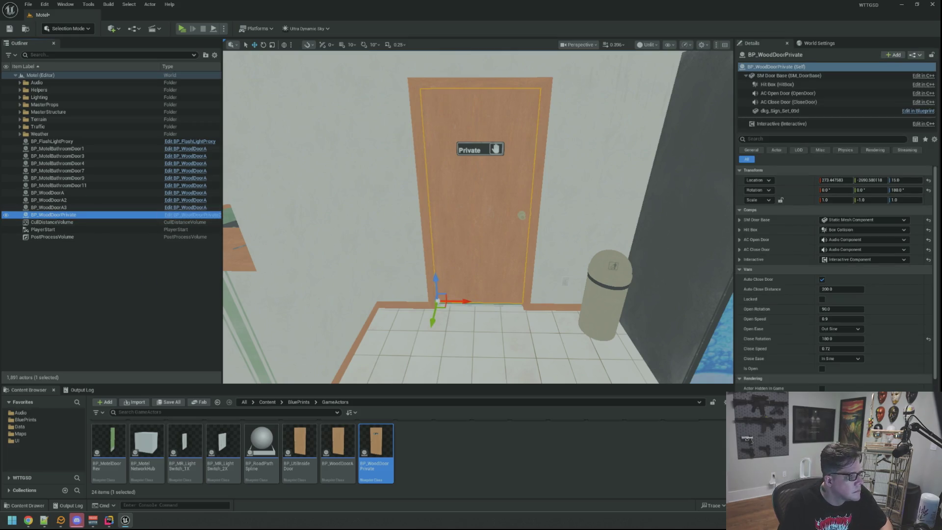
scroll(478, 216, up, 10)
scroll(478, 215, up, 5)
- Duplicate the door blueprint as BP_WoodDoorElectric, save the level, and open it alongside BP_UtilInsideDoor
key(ctrl+d)
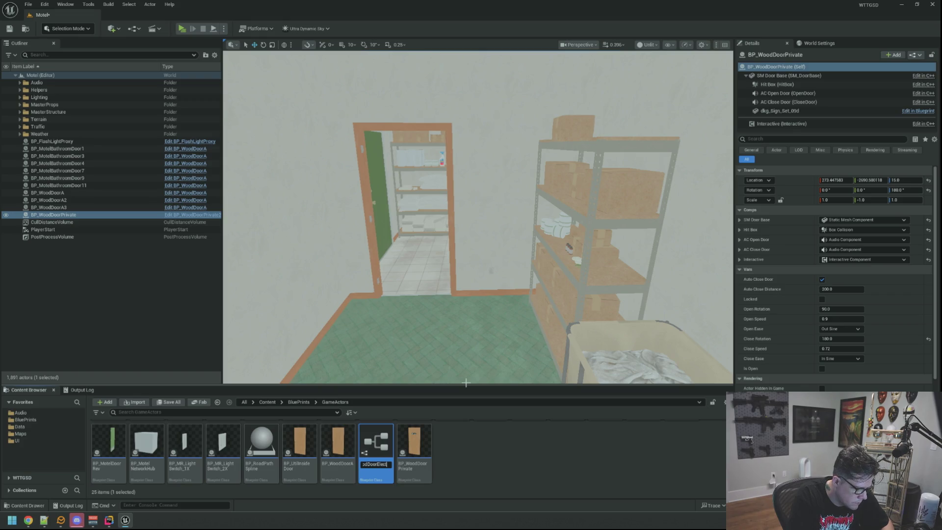
key(ctrl+s)
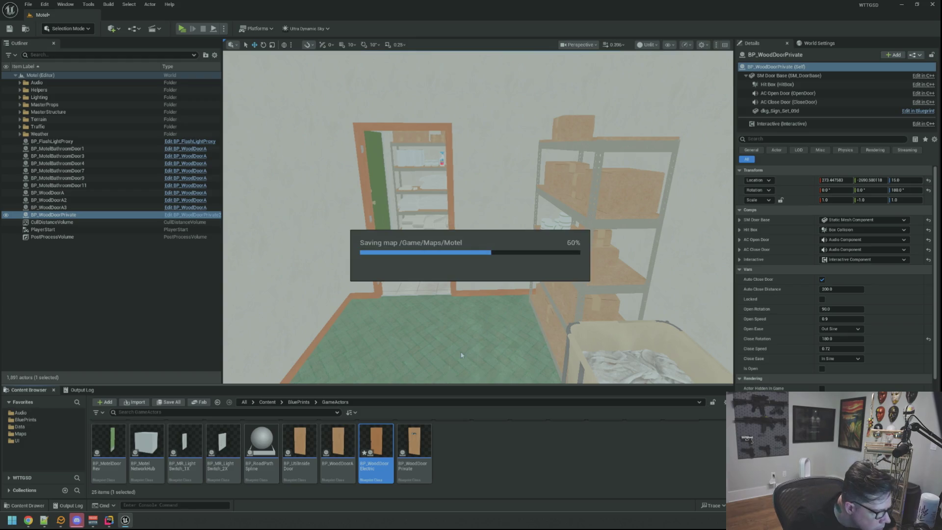
double_click(378, 445)
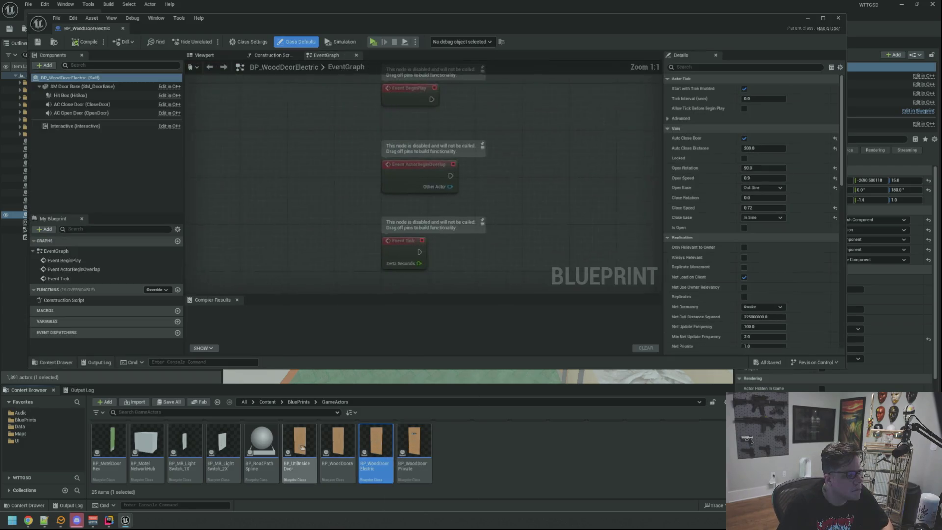
double_click(299, 444)
- Locate and select the dkg_Sign_Set_06h sign component in BP_UtilInsideDoor's preview
click(227, 57)
drag(341, 122, 442, 116)
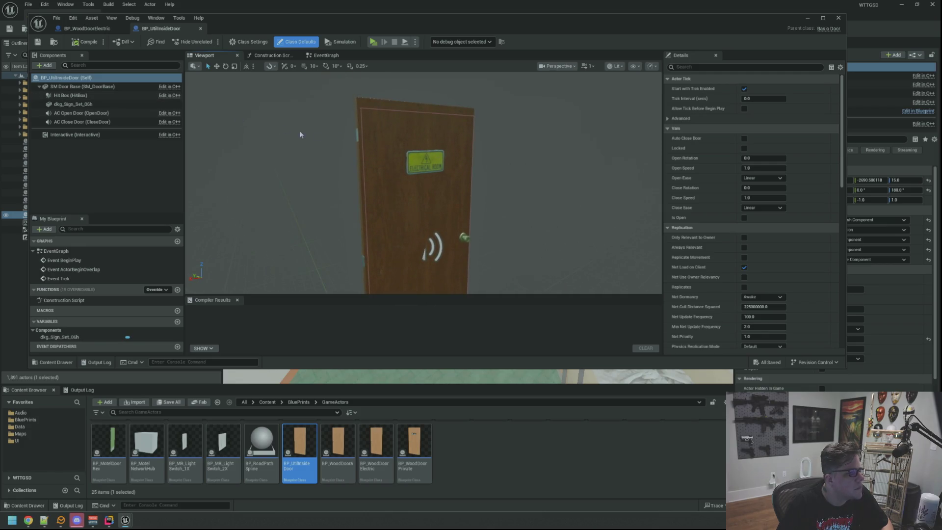
click(83, 86)
key(f)
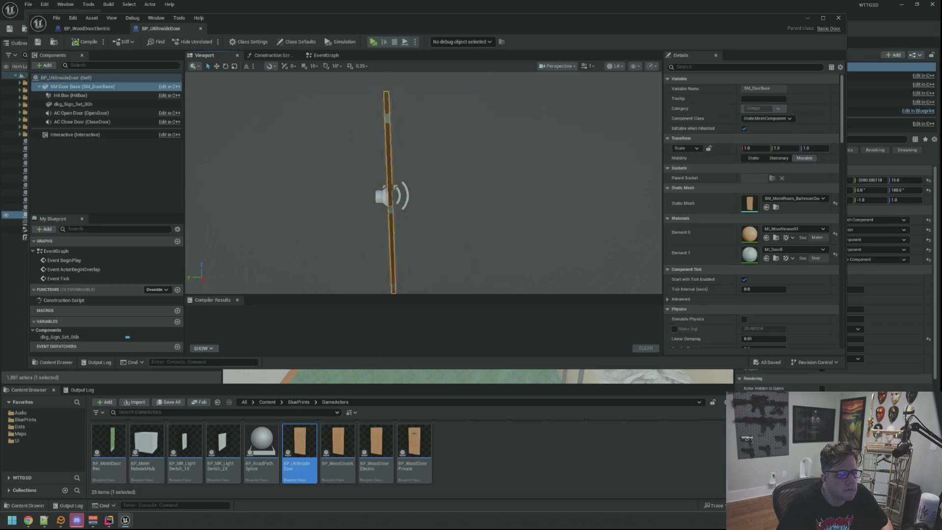
click(93, 104)
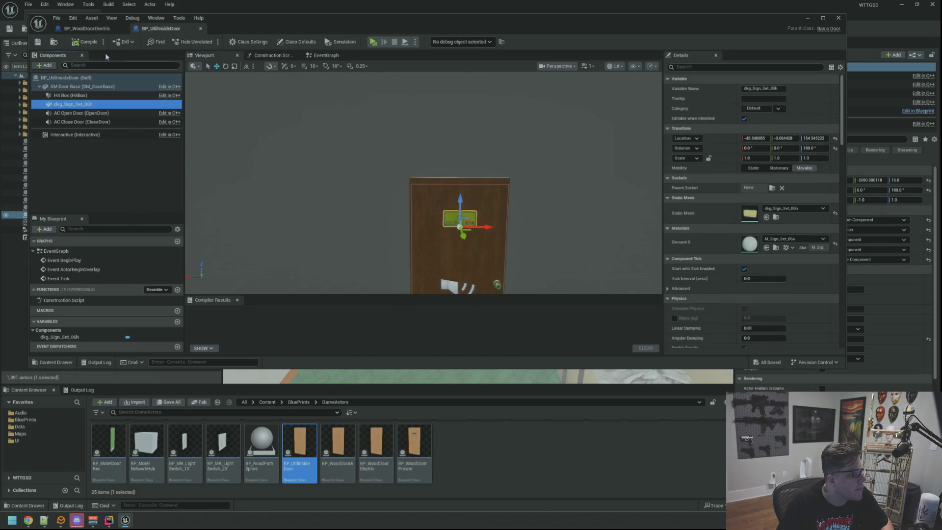
- Paste the dkg_Sign_Set_06h sign under SM Door Base in BP_WoodDoorElectric and compile
click(99, 28)
click(132, 89)
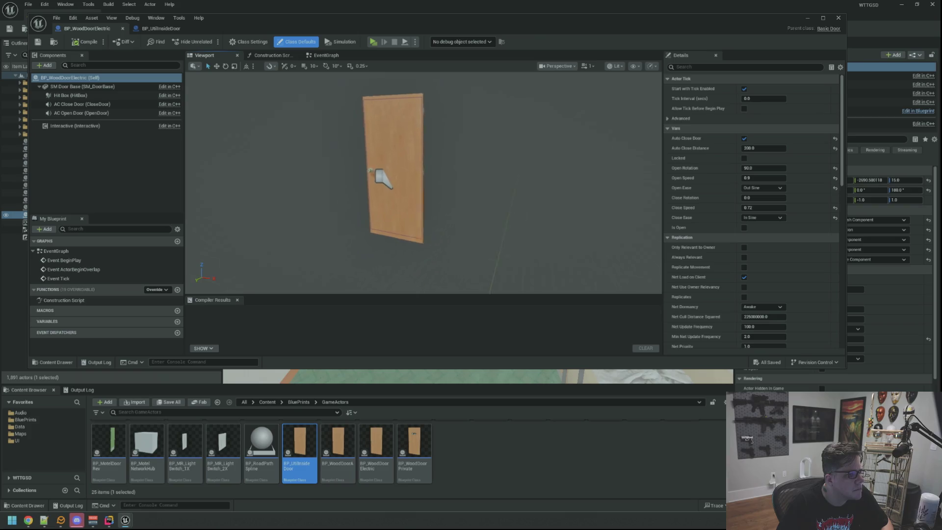
key(ctrl+v)
key(f)
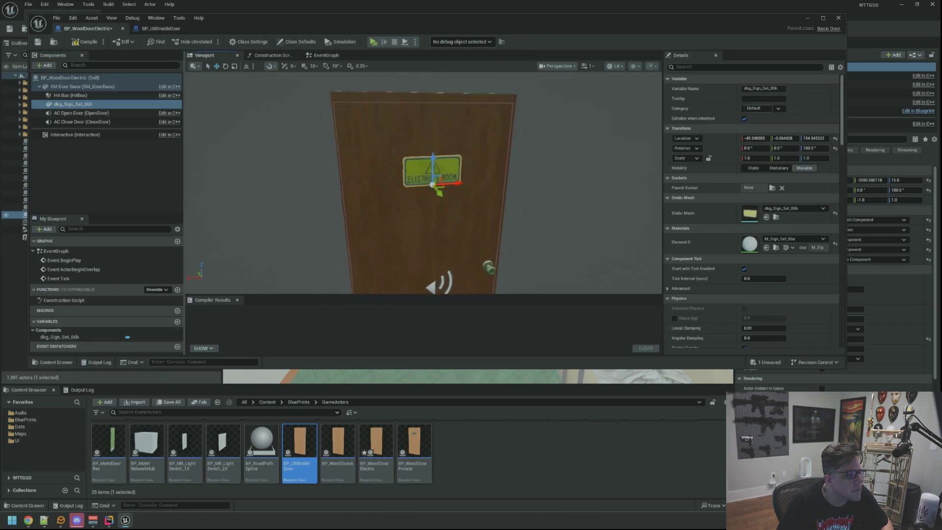
click(91, 80)
click(86, 41)
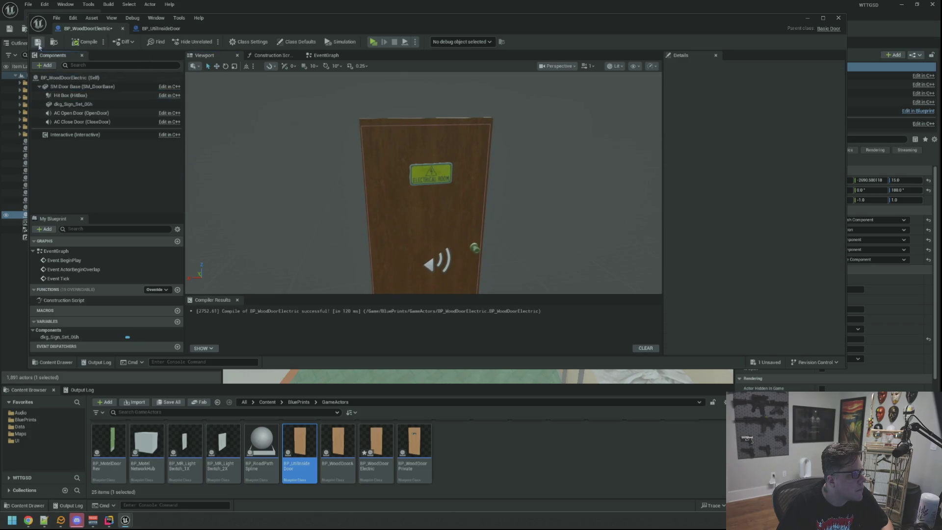
click(170, 29)
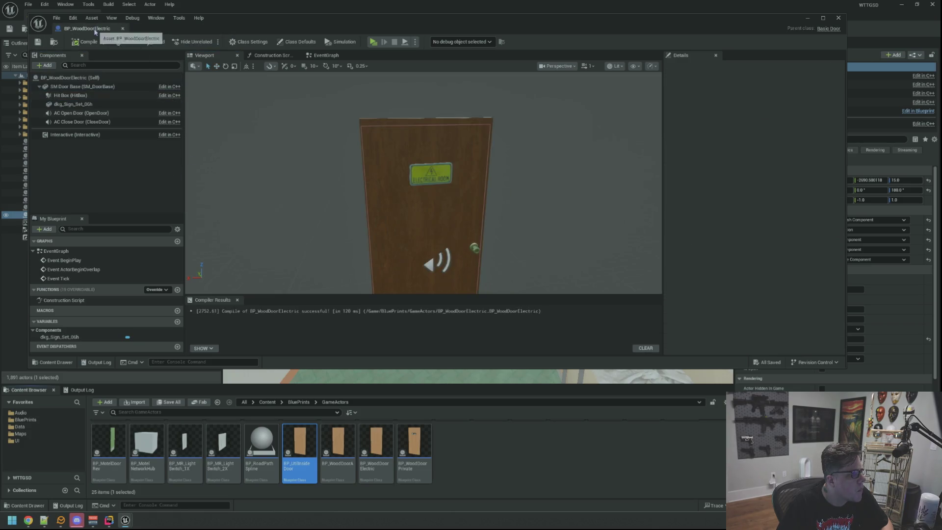
click(442, 377)
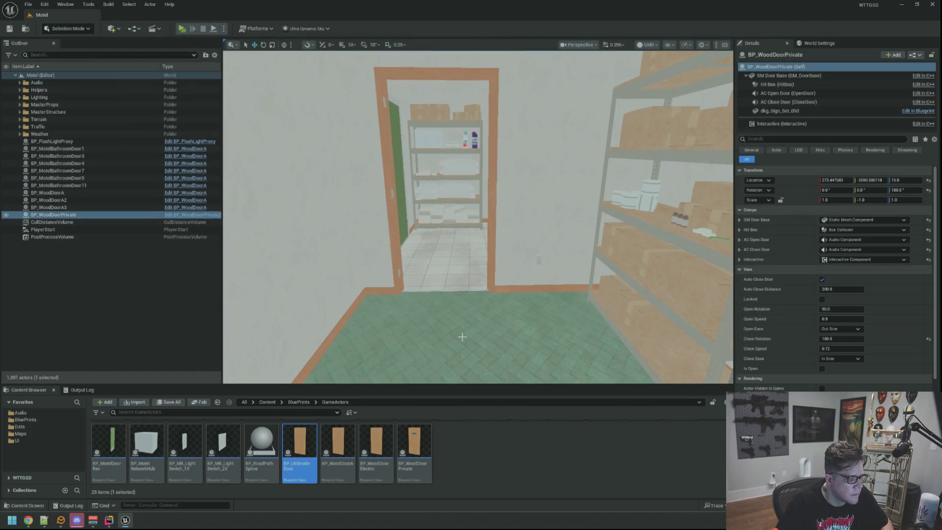
- Fly into the storage room and drop a BP_WoodDoorElectric actor into its doorway
drag(461, 314, 450, 295)
scroll(521, 465, up, 2)
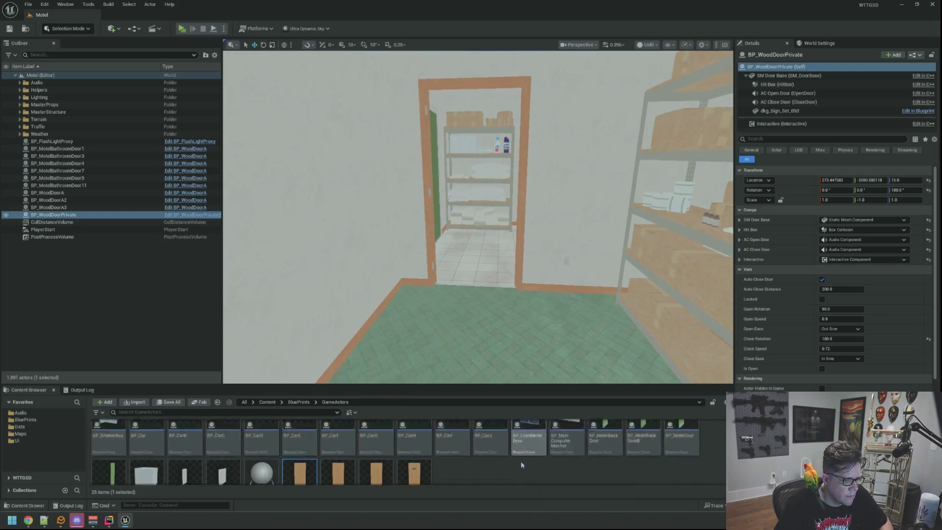
scroll(521, 465, down, 2)
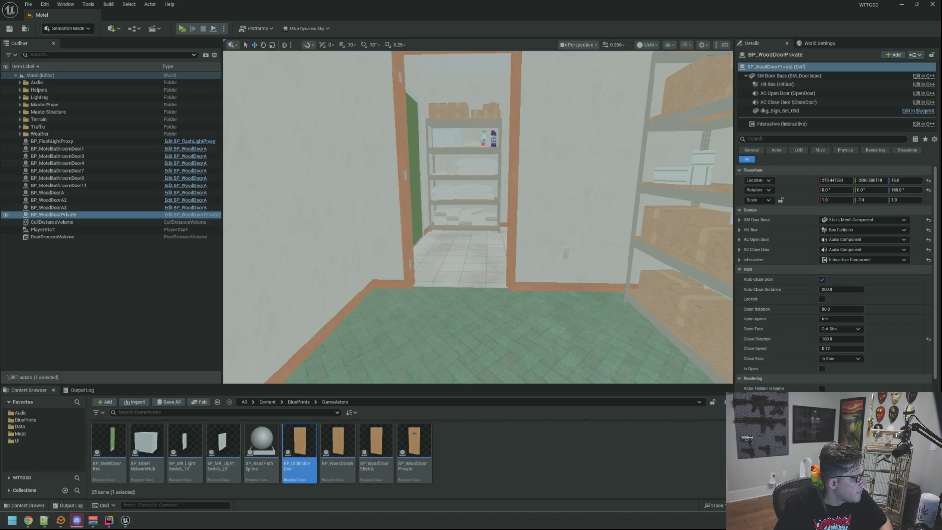
drag(380, 343, 391, 272)
key(f)
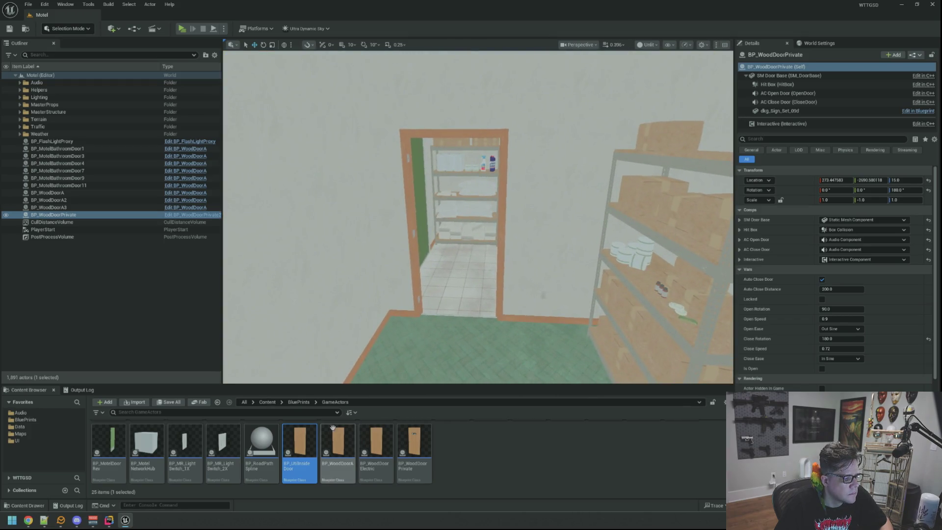
drag(375, 447, 455, 324)
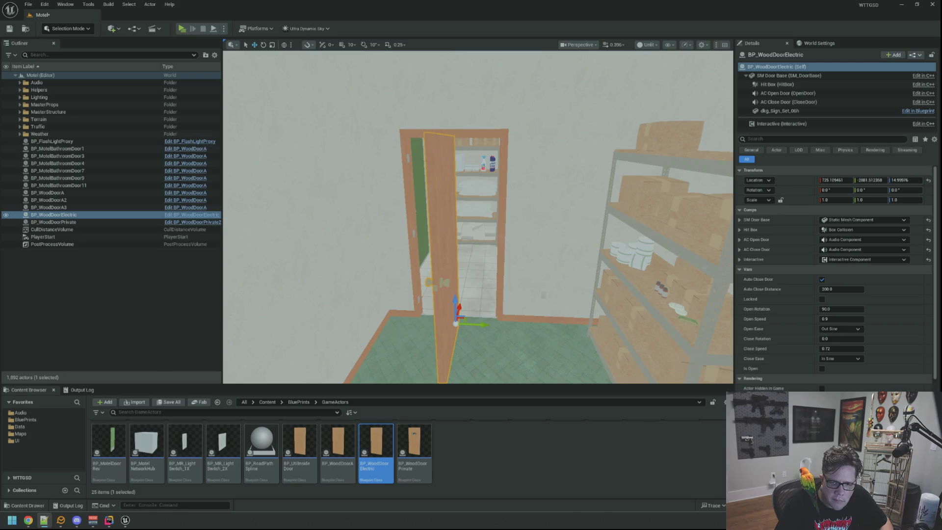
right_click(788, 178)
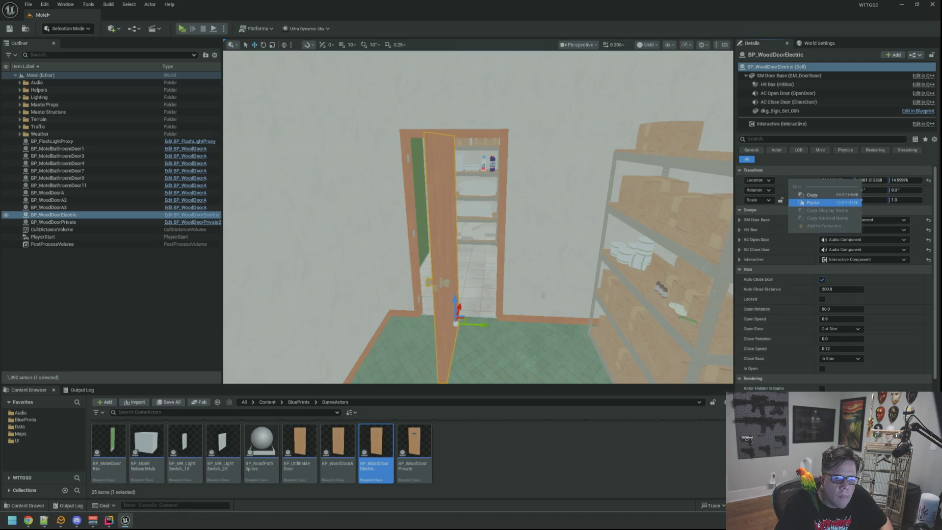
- Paste the copied location onto the new door and set its closed rotation to -90
click(802, 203)
mouse_move(555, 227)
mouse_down()
mouse_move(510, 187)
mouse_move(513, 211)
mouse_move(501, 220)
mouse_move(485, 216)
mouse_move(486, 201)
mouse_move(466, 215)
mouse_move(490, 216)
mouse_up()
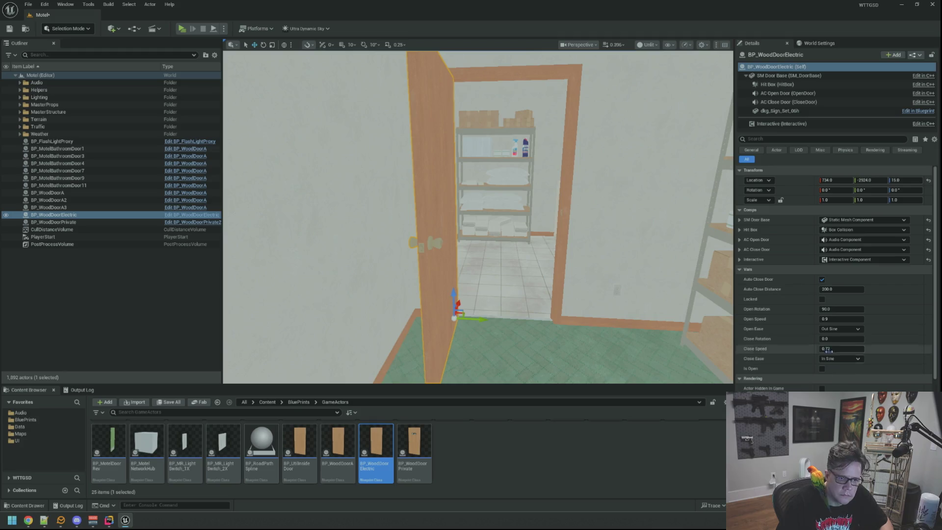
click(842, 338)
text(90)
key(Return)
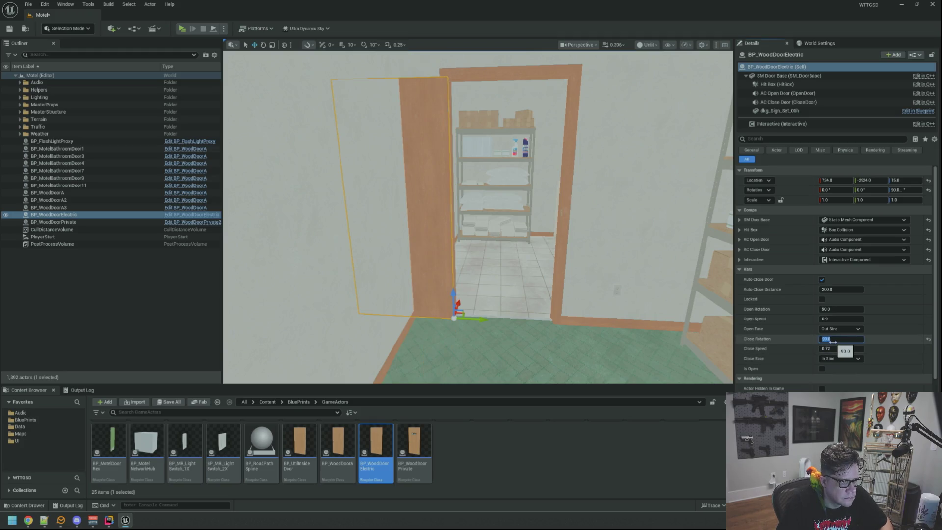
text(-90)
key(Return)
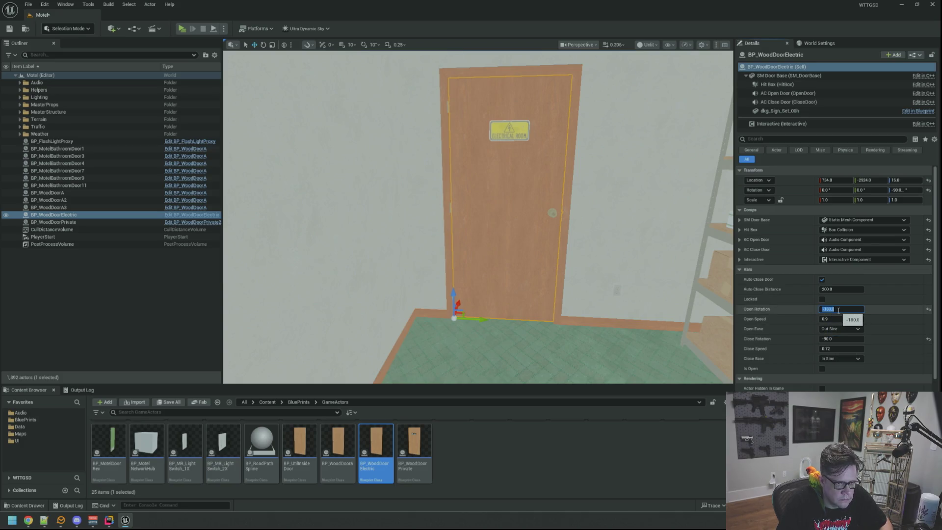
- Toggle Is Open to preview the door's swing, leave it closed, and save the level
click(823, 368)
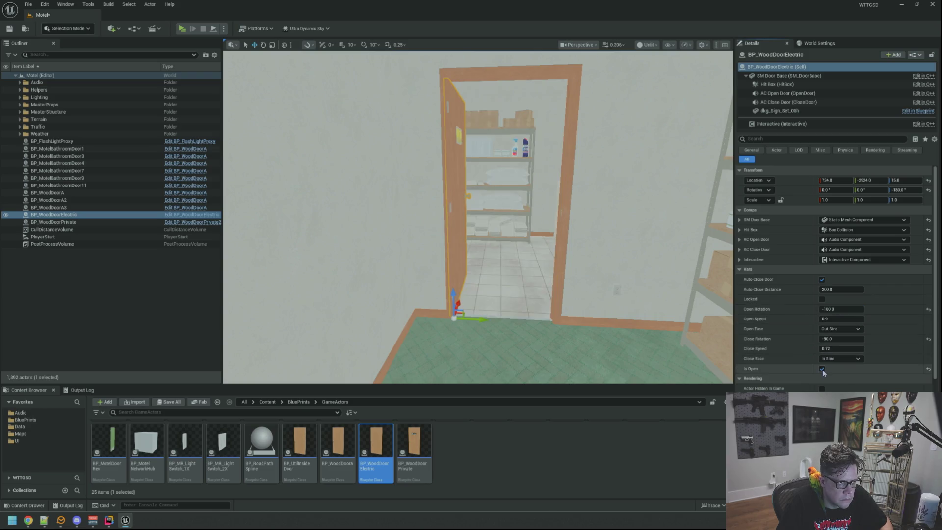
click(823, 369)
click(845, 309)
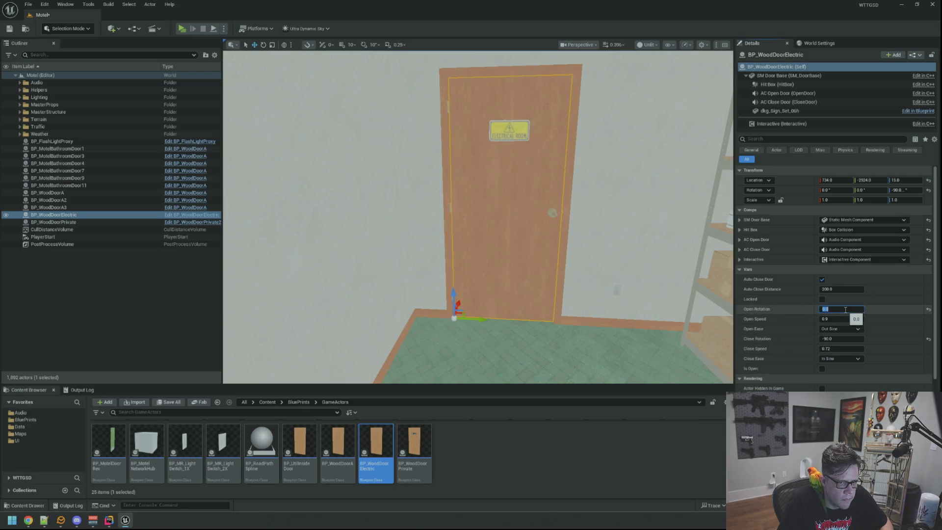
text(0)
click(822, 369)
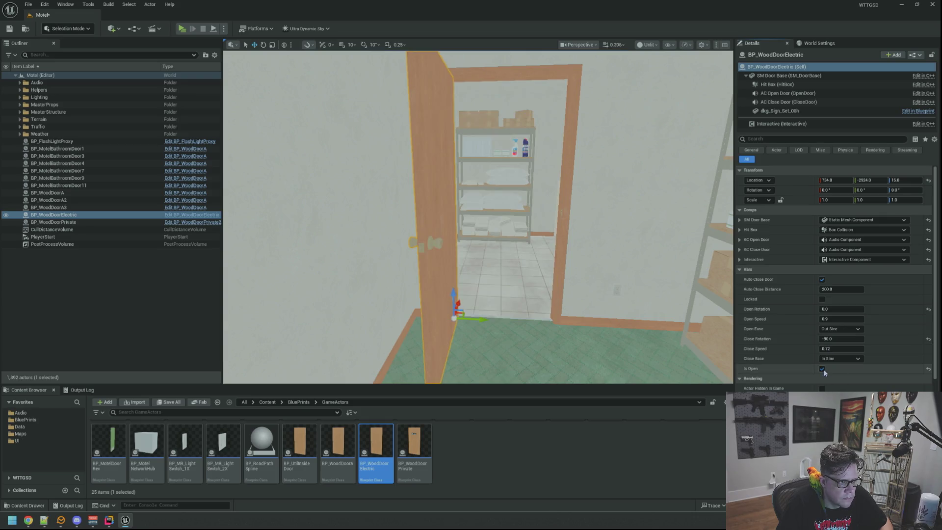
click(823, 369)
click(822, 369)
click(823, 369)
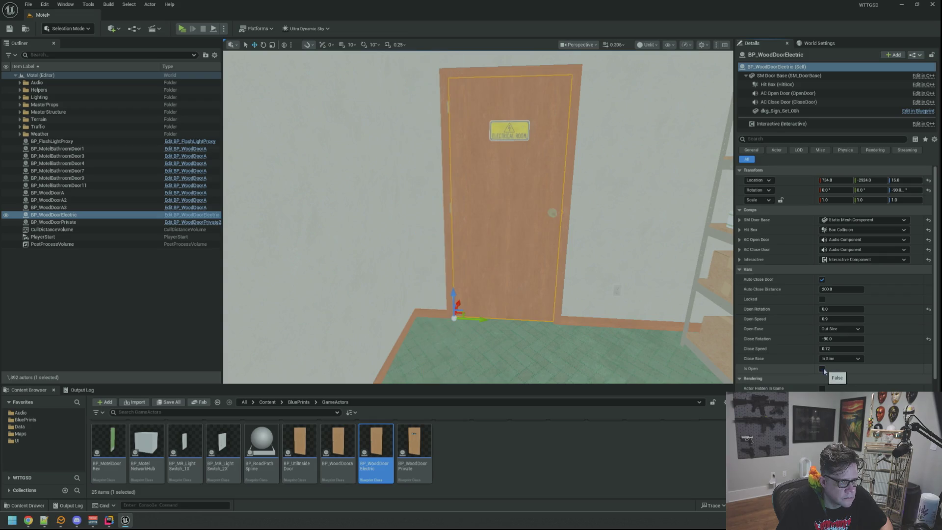
drag(540, 245, 540, 246)
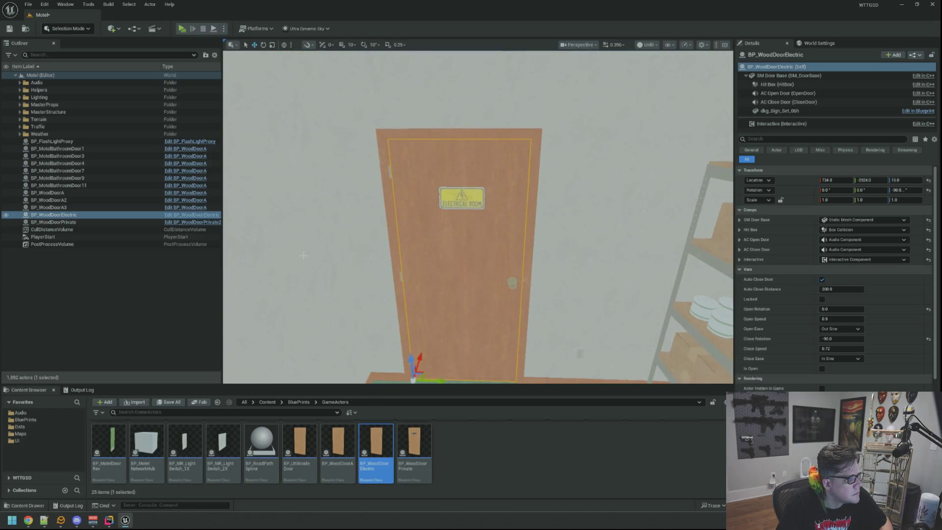
click(127, 302)
click(9, 29)
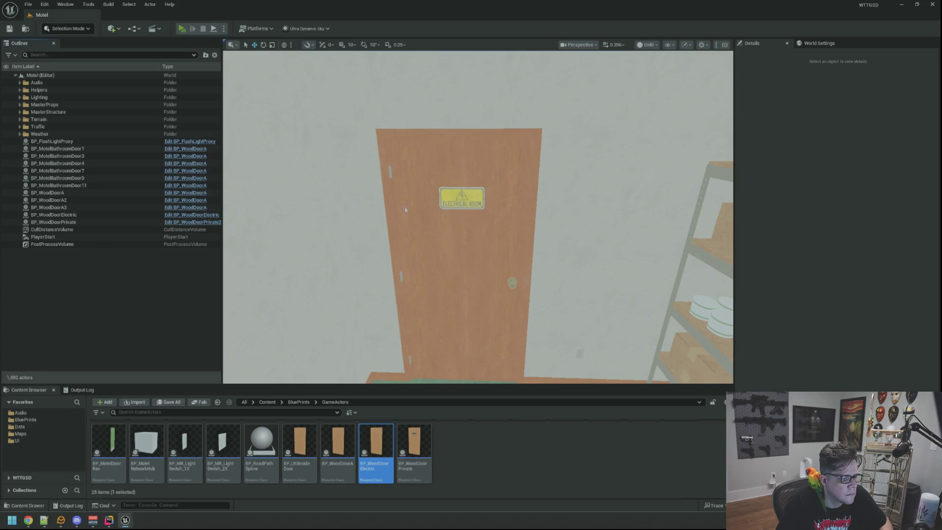
key(alt+p)
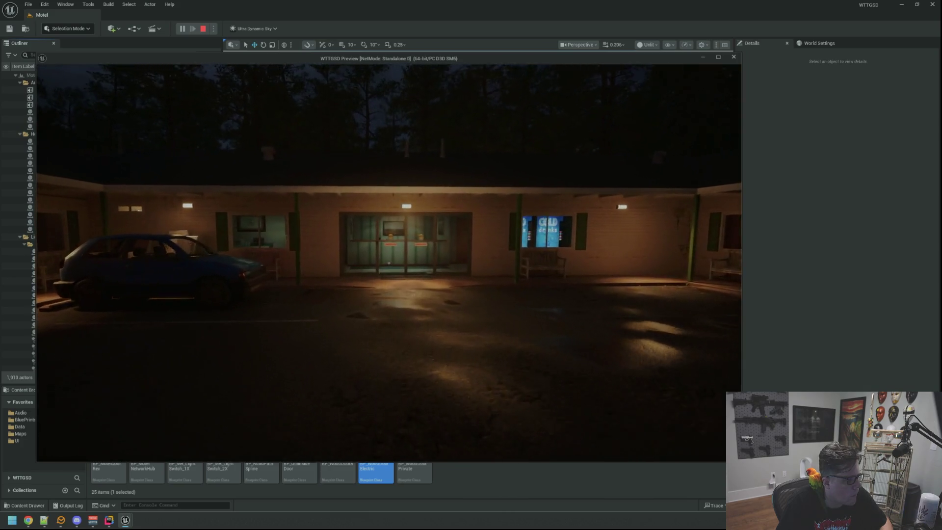
key(w)
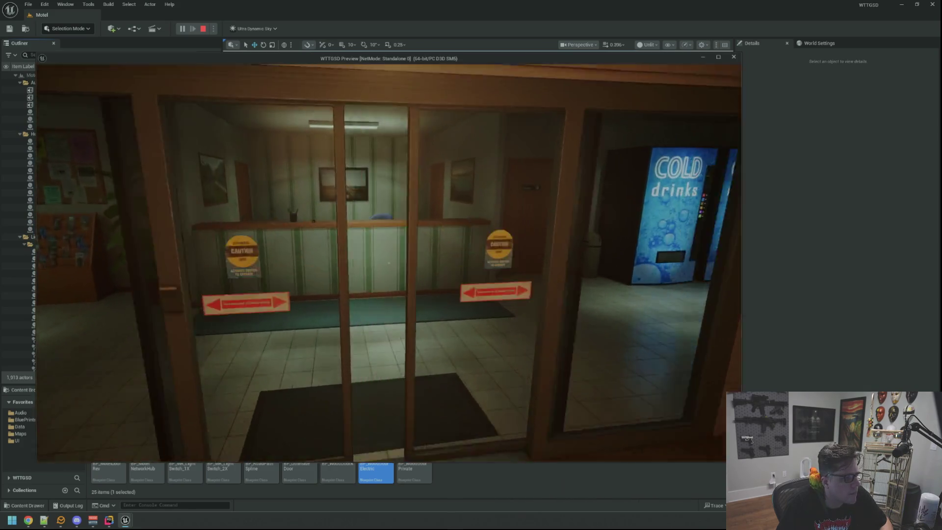
key(w)
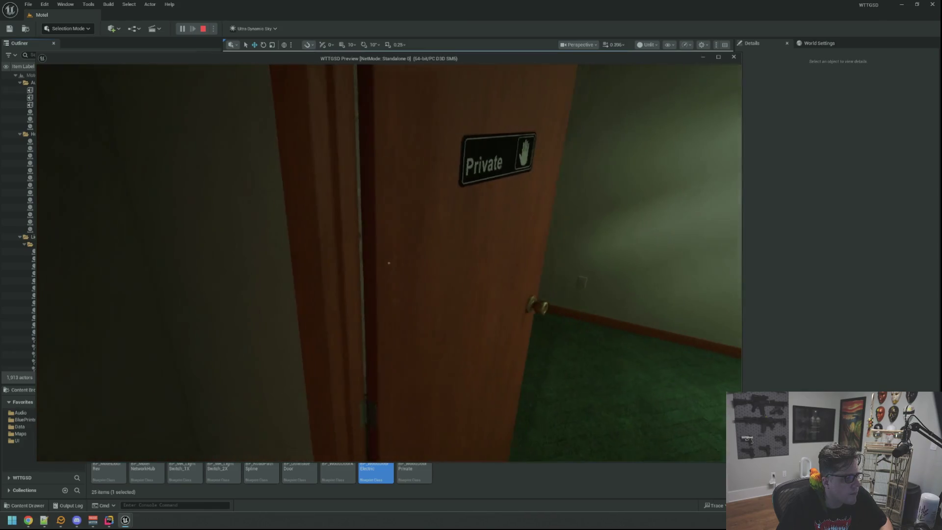
key(w)
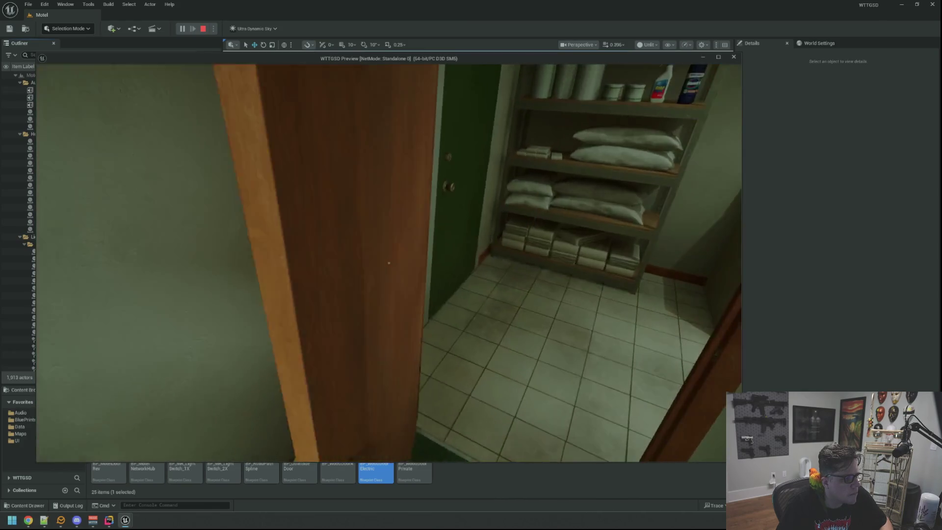
key(w)
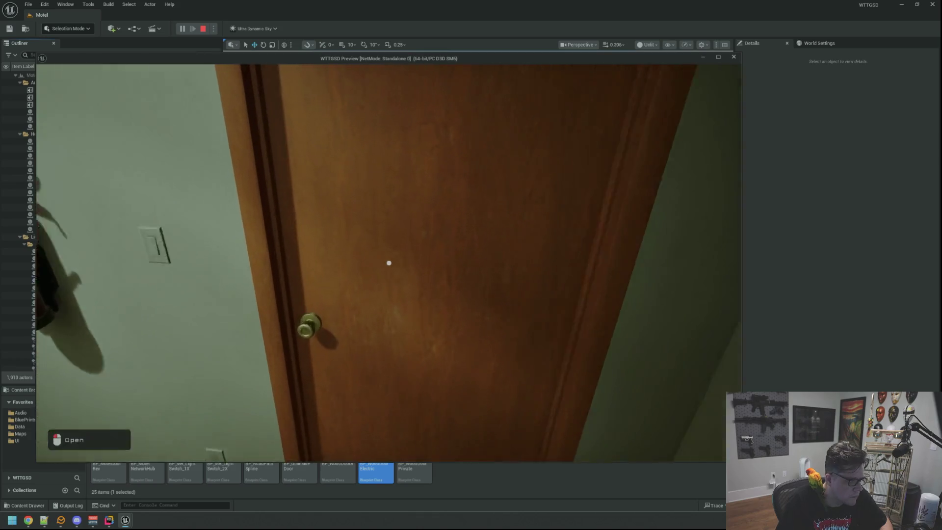
click(389, 263)
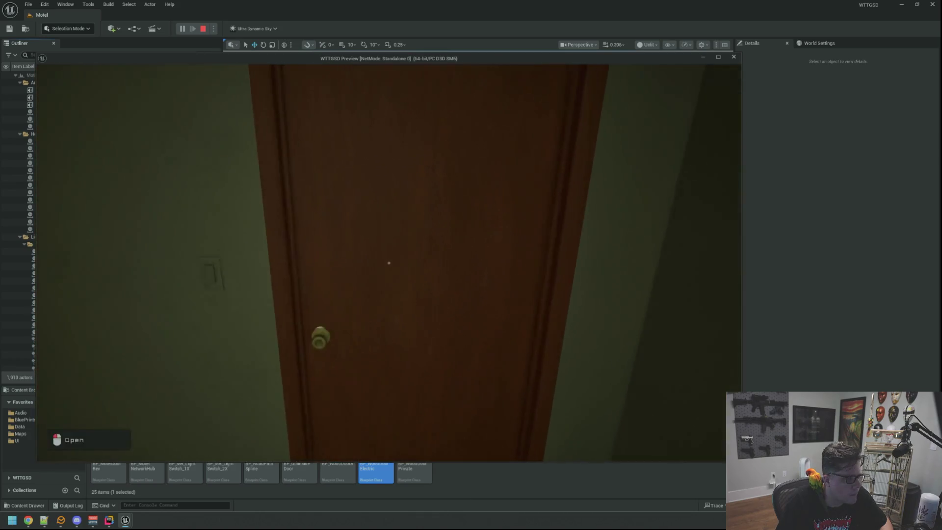
click(389, 263)
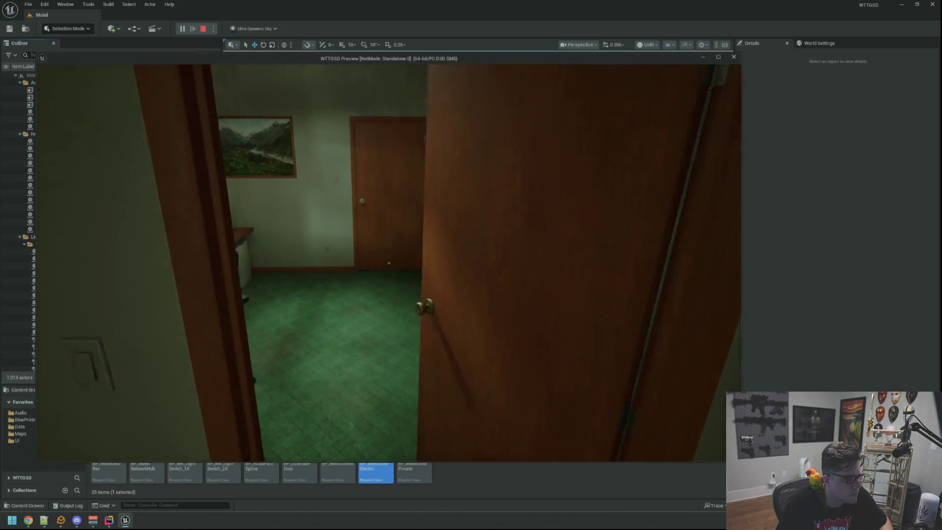
key(w)
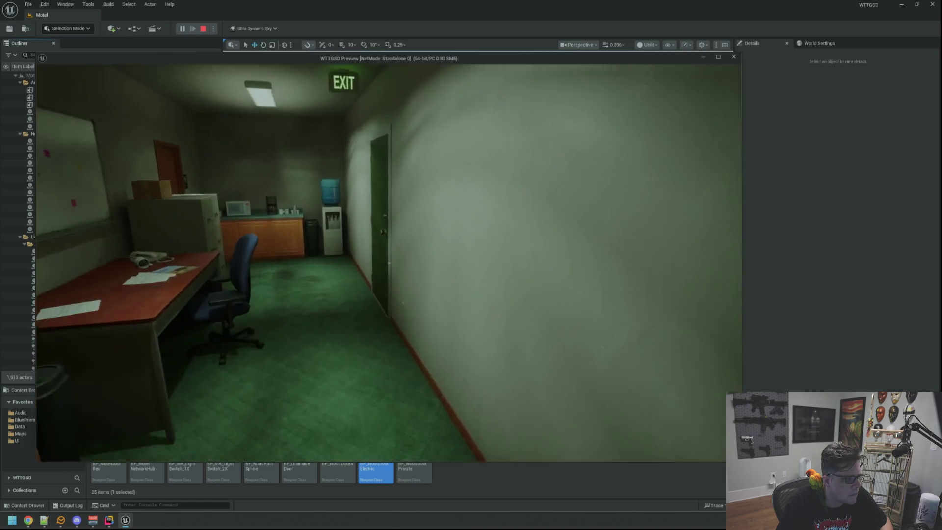
key(w)
click(389, 263)
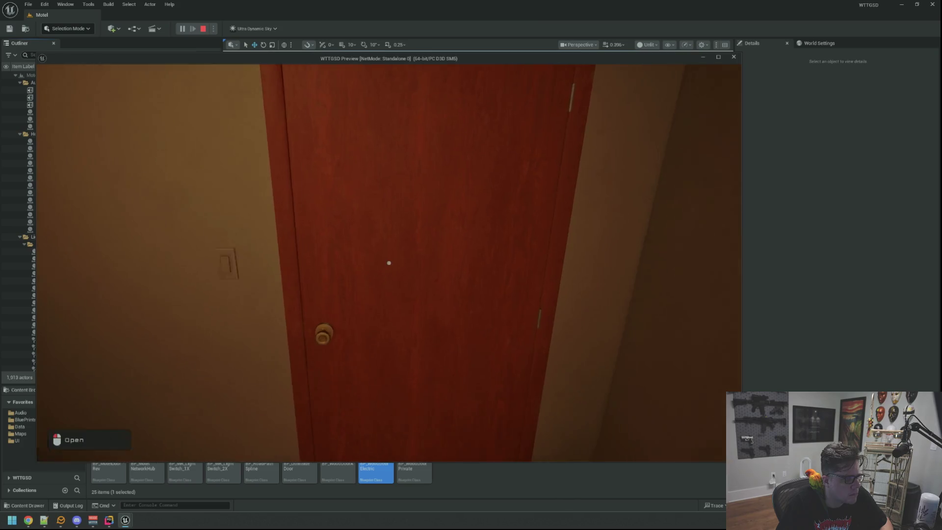
key(w)
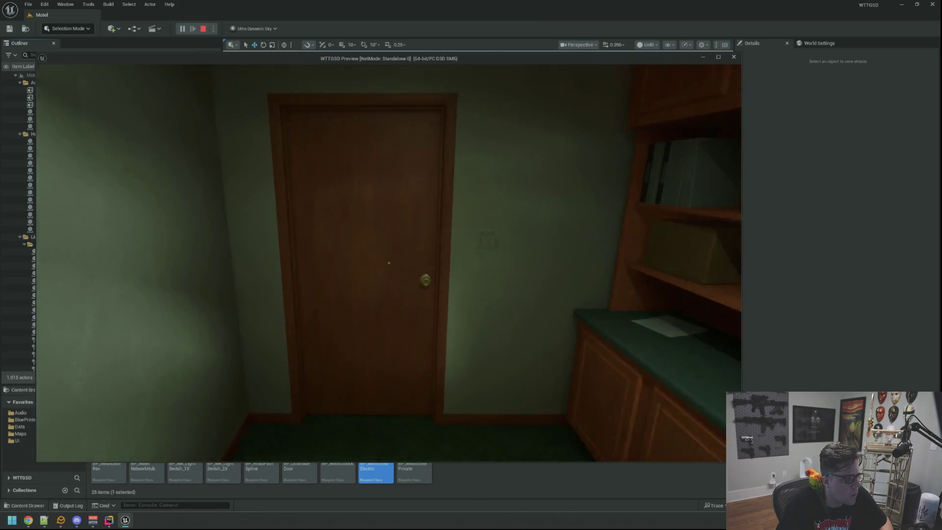
key(w)
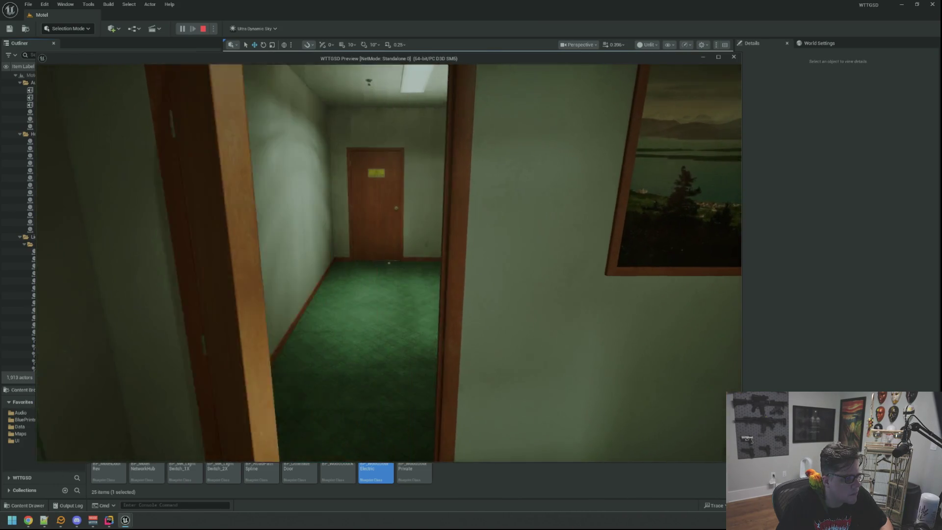
key(w)
key(e)
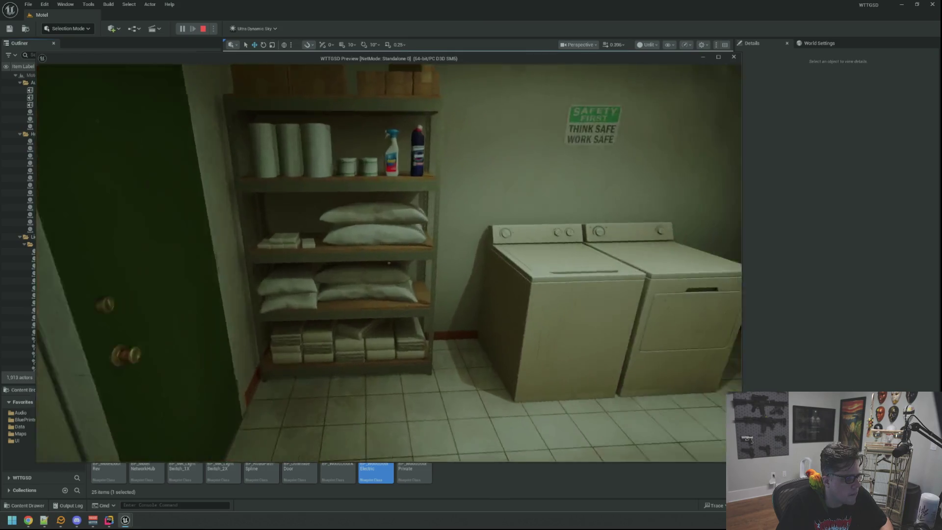
key(w)
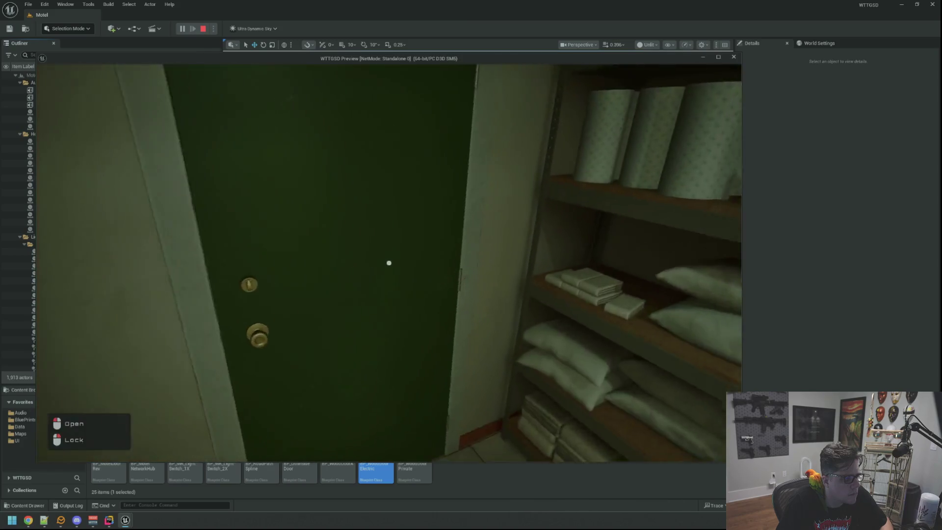
click(389, 263)
key(w)
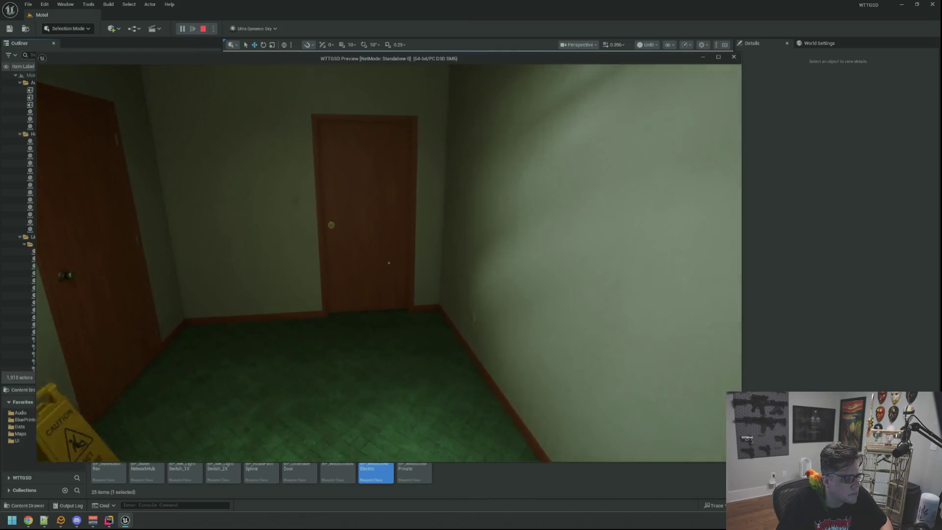
key(Escape)
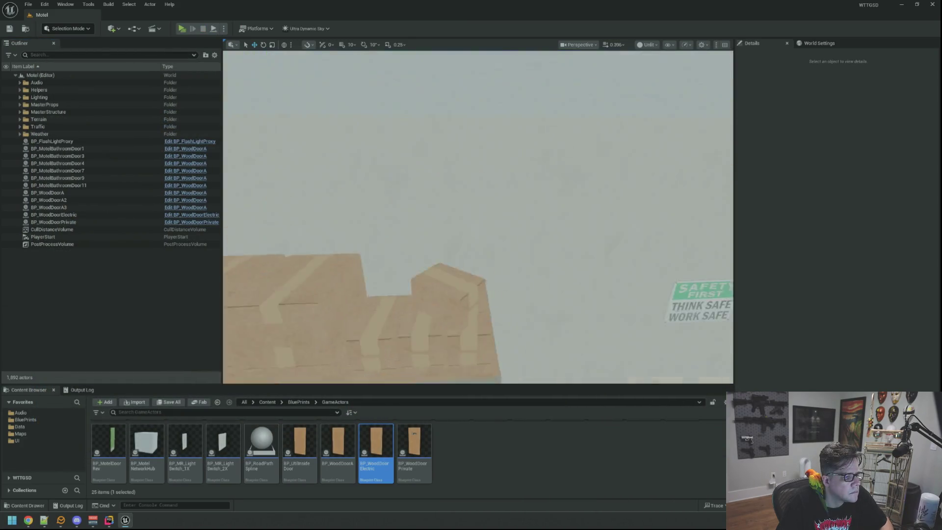
drag(487, 249, 487, 250)
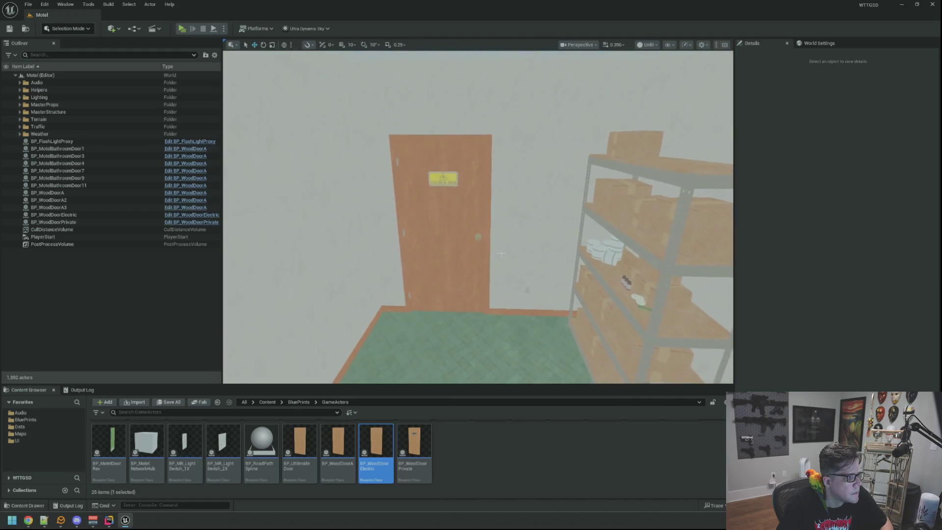
- Tick Locked with reason DoorLocked and Can be Unlocked with an electrical-key item, then save
click(472, 237)
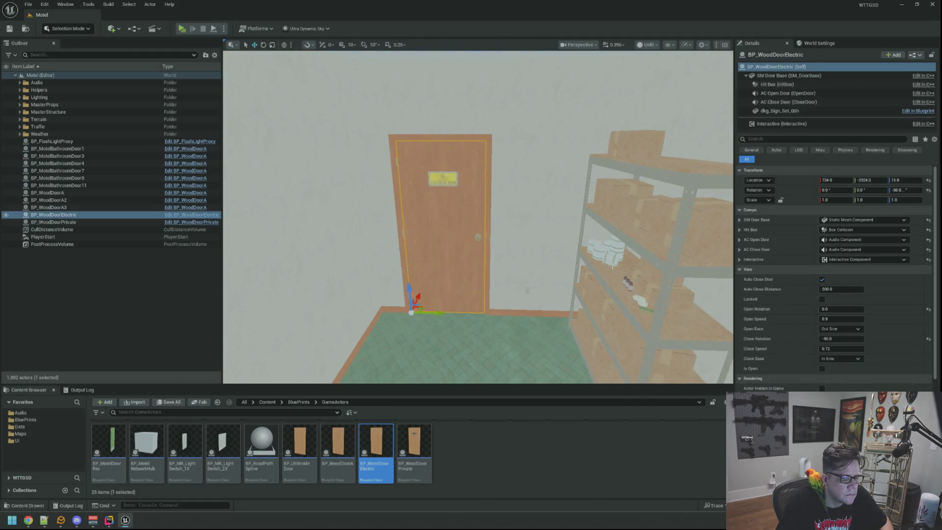
click(821, 299)
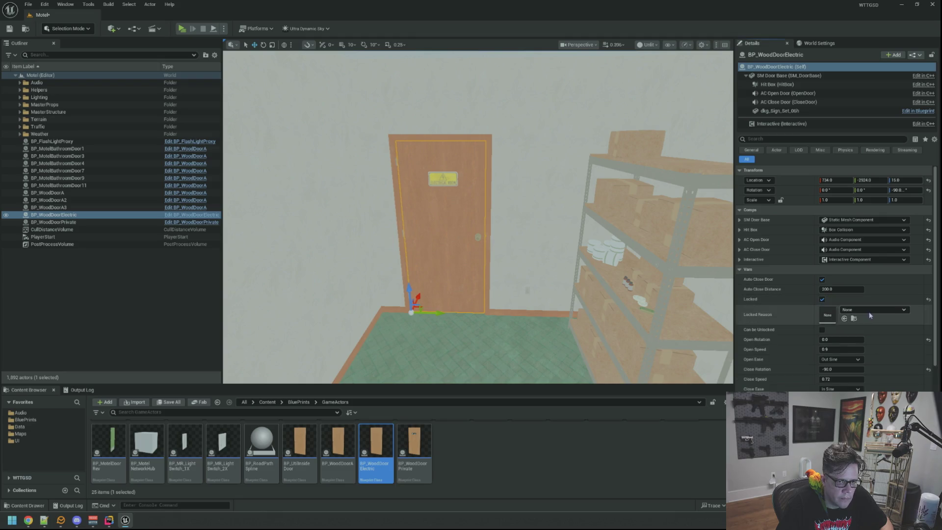
click(873, 310)
click(871, 395)
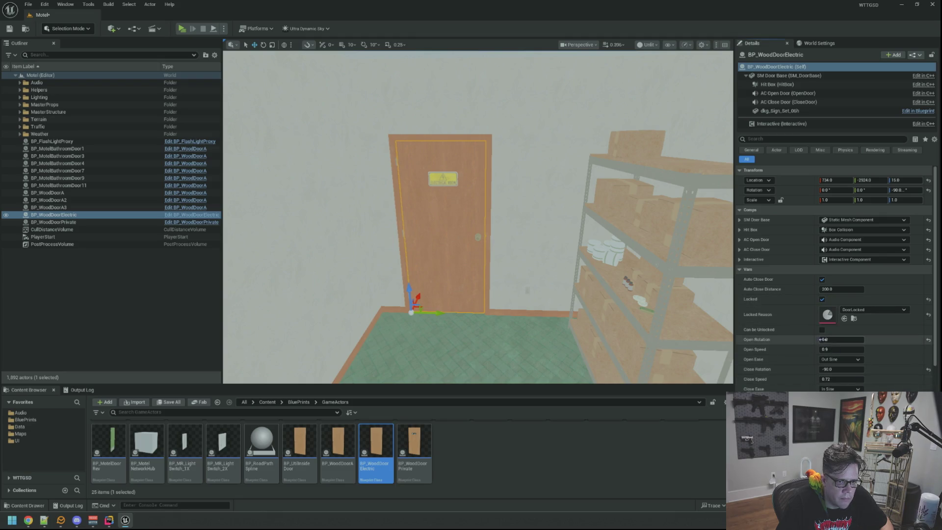
click(828, 340)
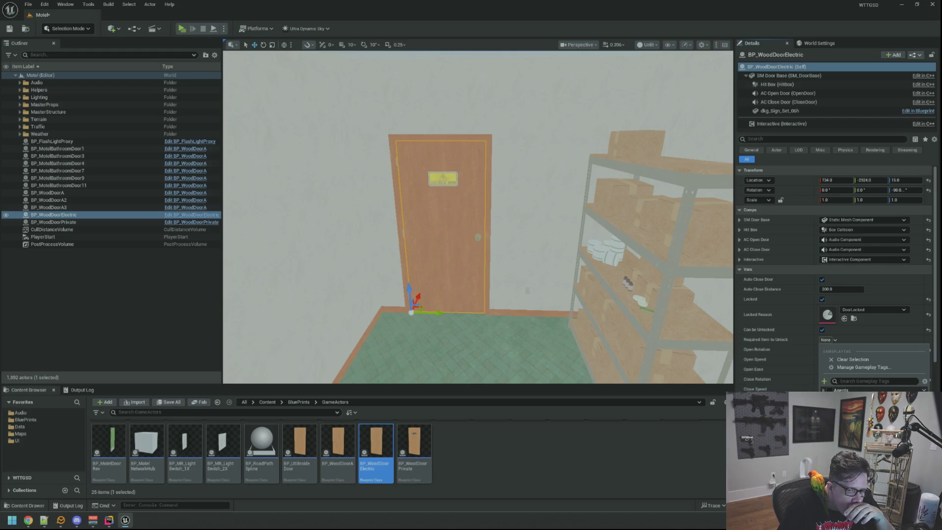
scroll(611, 376, up, 3)
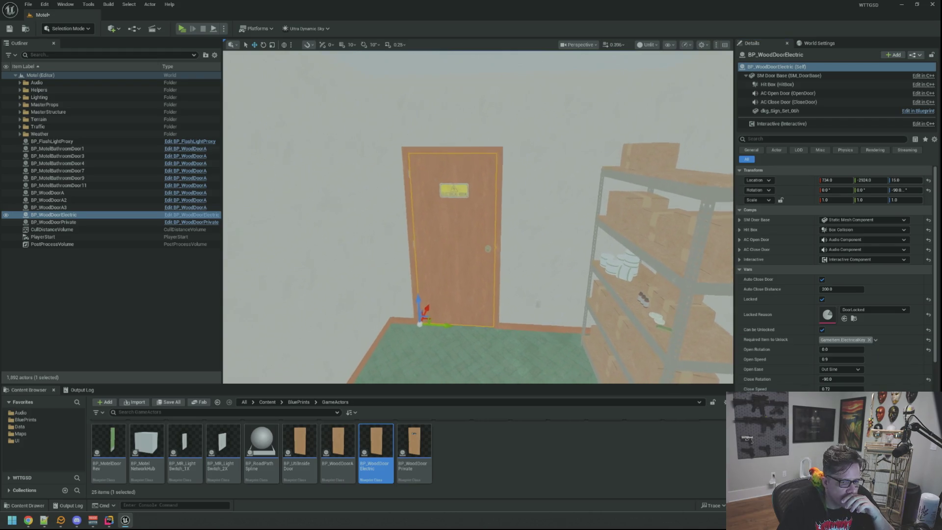
click(79, 390)
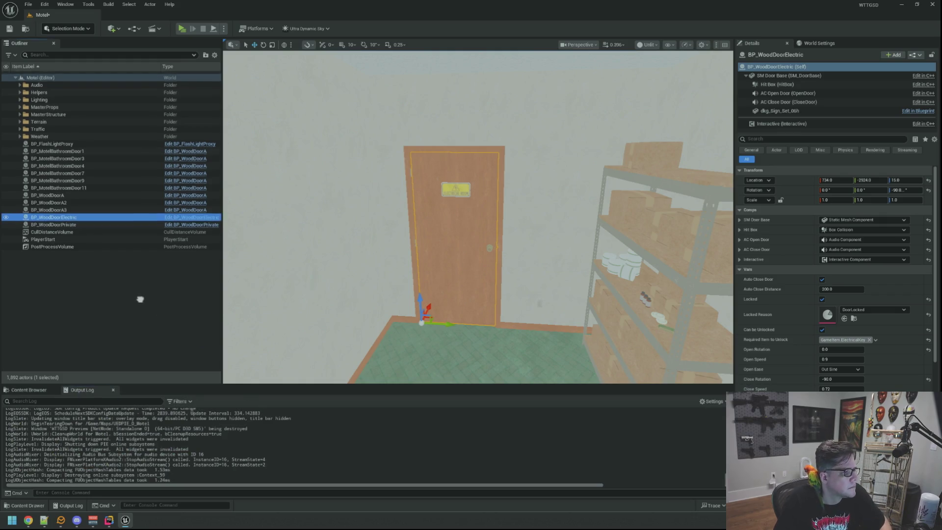
click(158, 316)
key(ctrl+s)
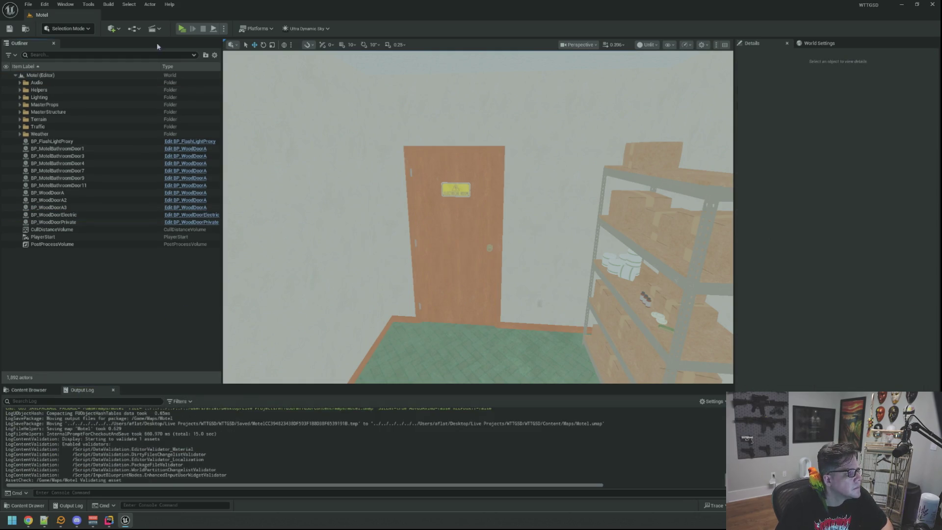
- Play-test up to the Electrical Room door and dismiss the crash report after the crash
key(alt+p)
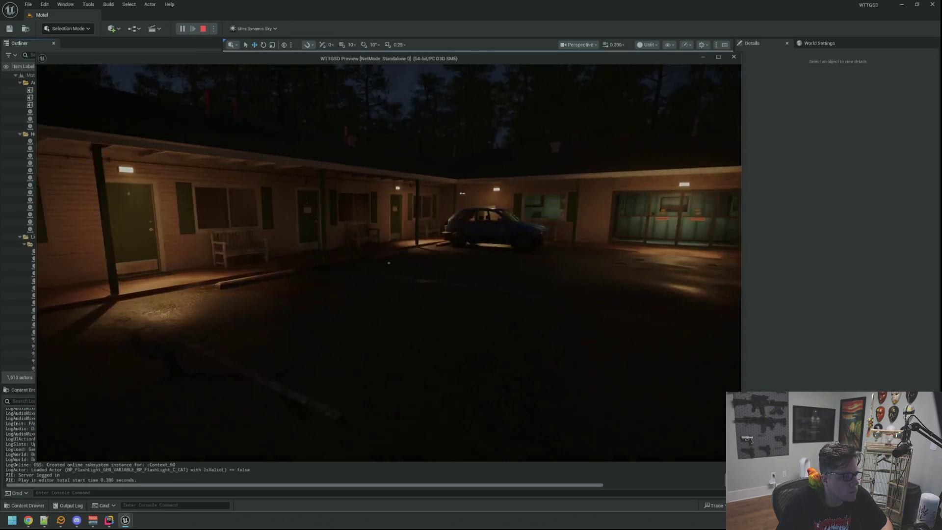
key(w)
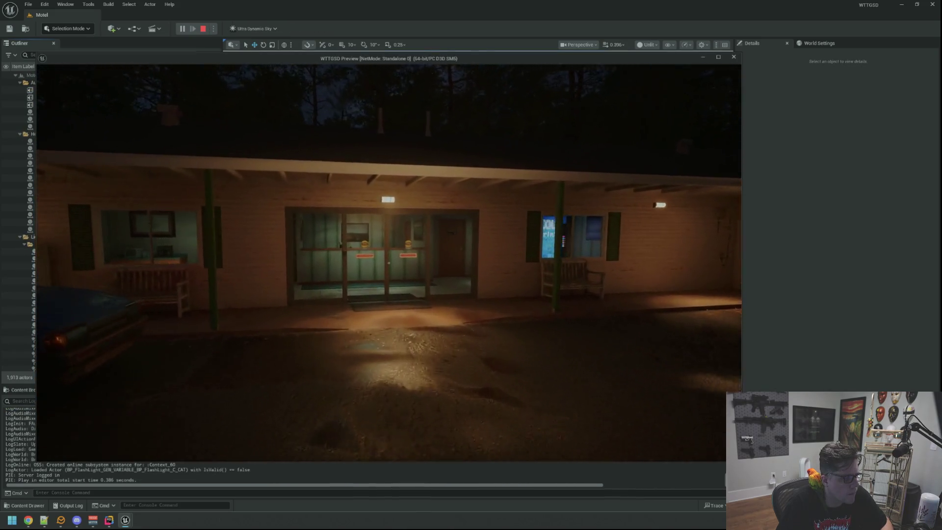
key(w)
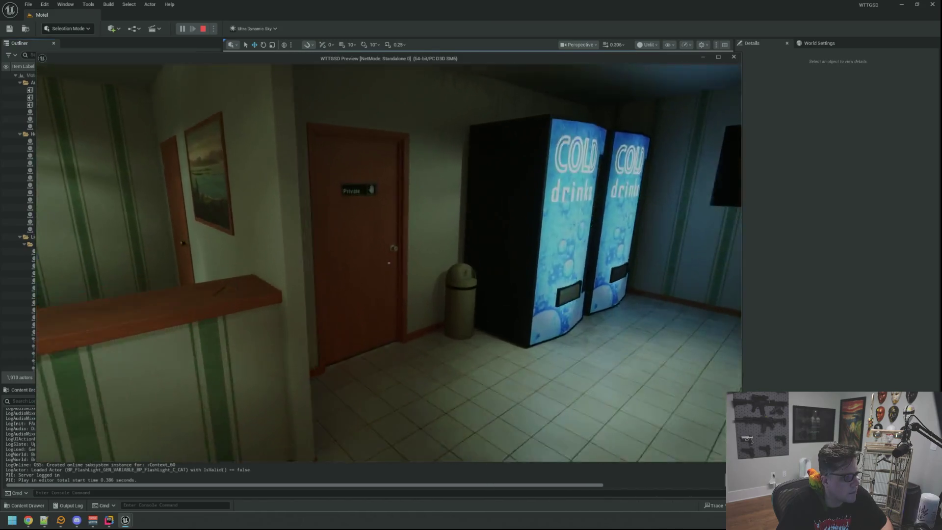
key(w)
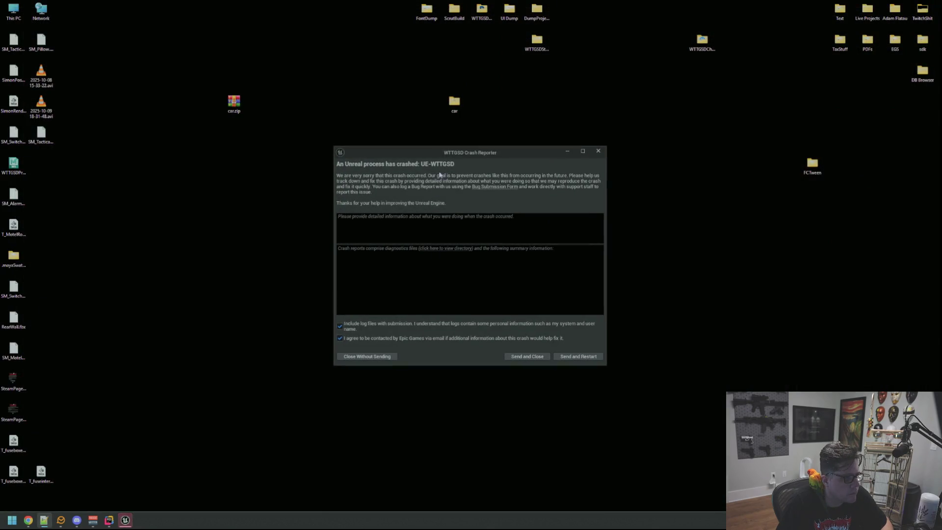
drag(449, 152, 416, 139)
drag(431, 301, 491, 301)
click(571, 140)
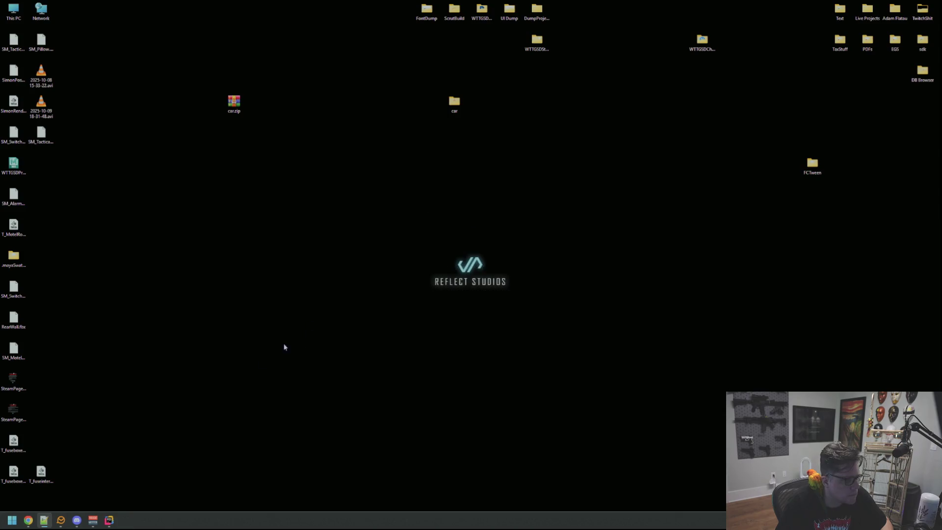
- Cut the two PlayerData lookup lines out of BeginPlay in BasicDoor.cpp
click(115, 520)
click(594, 296)
click(497, 18)
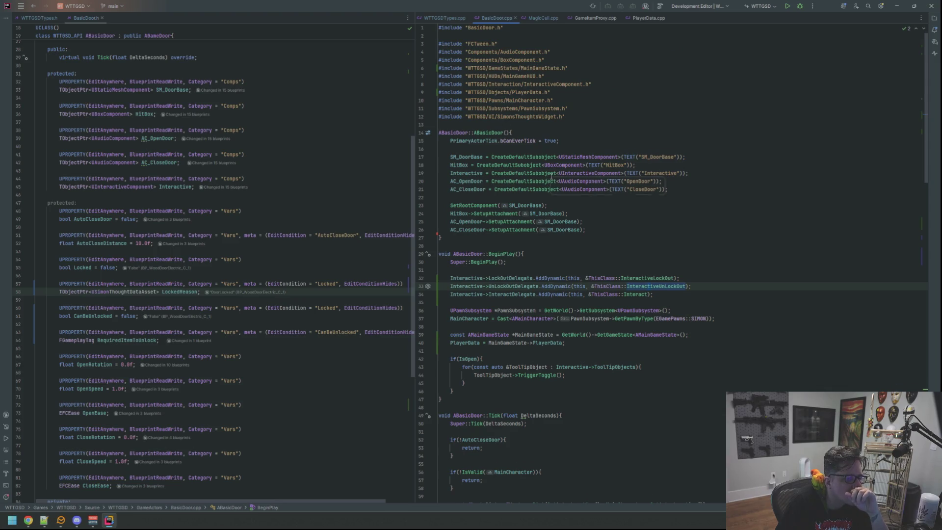
scroll(552, 175, down, 5)
drag(576, 219, 442, 212)
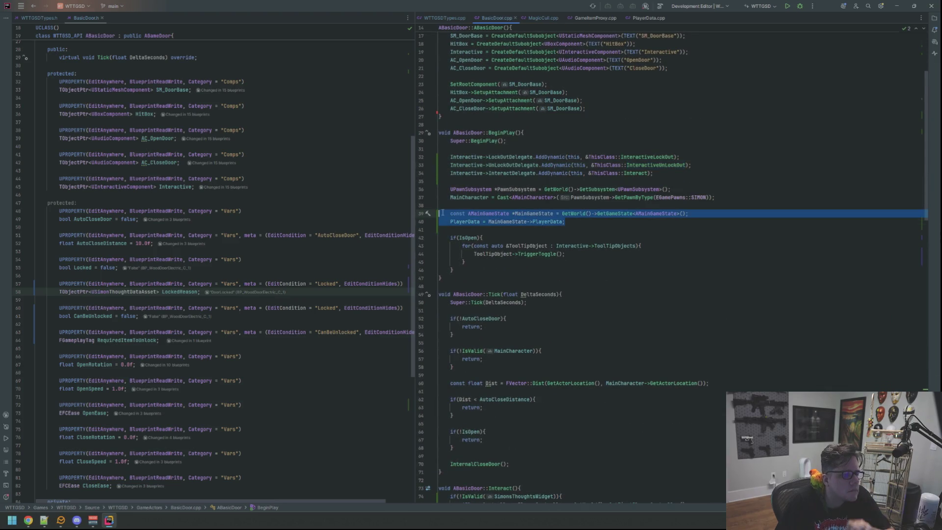
key(BackSpace)
- Paste the PlayerData lookup into Interact inside a new if (!IsValid(PlayerData)) block
scroll(557, 239, down, 13)
click(522, 208)
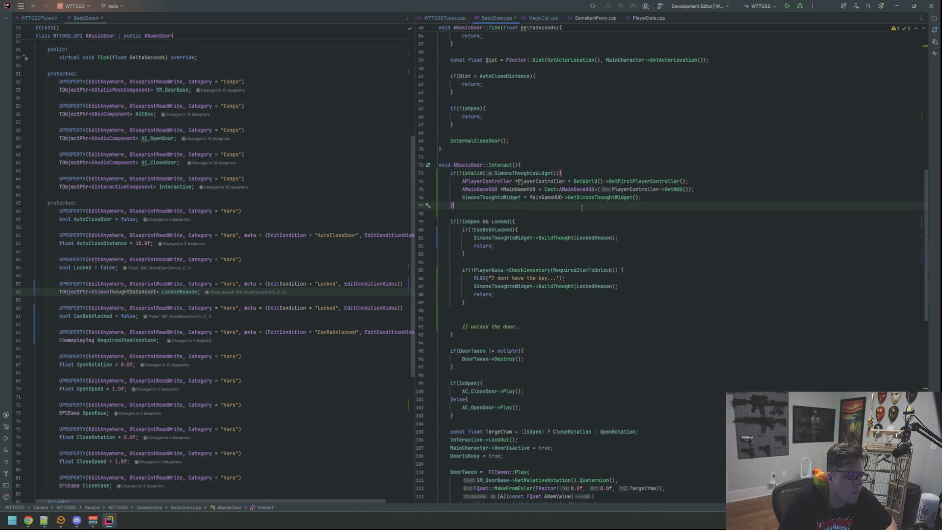
key(Return)
key(Return)
text(f(!IsValid()
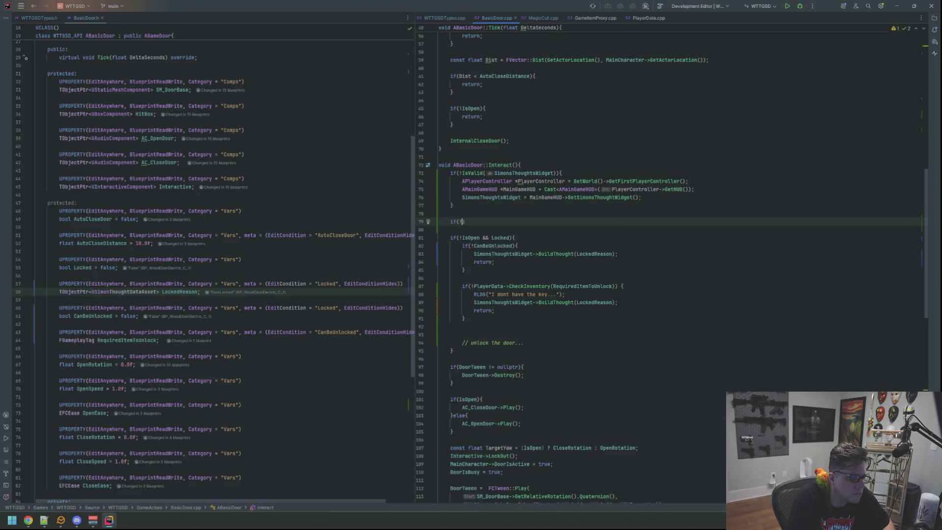
text(Pla)
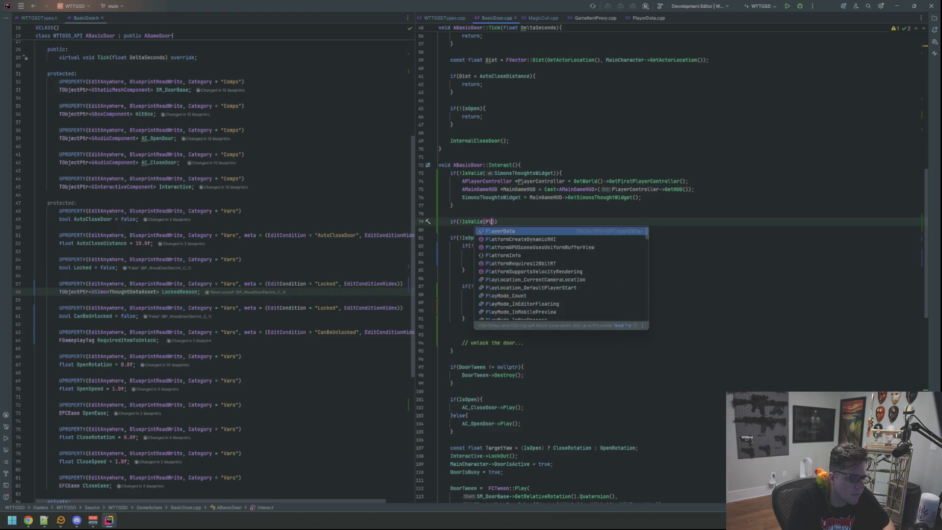
key(Return)
text({)
key(Return)
key(Tab)
- Check the new block's braces and build the project, relaunching the Unreal editor
key(Up)
key(Up)
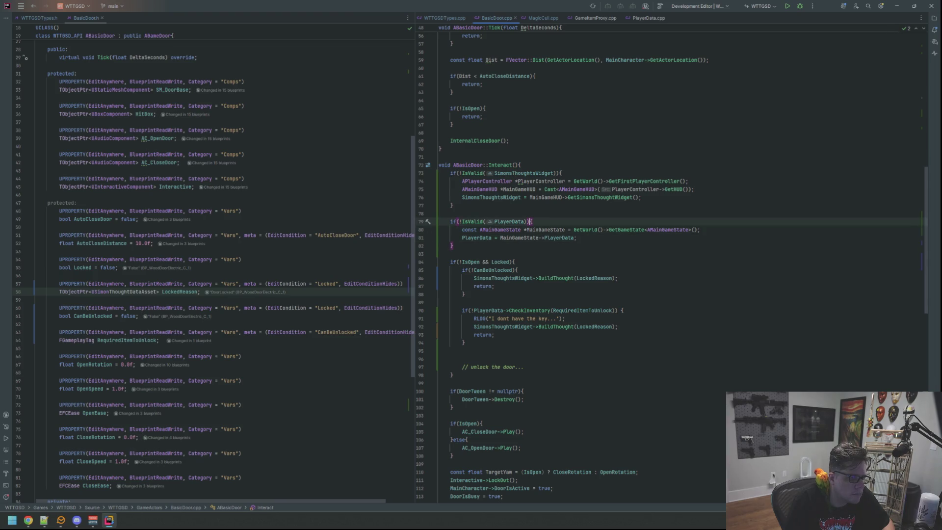
key(Up)
key(Up)
key(Up)
key(End)
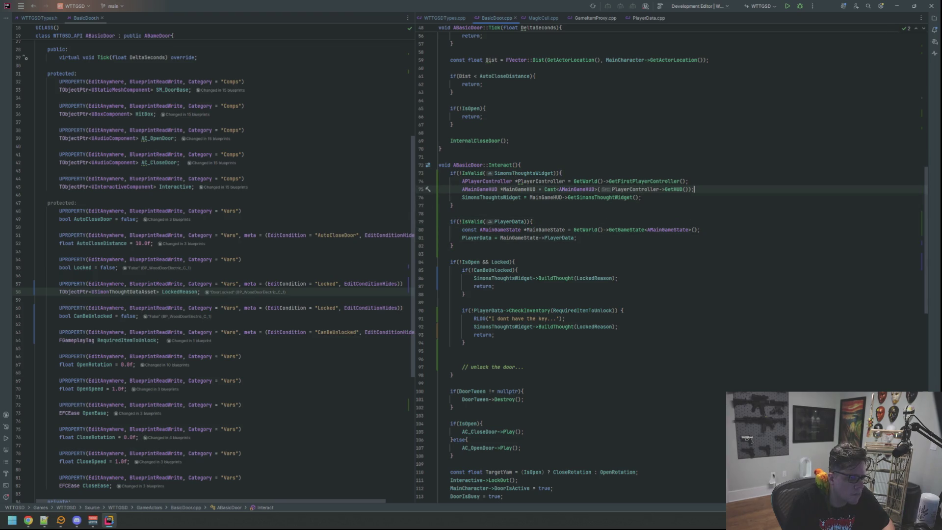
key(Down)
key(Down)
key(Down)
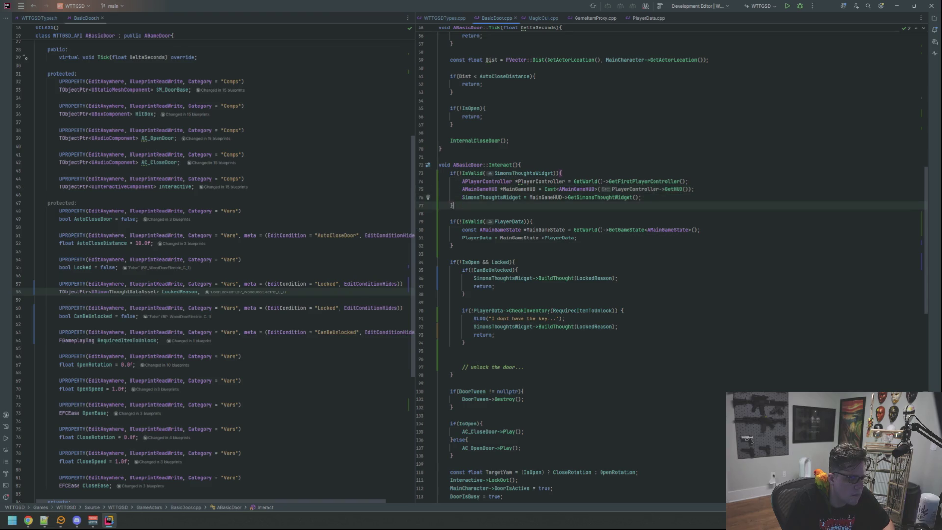
key(End)
key(Down)
key(Down)
key(Down)
key(Up)
key(Up)
key(Up)
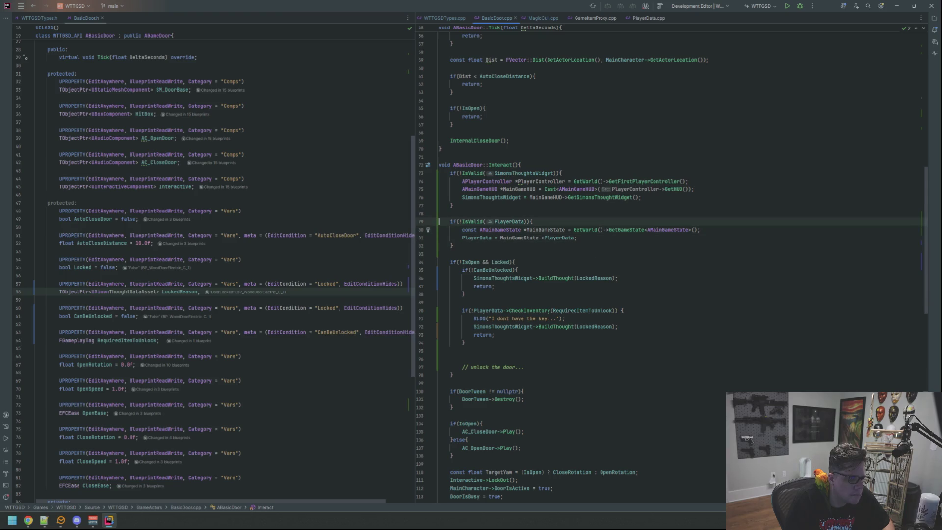
key(Down)
key(Down)
key(Down)
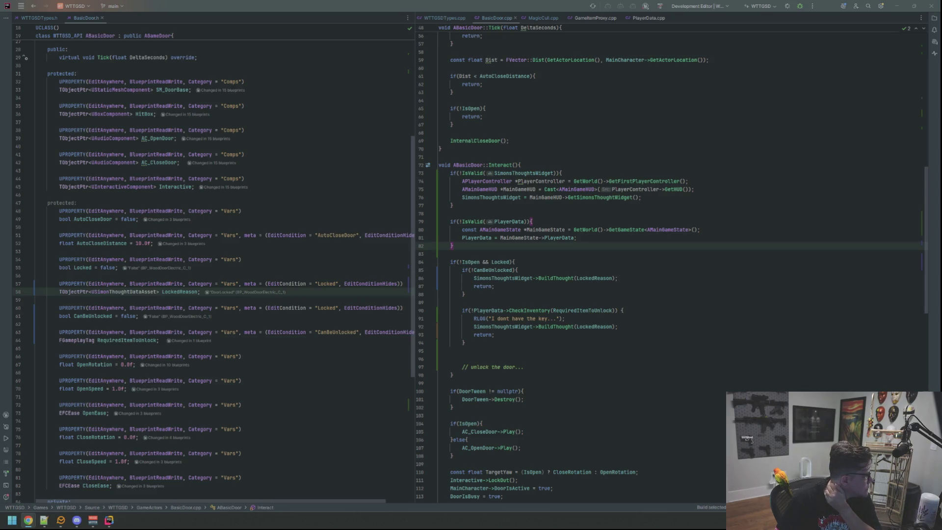
click(464, 343)
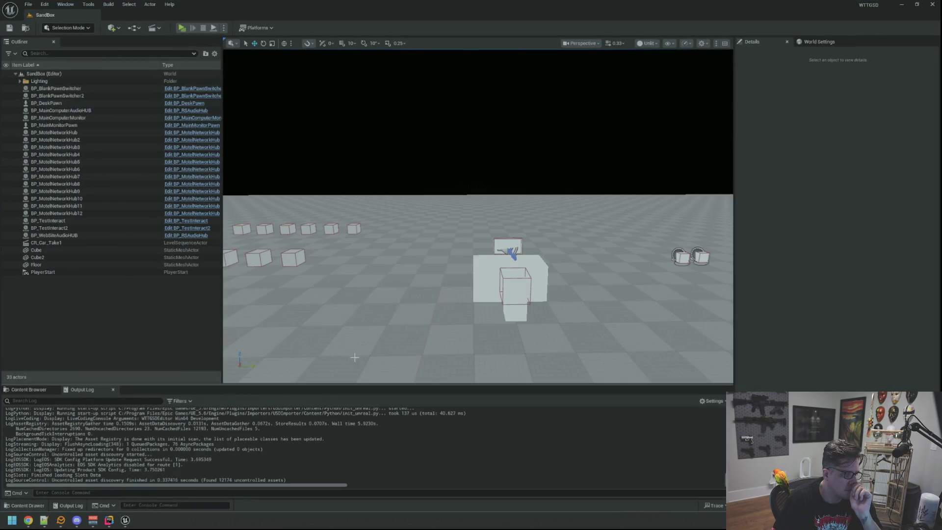
- Open the Motel level from the Maps folder
click(46, 391)
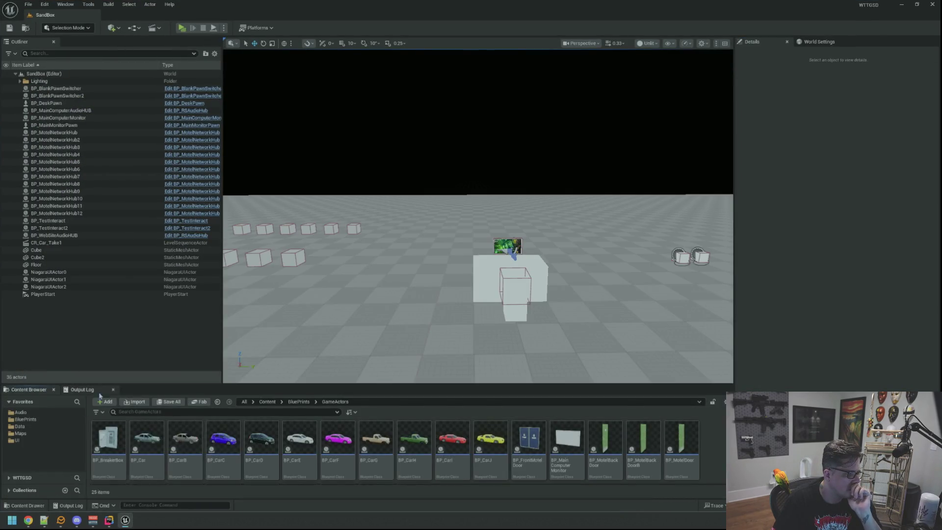
click(20, 433)
click(227, 439)
double_click(227, 439)
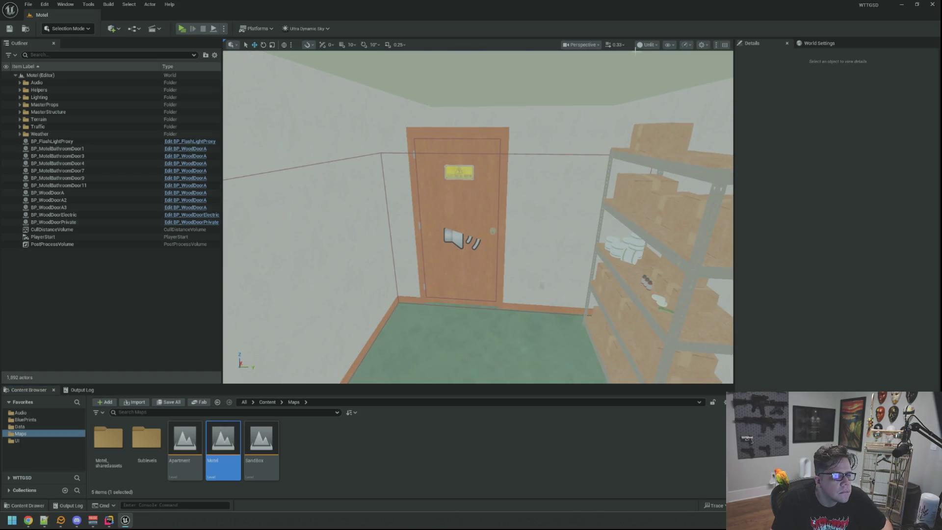
- Switch the viewport to Lit, clear the Output Log, and start a play test
click(637, 45)
click(650, 69)
click(82, 390)
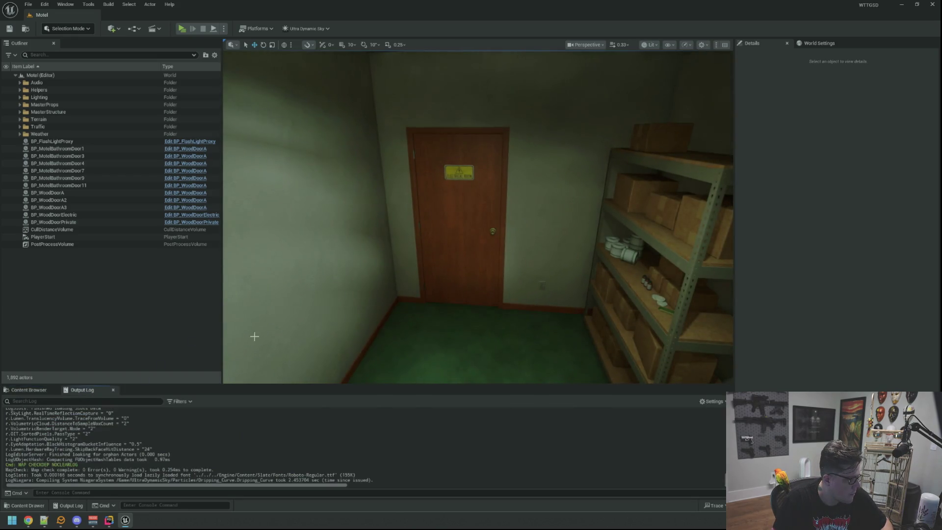
right_click(365, 414)
click(377, 334)
drag(241, 115, 241, 116)
click(182, 29)
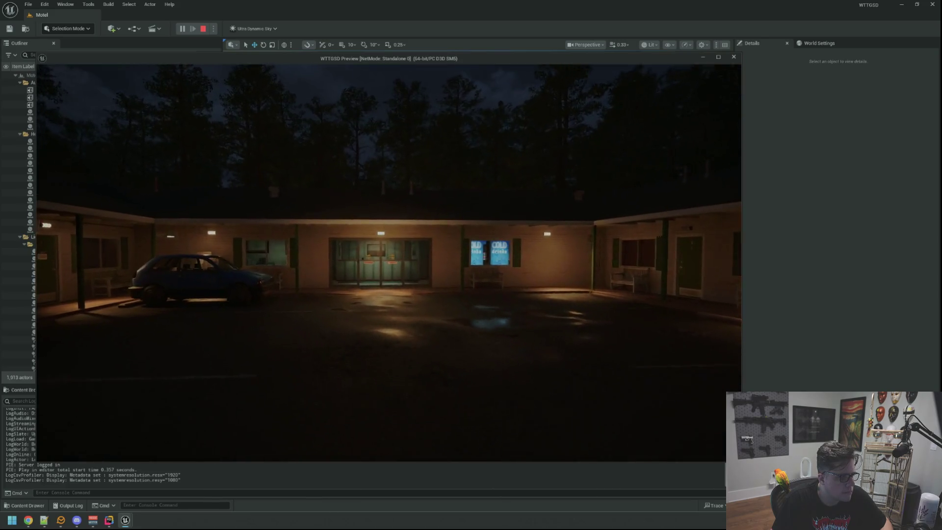
- Walk through the Private door and try the locked Electrical Room door twice
key(w)
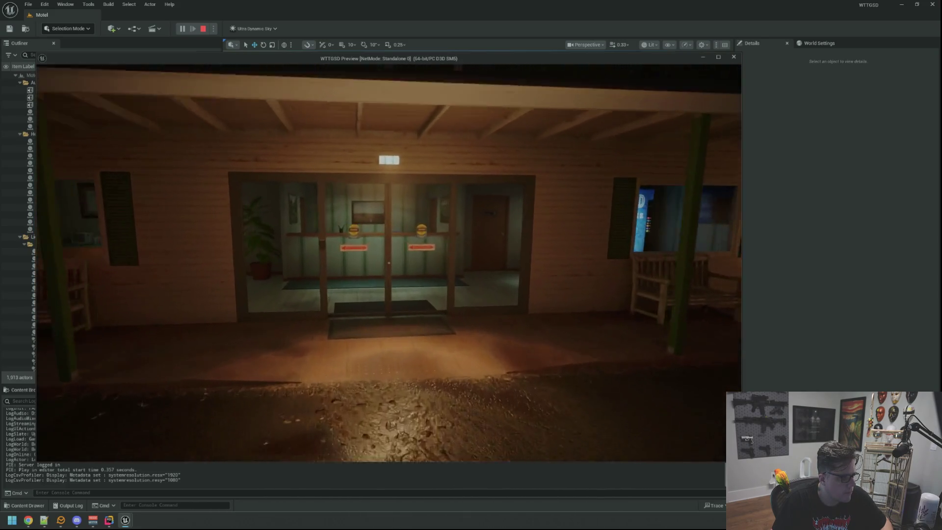
key(w)
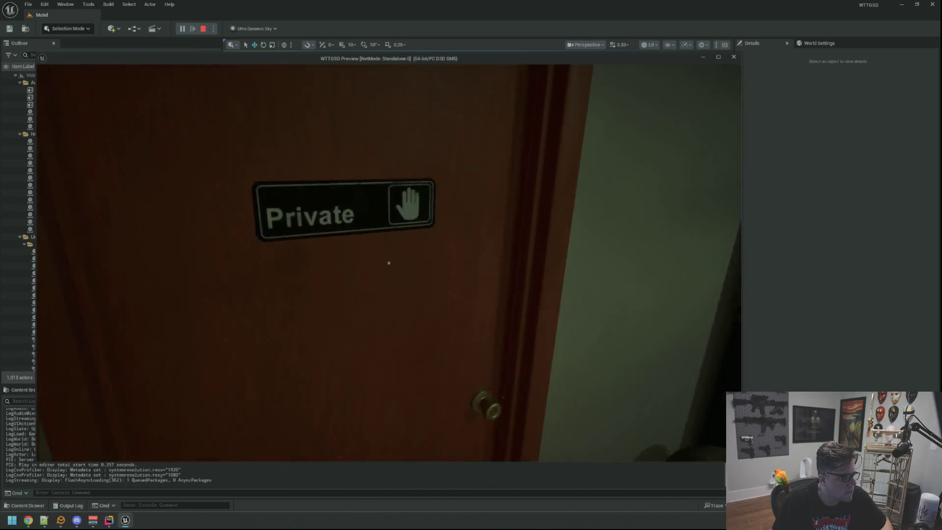
click(390, 263)
key(w)
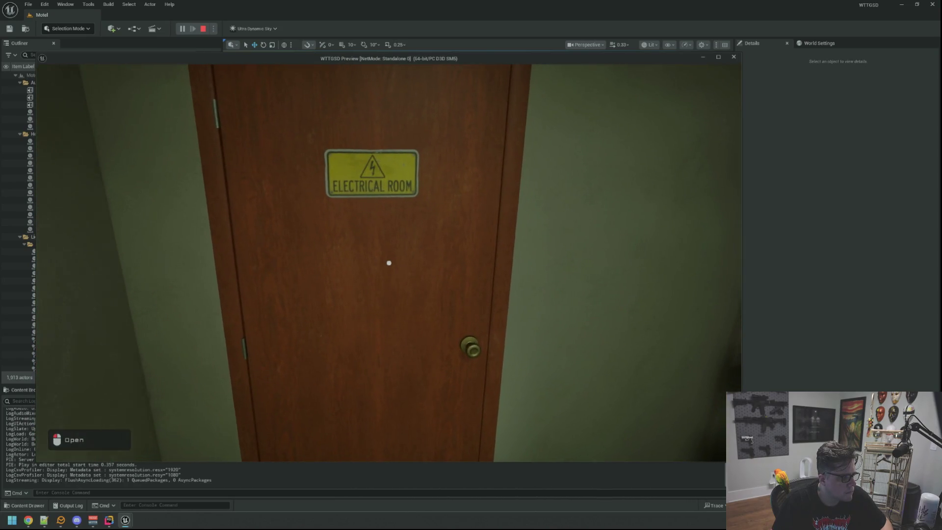
key(w)
click(389, 263)
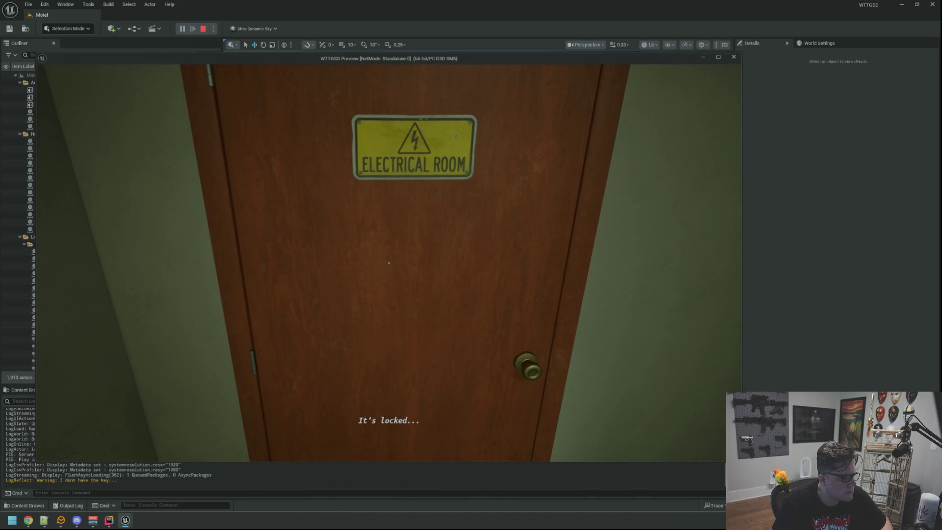
key(s)
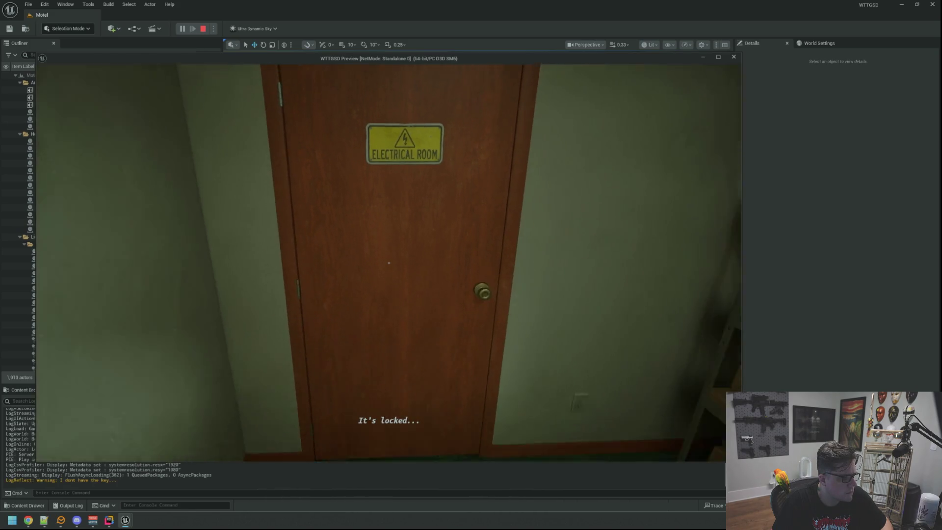
key(w)
click(389, 263)
- Walk back out to the parking lot and stop the play test
key(s)
key(w)
key(s)
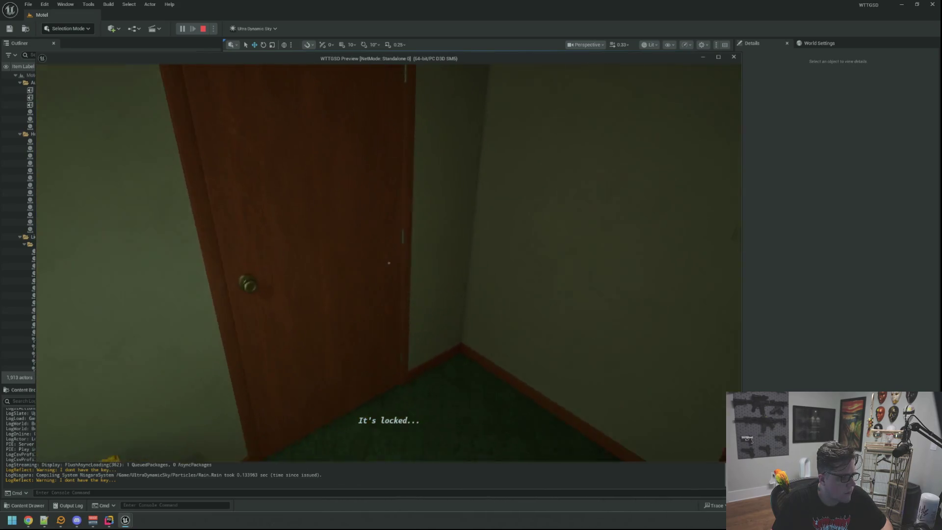
key(w)
key(w)
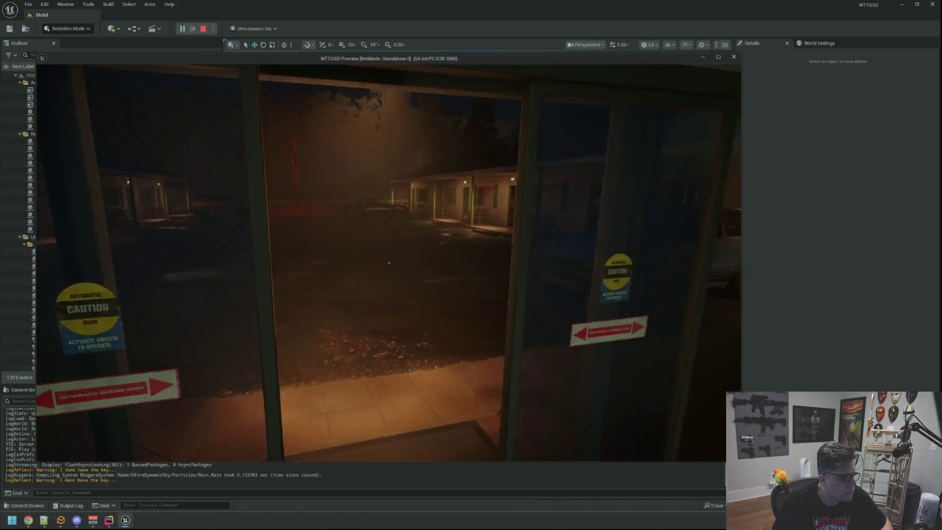
key(w)
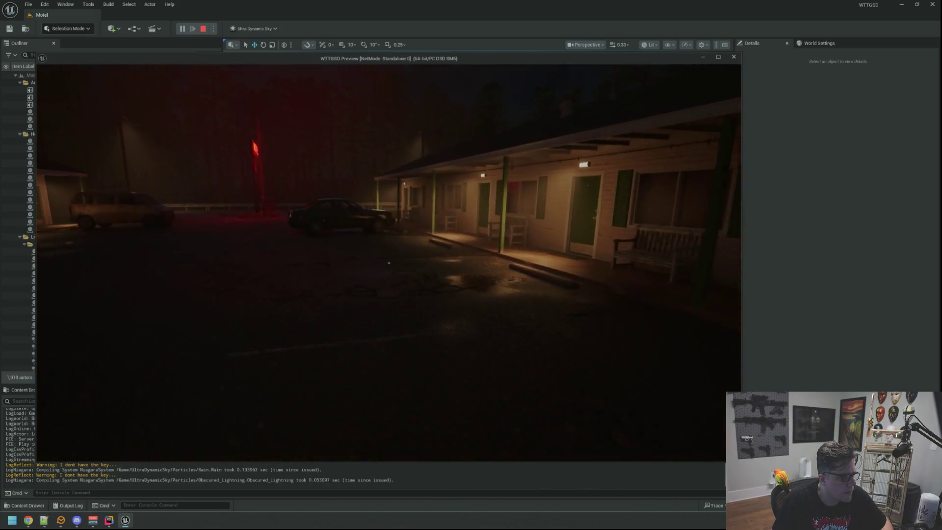
key(w)
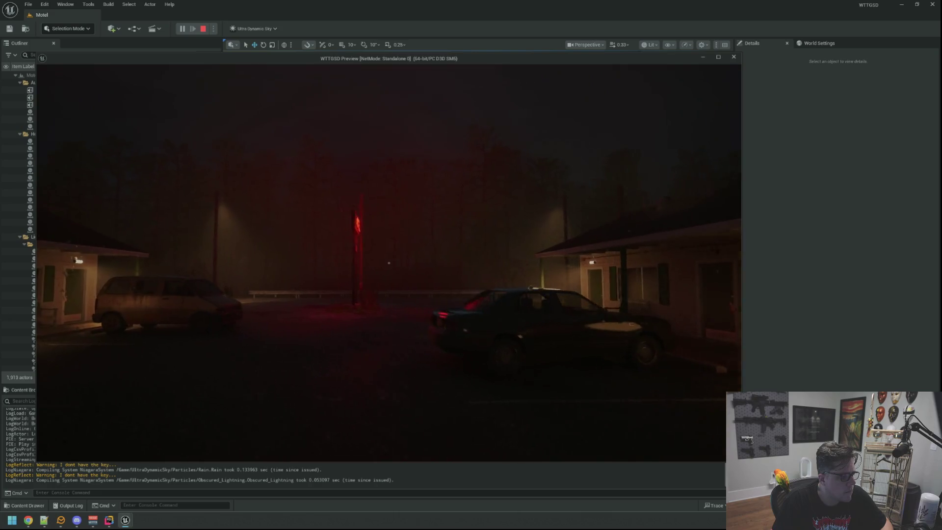
key(w)
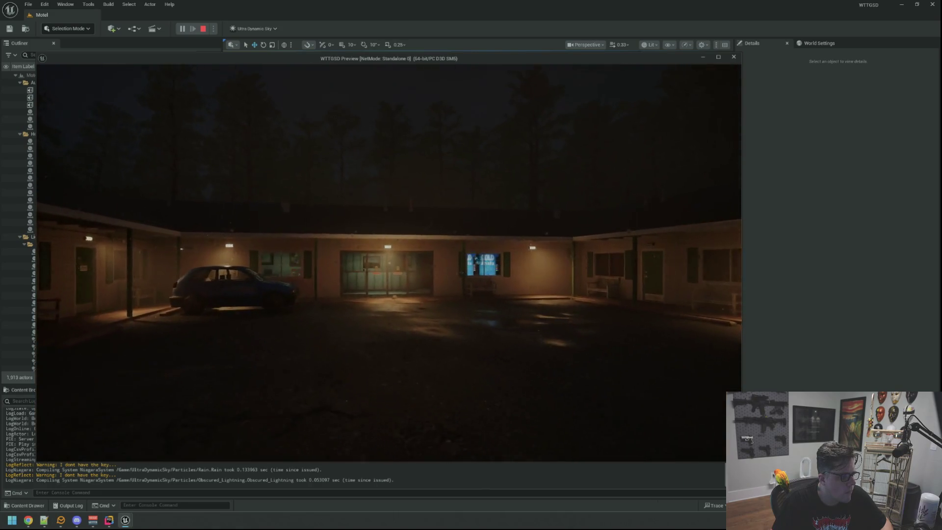
key(Escape)
- Reframe the viewport on the door and close the Unreal Editor
drag(569, 198, 520, 198)
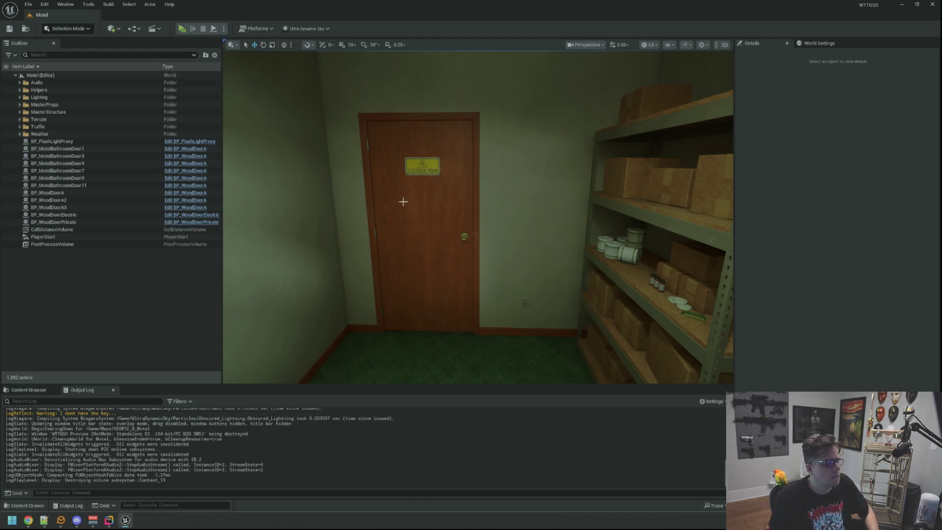
drag(380, 218, 468, 191)
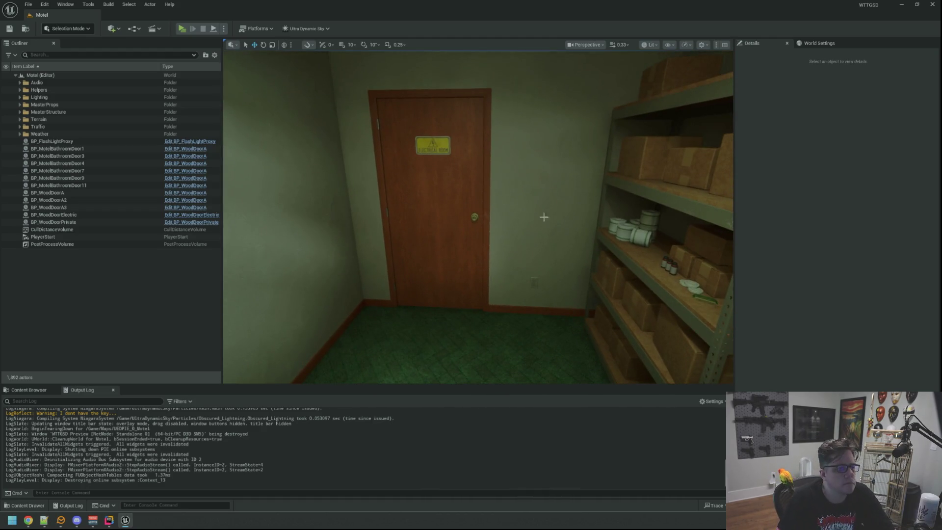
click(930, 8)
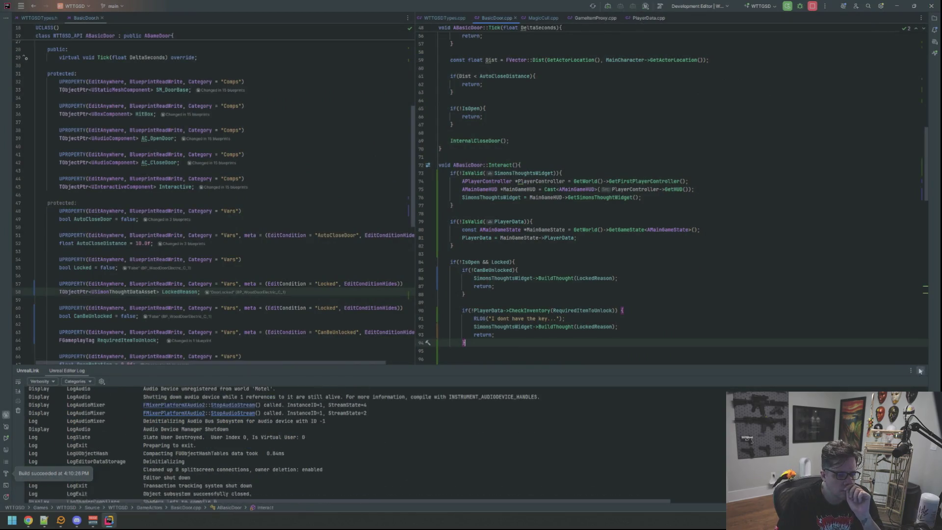
- Delete the 'I dont have the key...' UE_LOG line from ABasicDoor::Interact
drag(566, 319, 462, 319)
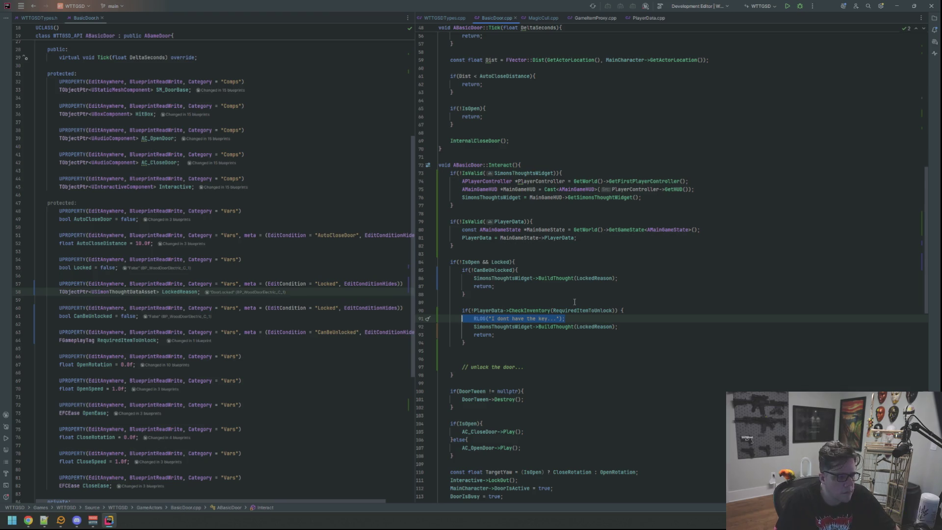
key(BackSpace)
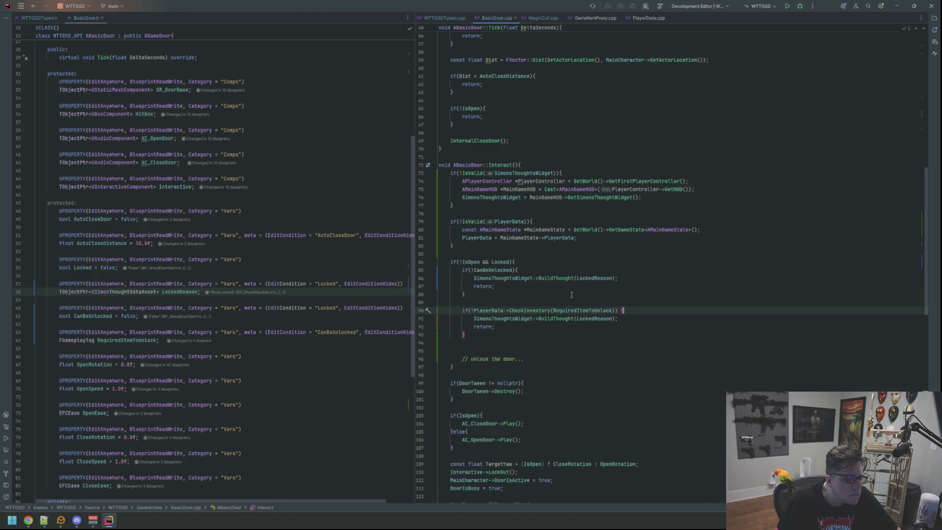
scroll(554, 280, up, 15)
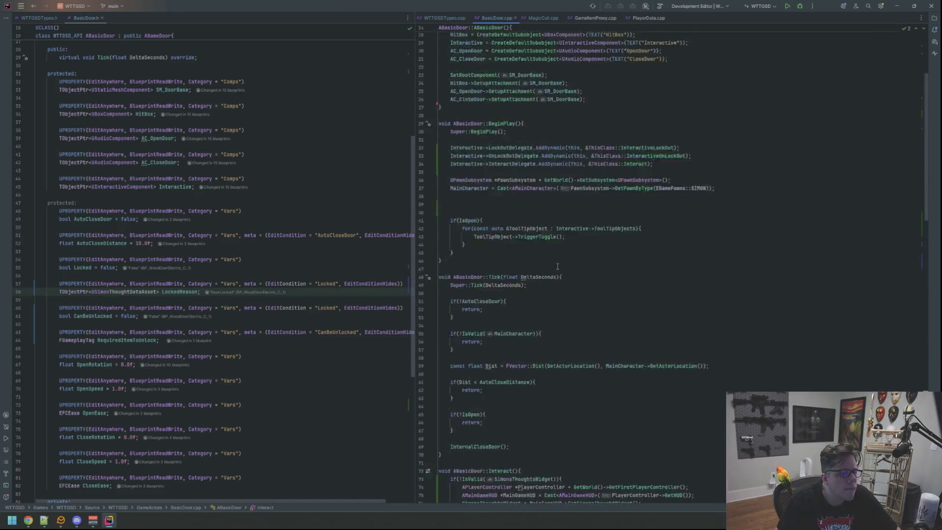
scroll(211, 265, down, 5)
- Close the GameItemProxy.cpp and PlayerData.cpp tabs, leaving BasicDoor.cpp and its header in view
scroll(211, 265, up, 5)
click(545, 19)
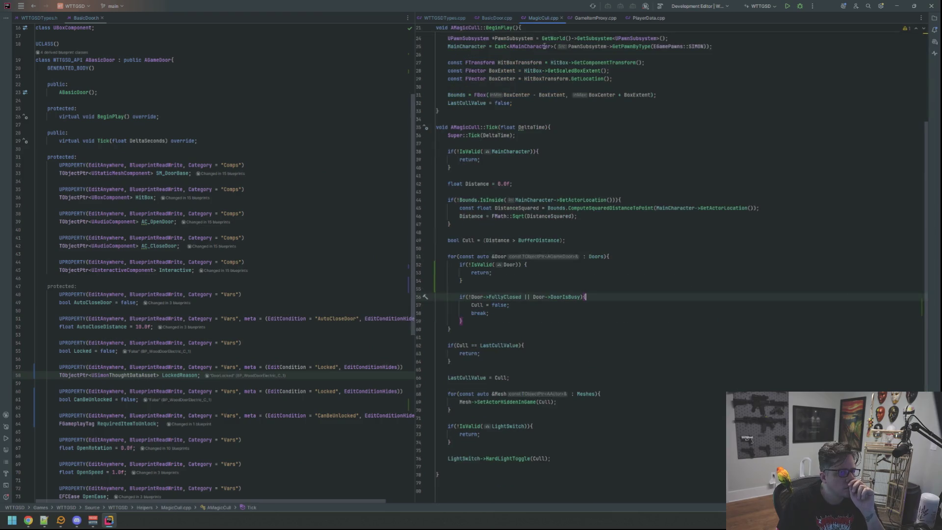
click(593, 19)
click(641, 19)
click(668, 17)
click(620, 18)
click(495, 18)
click(293, 100)
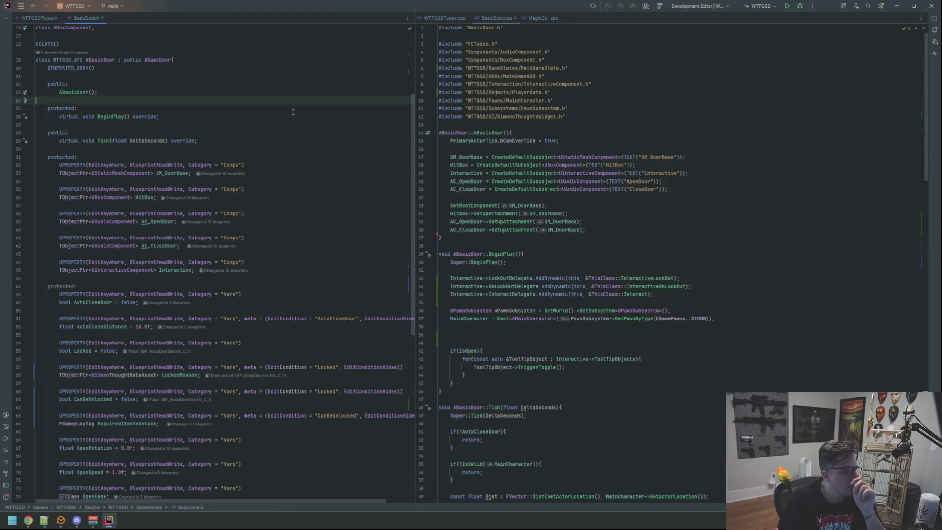
- Open PlayerLockableDoor.h in the right pane and jump to PlayerLockableDoor.cpp's locked-sound code in Interact
key(shift)
key(shift)
text(PlayerLock)
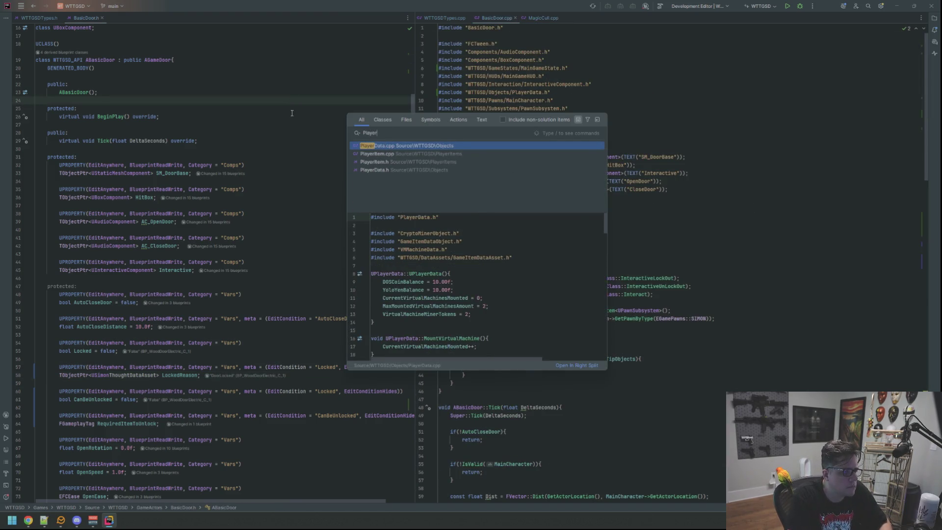
key(Down)
key(Down)
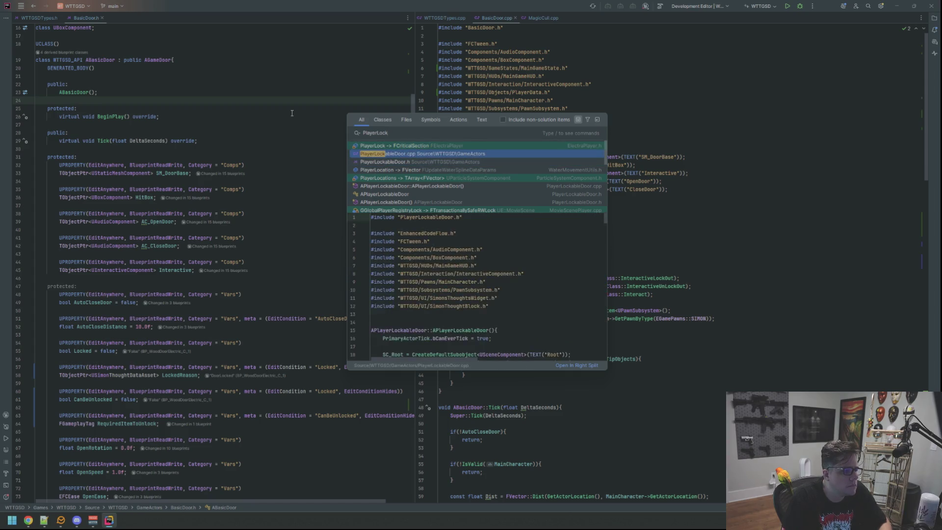
key(Return)
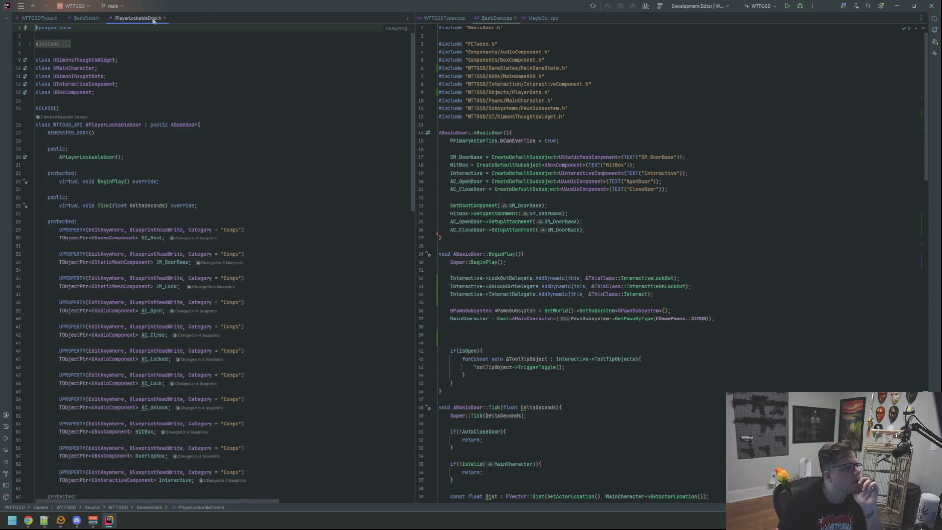
drag(400, 64, 601, 129)
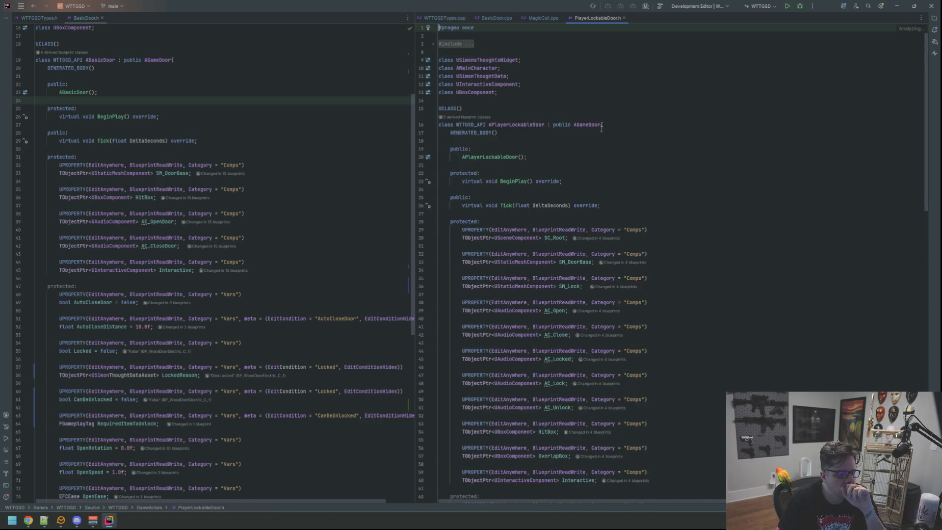
click(500, 155)
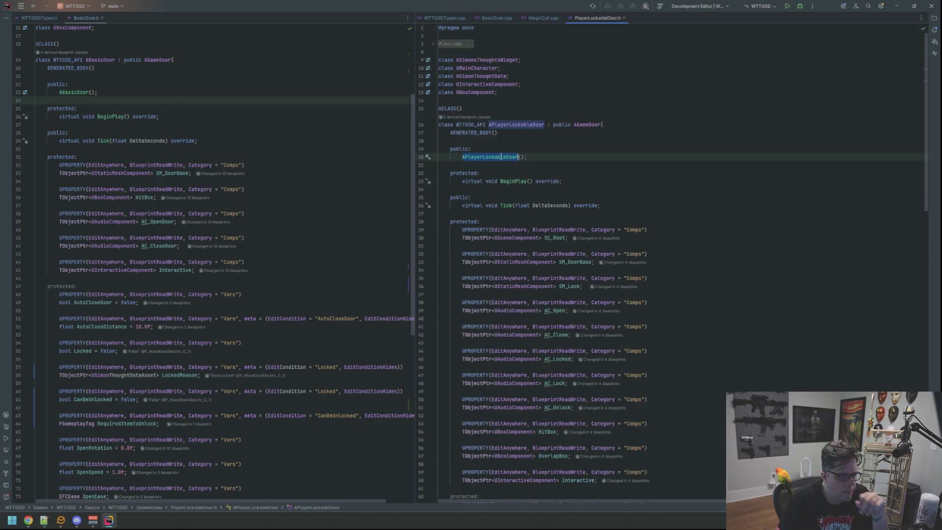
ctrl+click(501, 157)
scroll(605, 110, down, 10)
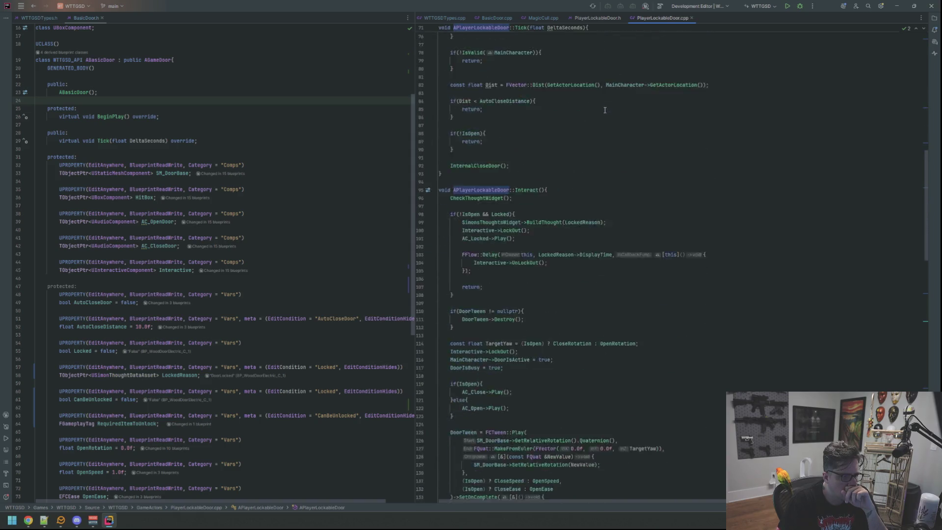
scroll(605, 111, down, 6)
click(594, 93)
- Return to BasicDoor.cpp and the BasicDoor header, marking where the new component declaration goes
click(543, 18)
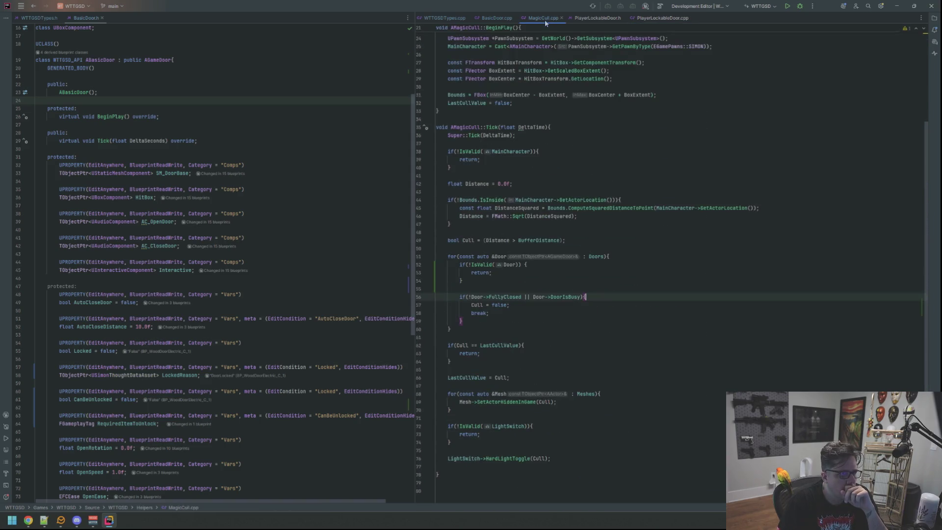
click(496, 18)
click(311, 112)
scroll(318, 93, down, 4)
click(302, 162)
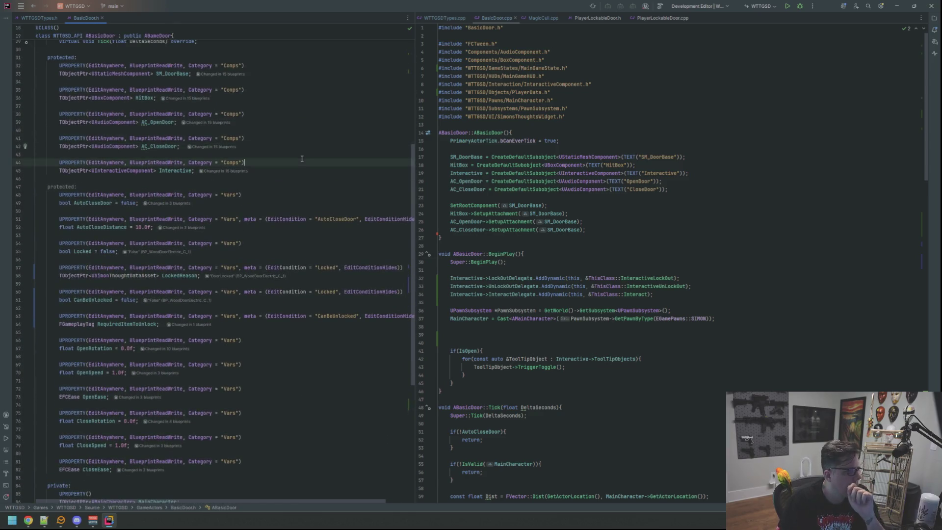
- Declare a UPROPERTY(EditAnywhere, BlueprintReadWrite, Category "Comps") TObjectPtr<UAudioComponent> AC_Locked in the BasicDoor header
key(Up)
key(Return)
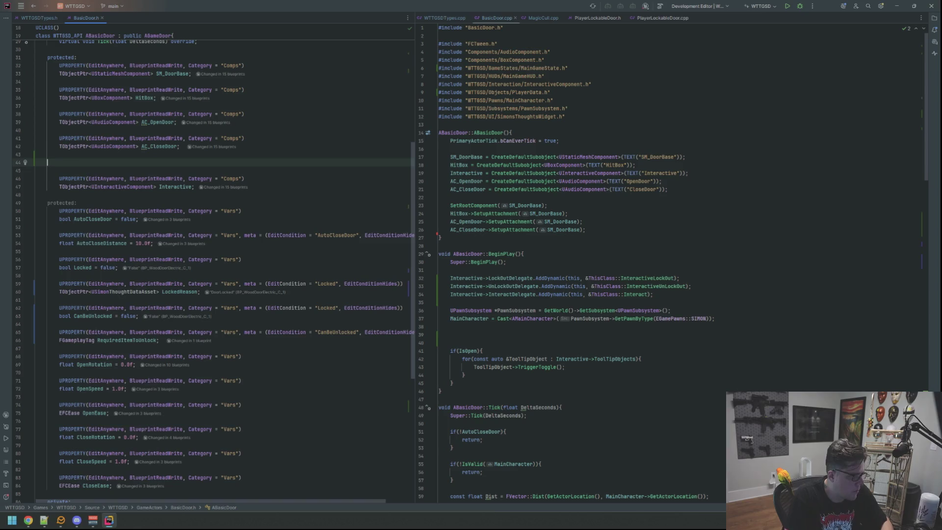
text(UPROPERTY(EditAnywhere, BLue)
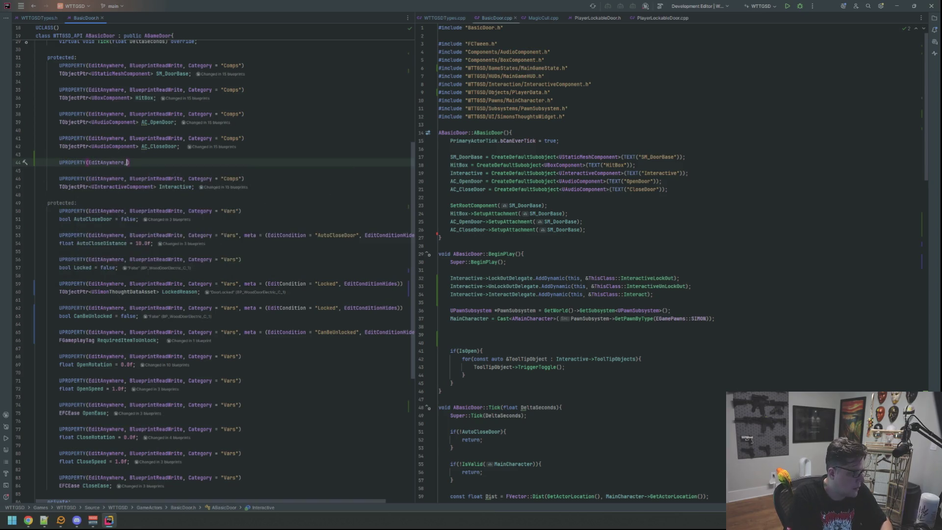
key(Return)
text(,)
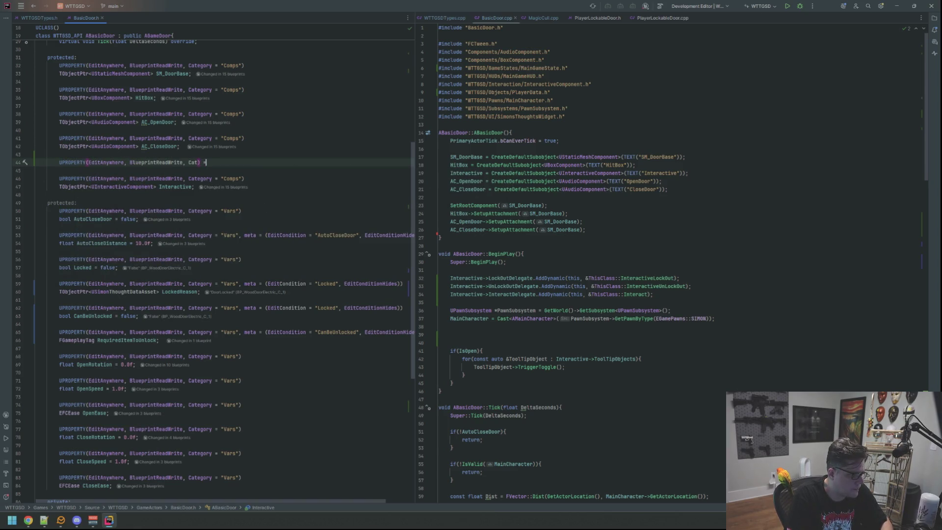
key(Return)
text(Comps")
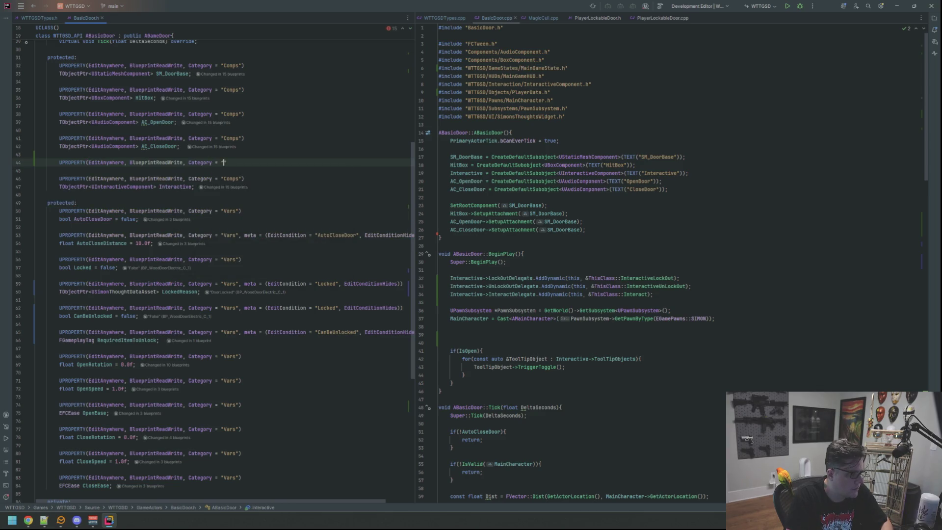
text())
key(Return)
text(T)
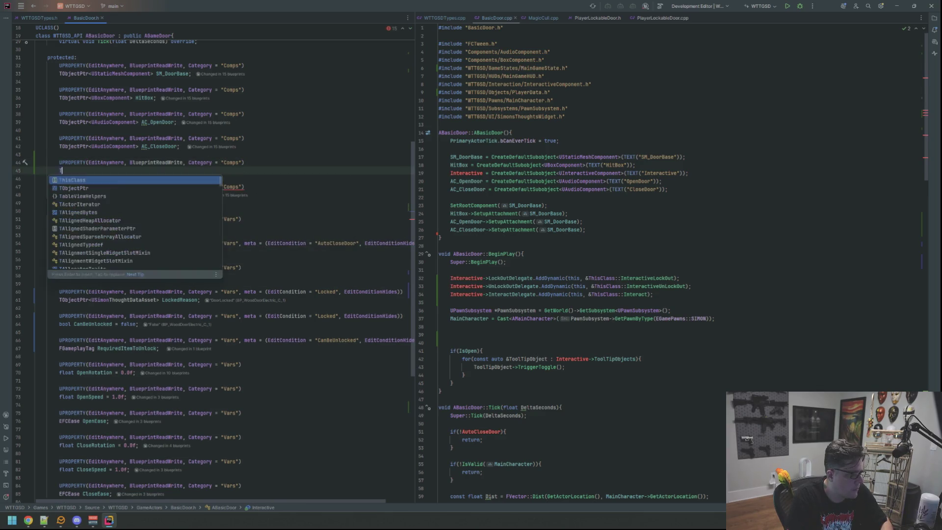
text(ObjectPtr<)
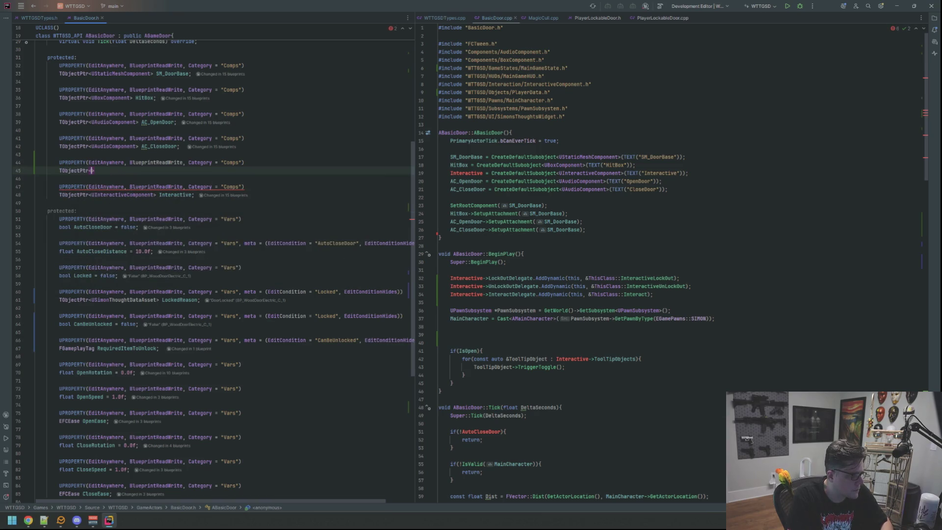
text(UAudioconUAudioCo)
key(Return)
text(> AC_U)
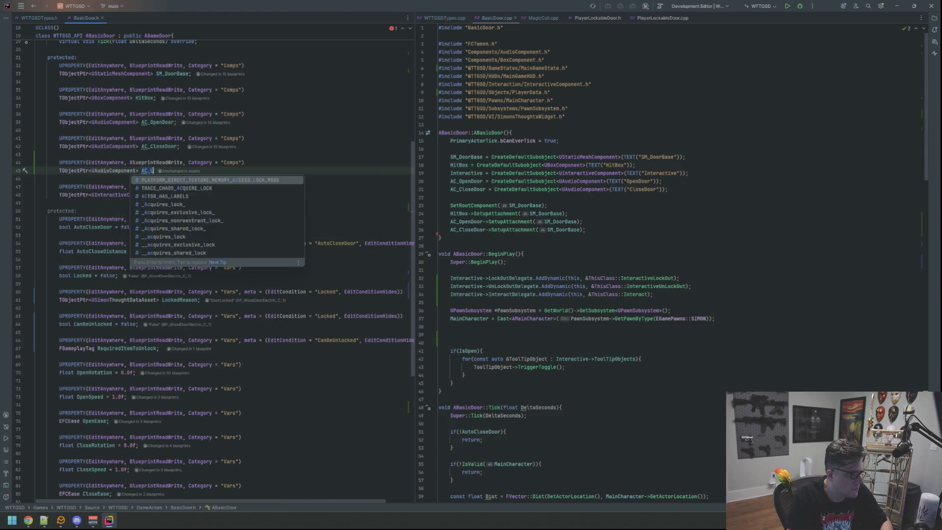
text(ocked;)
- In the constructor, create AC_Locked with CreateDefaultSubobject<UAudioComponent>(TEXT("Locked"))
click(728, 196)
key(Return)
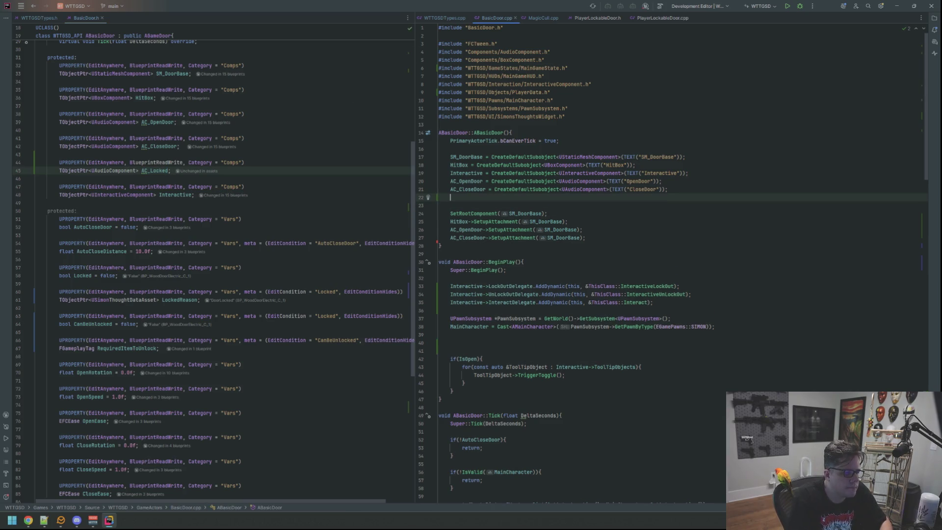
text(AC_Locked = Createdef)
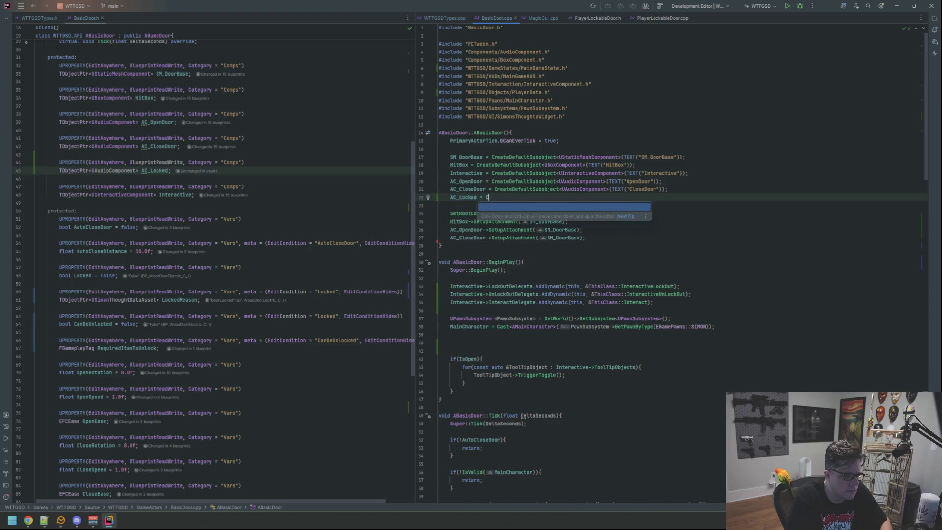
key(Return)
text(UAudio)
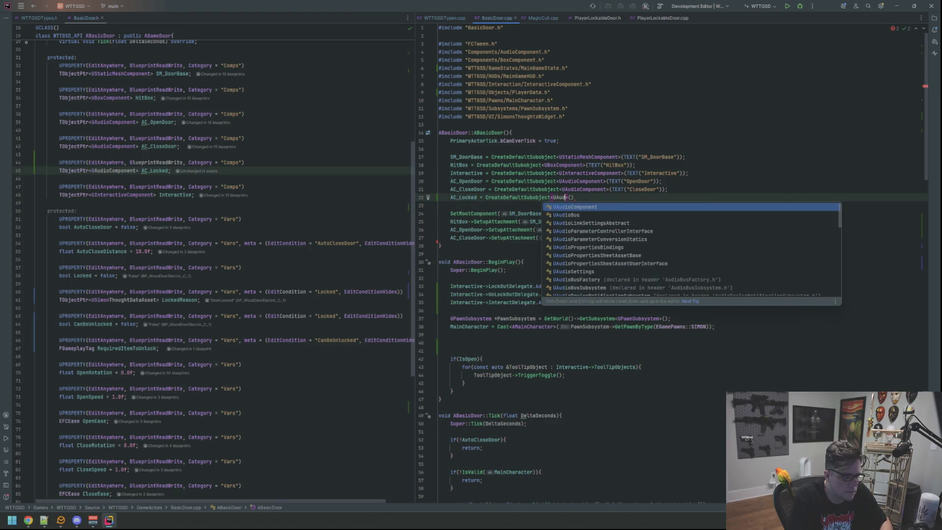
key(Return)
key(Right)
key(Right)
text(TEXT)
key(Return)
text(")
text(Locked")
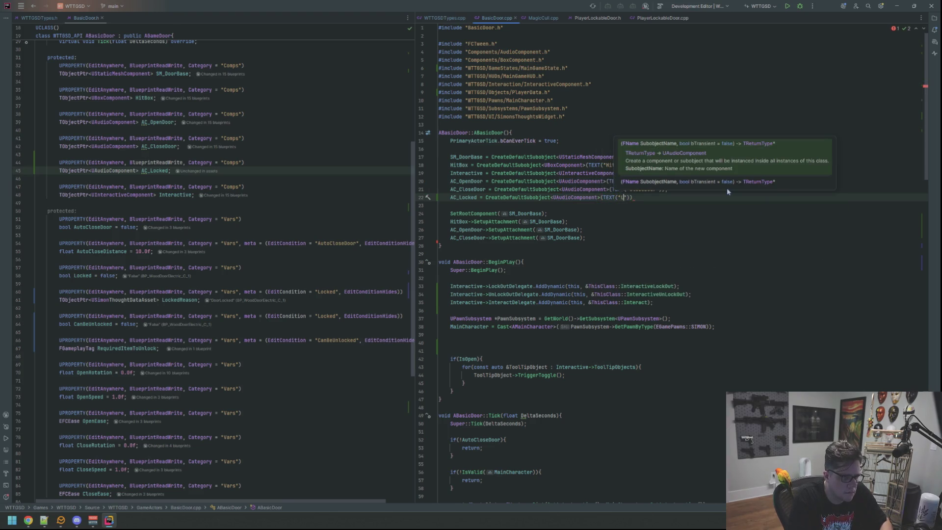
key(Right)
key(Right)
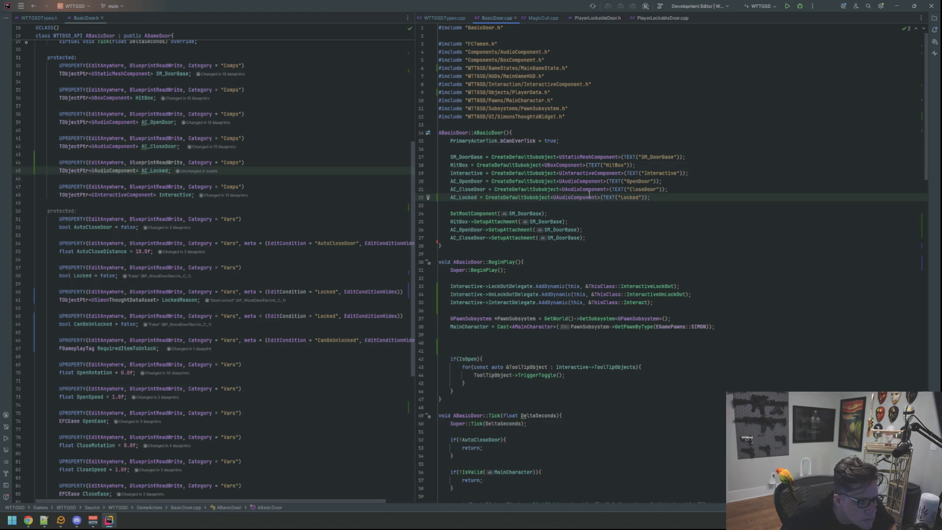
- Add AC_Locked->SetupAttachment(AC_Locked); below the AC_CloseDoor attachment line
click(630, 213)
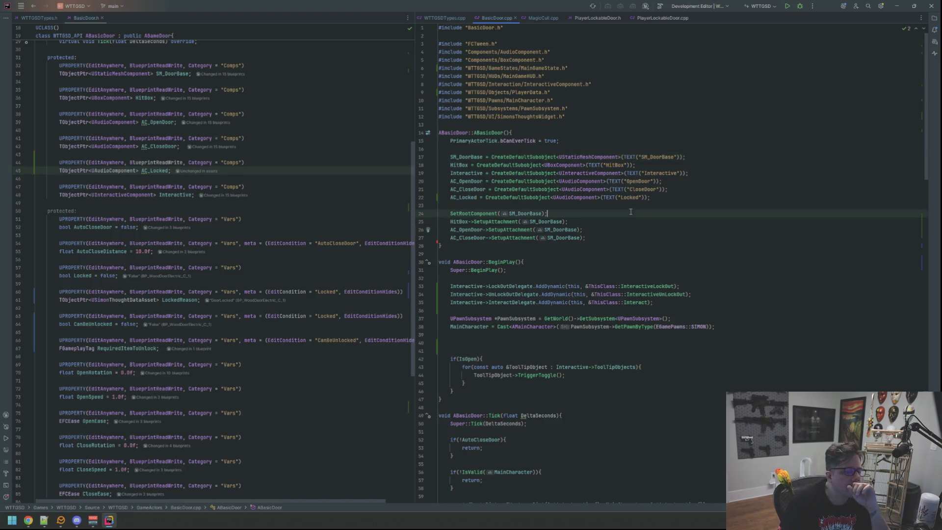
scroll(630, 212, down, 5)
scroll(592, 257, up, 5)
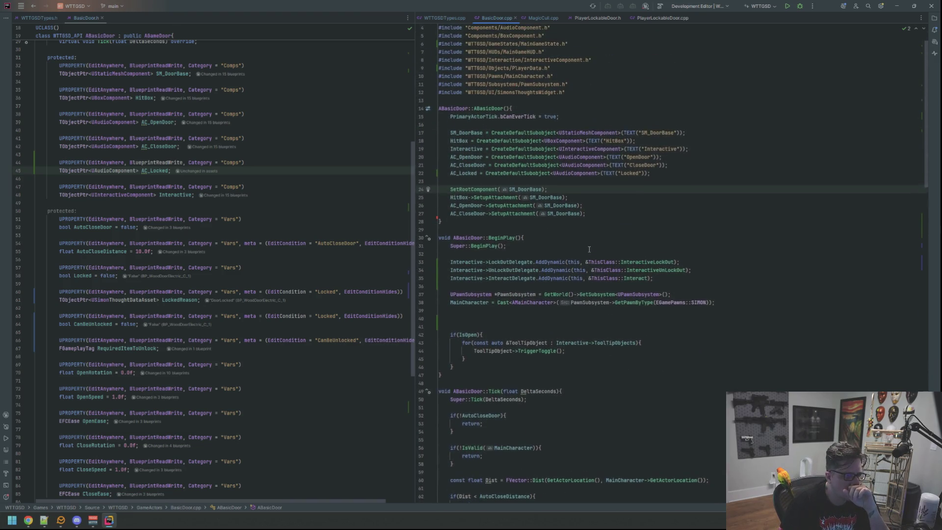
click(609, 214)
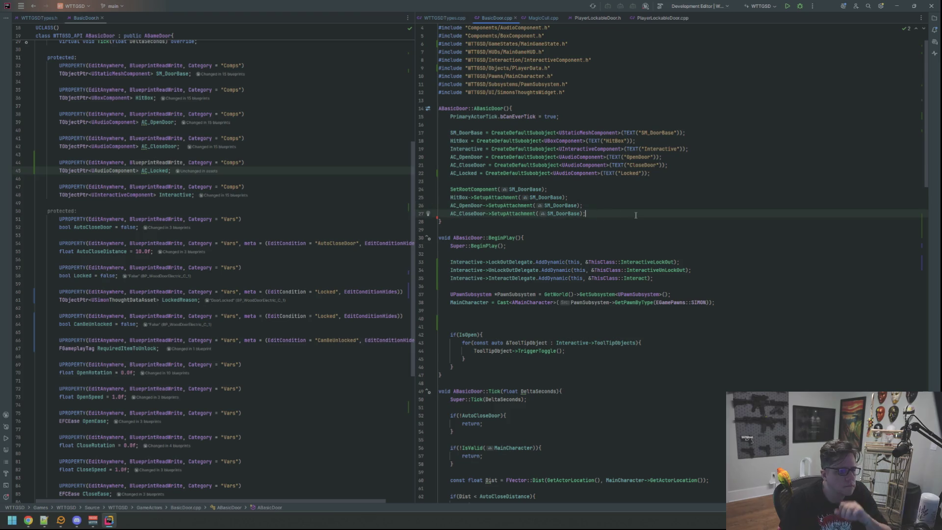
key(Return)
text(AC_Locked->setupa)
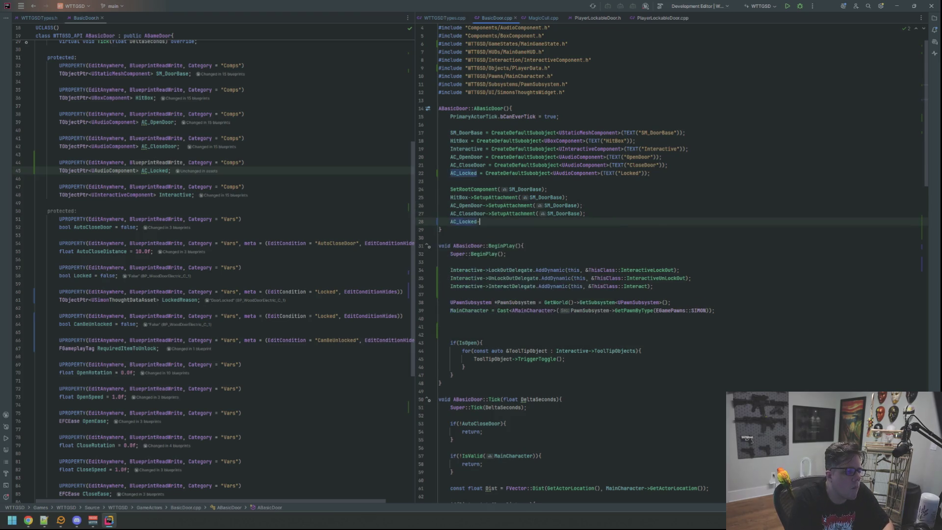
key(Down)
key(Return)
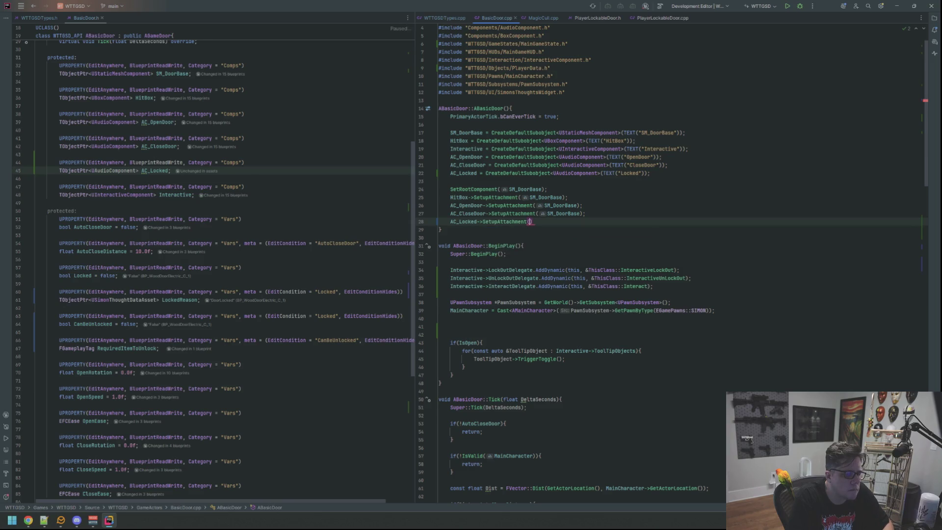
key(Escape)
text(AC)
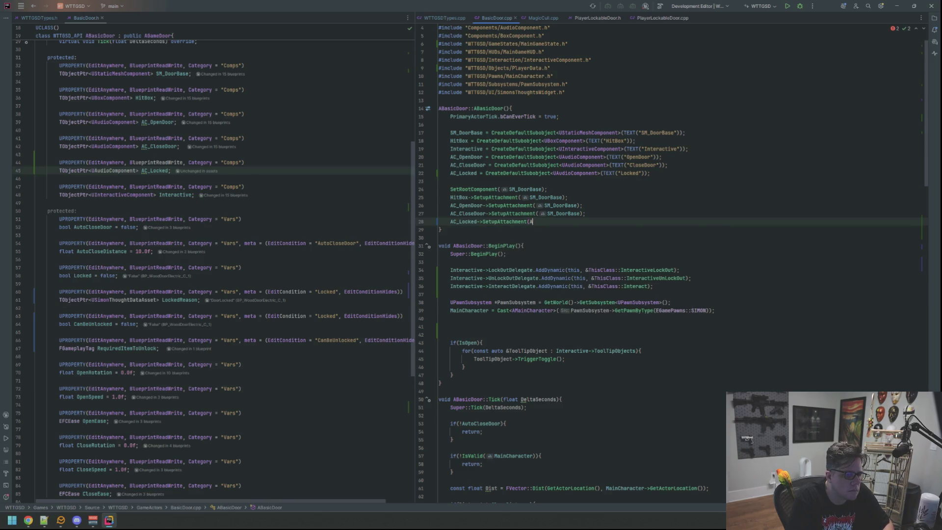
text(C_L)
key(Return)
text(;)
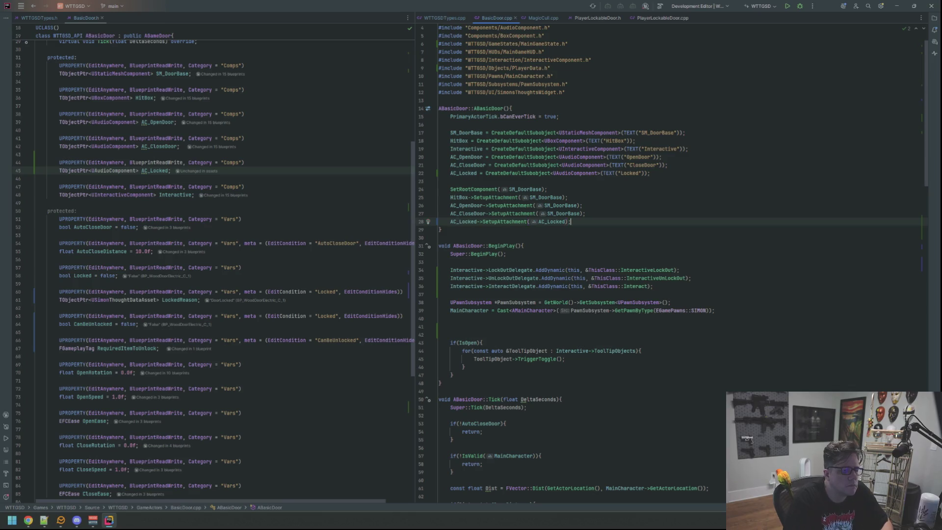
scroll(628, 116, down, 4)
click(626, 238)
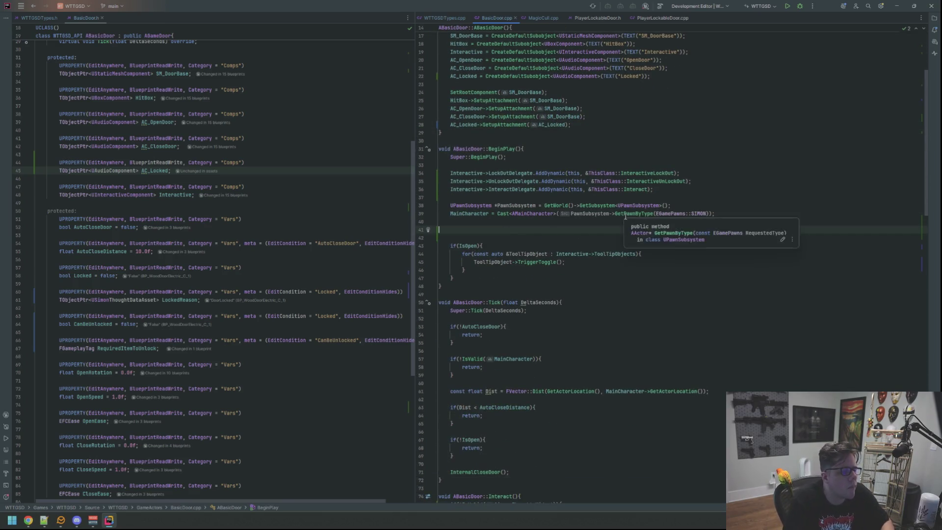
- Remove the extra blank lines in BeginPlay and save BasicDoor.cpp
key(BackSpace)
key(BackSpace)
key(BackSpace)
key(Up)
key(Up)
key(Up)
key(ctrl+s)
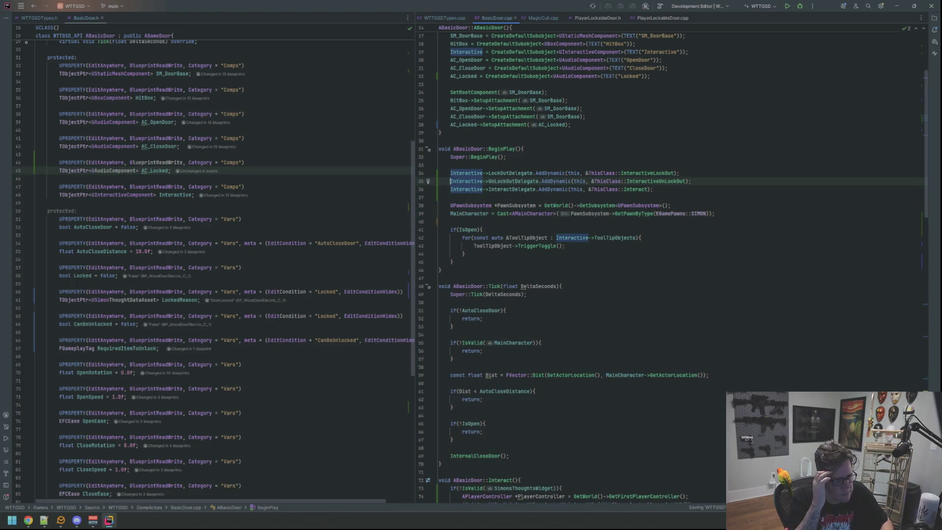
- Add AC_Locked->Play() above the first BuildThought call in Interact
scroll(531, 220, down, 6)
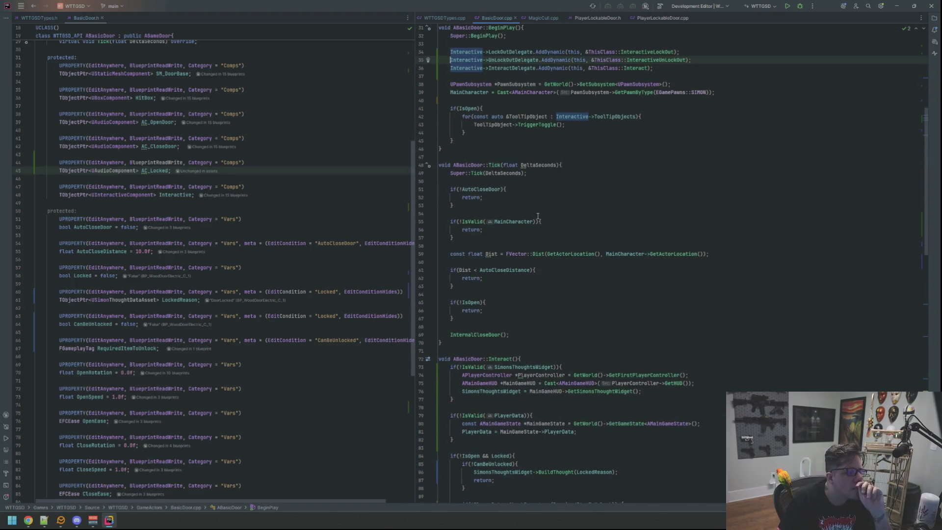
scroll(538, 215, down, 10)
click(529, 253)
click(621, 232)
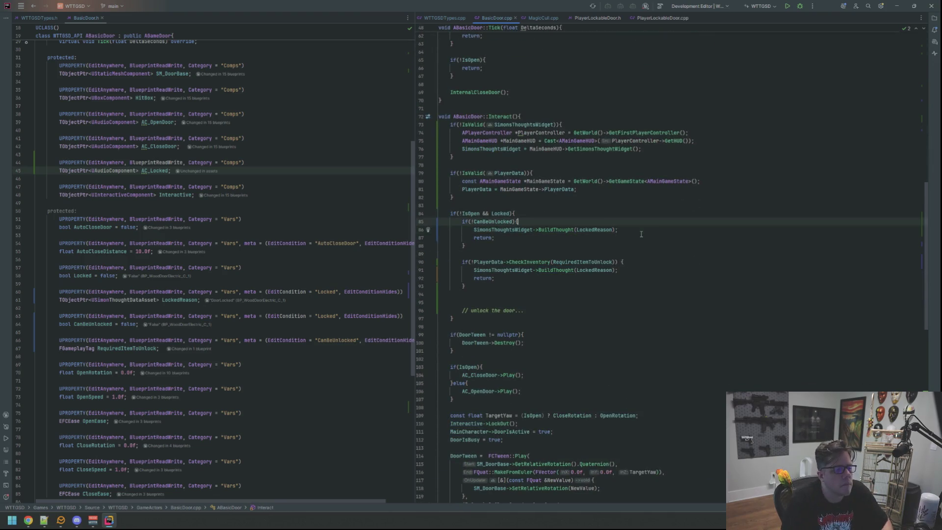
key(ctrl+alt+Return)
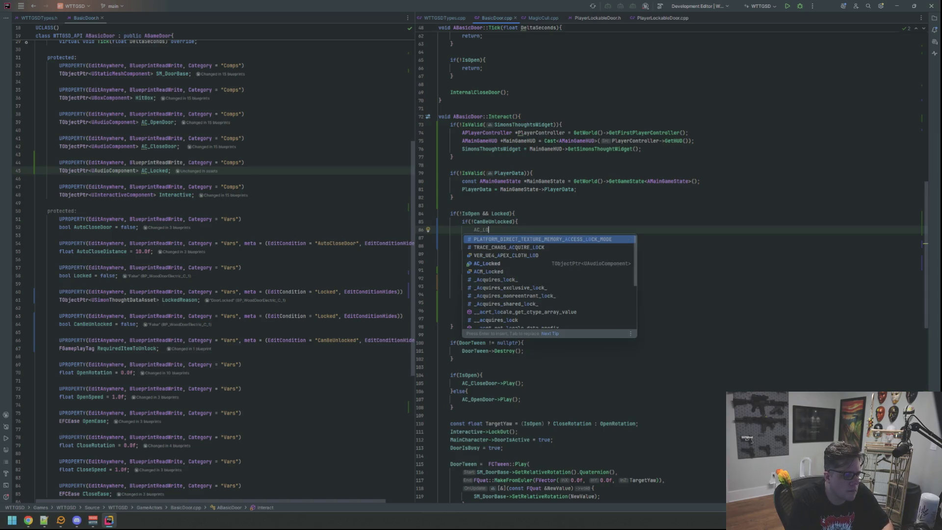
key(Return)
text(->pl)
key(Return)
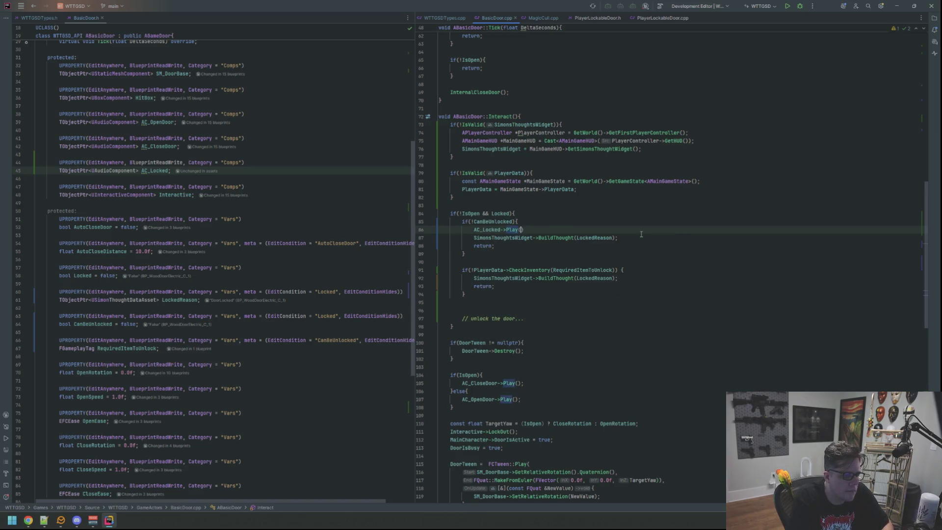
text(;)
- Add AC_Locked->Play(); inside the inventory-check branch and save the file
click(618, 270)
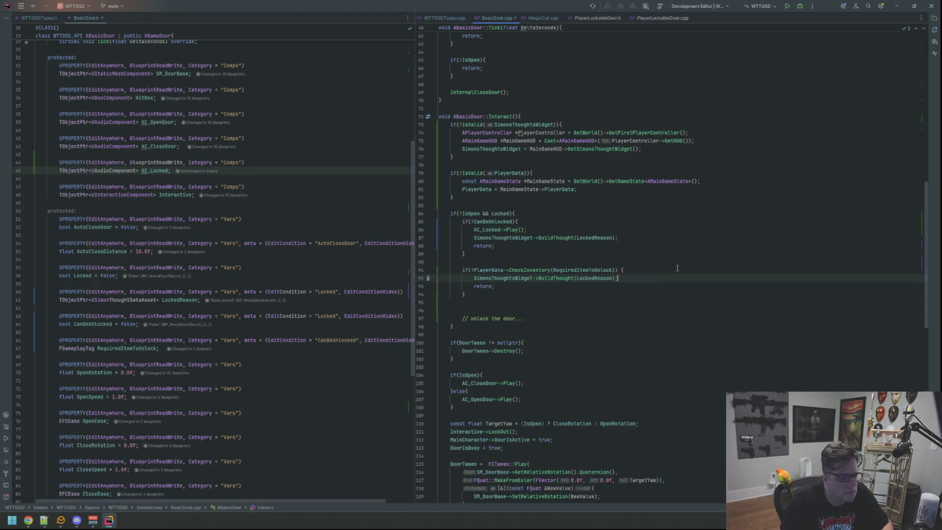
key(Return)
text(AC)
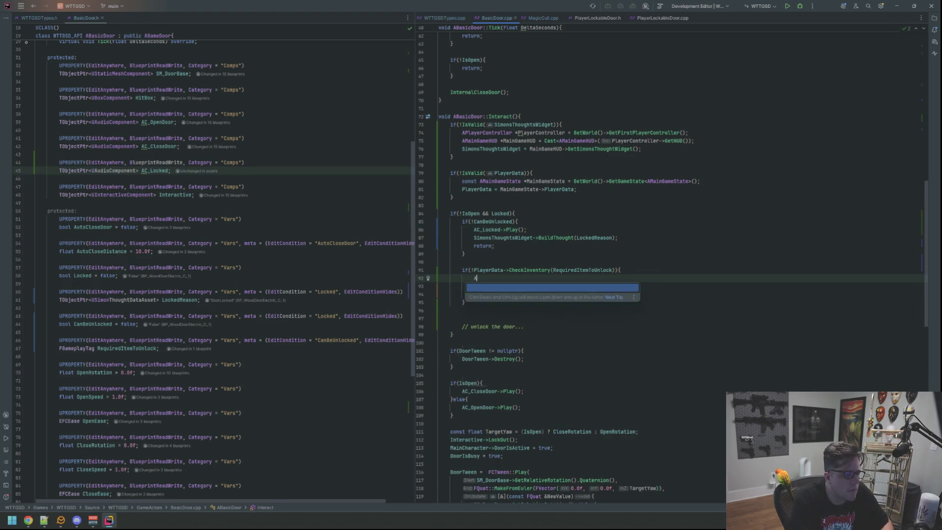
key(Return)
text(->pl)
key(Return)
text(;)
key(Up)
key(Up)
key(Up)
key(ctrl+s)
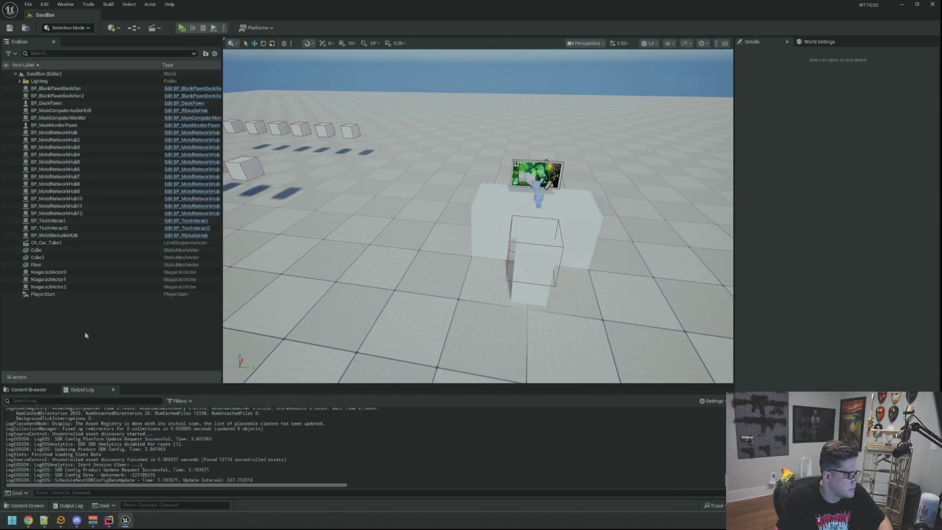
- Load the Motel level from the Content Browser's Maps folder and look around the door area
click(45, 390)
click(47, 433)
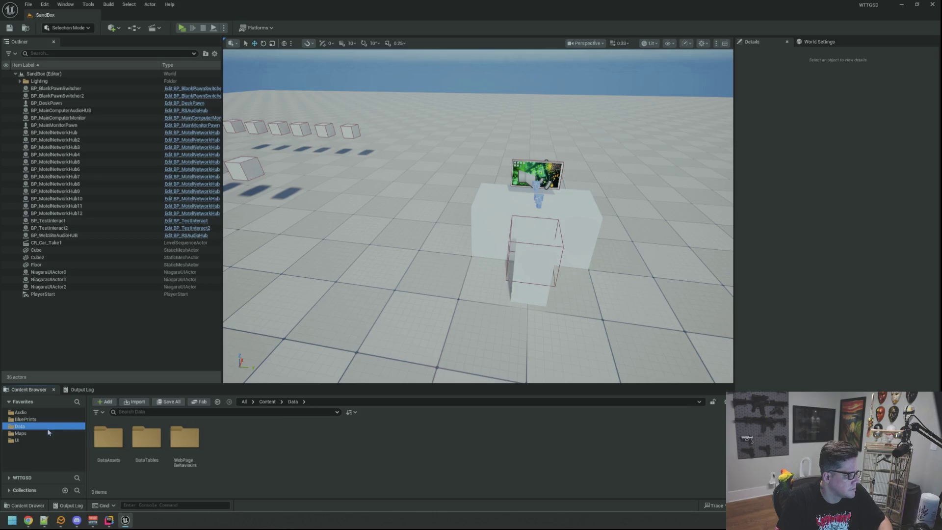
double_click(222, 441)
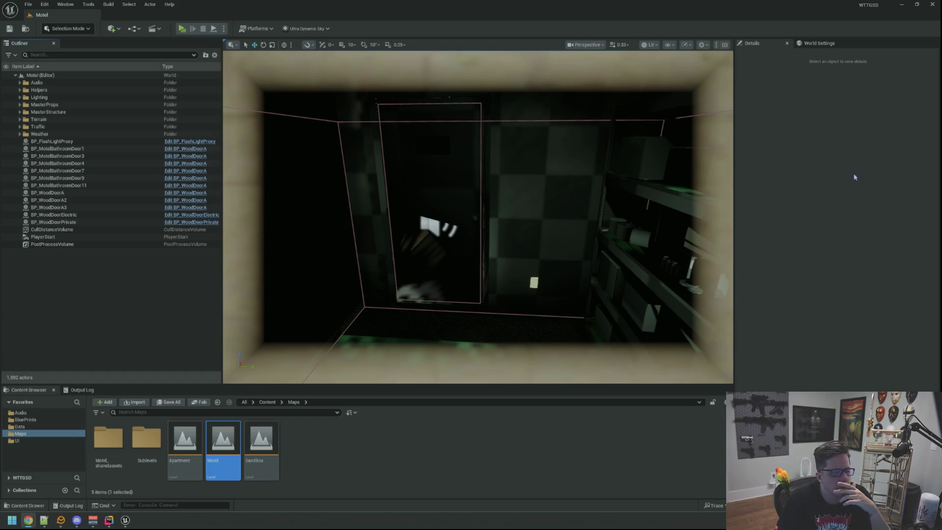
mouse_move(478, 216)
mouse_down()
mouse_move(520, 216)
mouse_move(480, 216)
mouse_up()
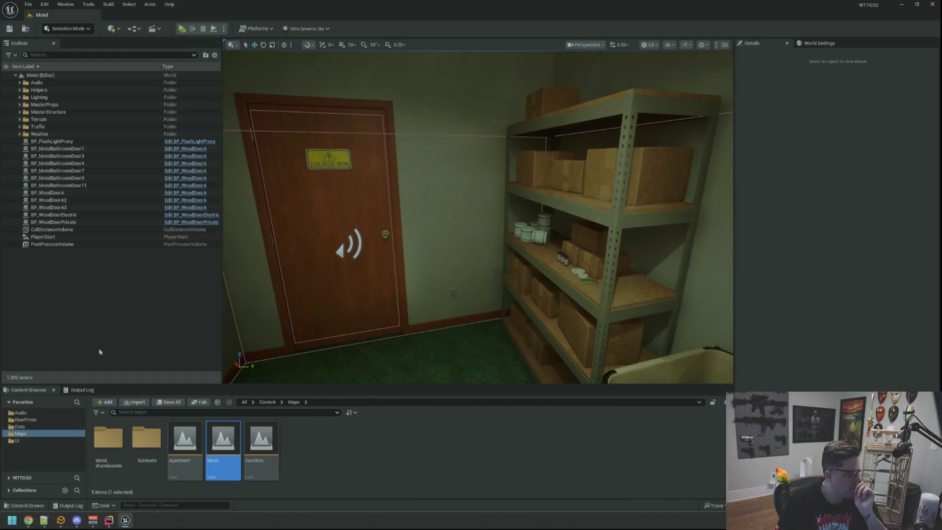
- Delete the BP_UtilInsideDoor blueprint from the BluePrints/GameActors folder
click(25, 420)
double_click(185, 436)
scroll(471, 451, down, 3)
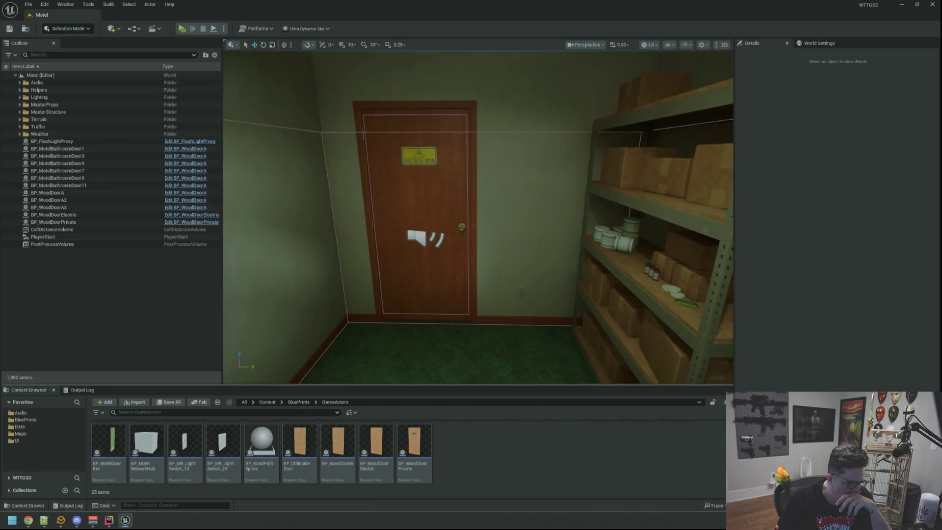
drag(454, 342, 454, 342)
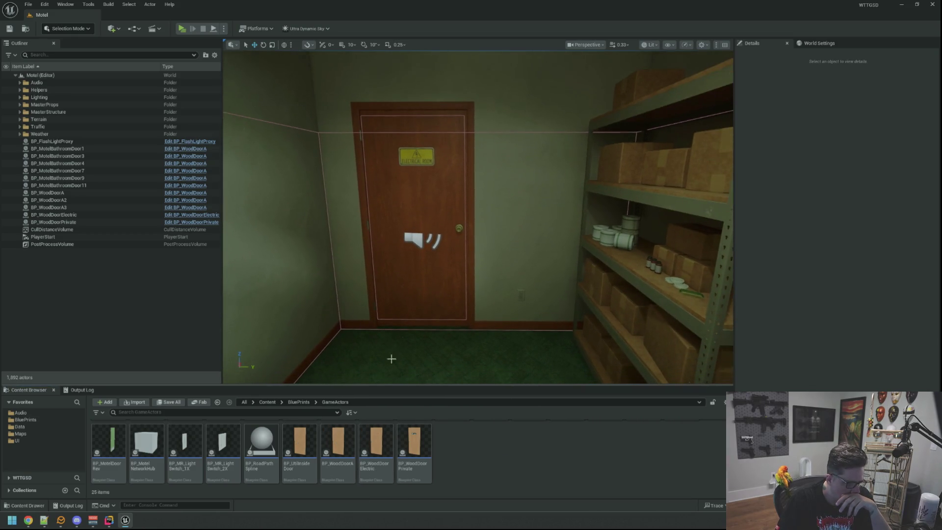
click(307, 425)
key(Delete)
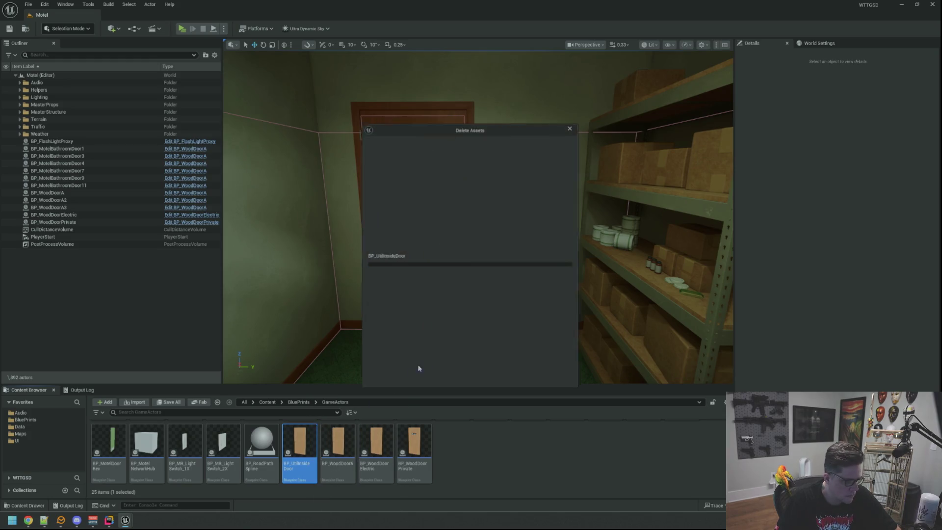
click(438, 380)
- Turn off Auto Activate for BP_WoodDoorA's AC Locked, then compile, save and close it
click(308, 438)
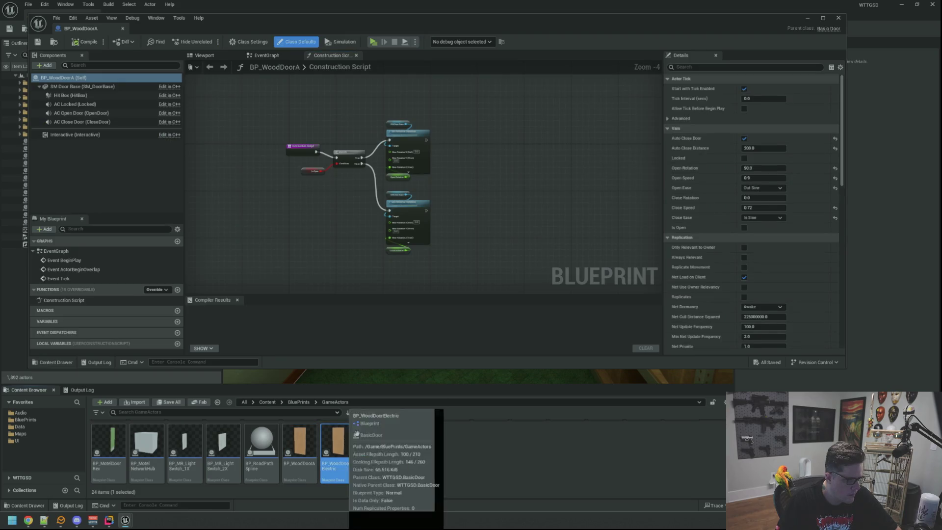
double_click(376, 444)
click(81, 28)
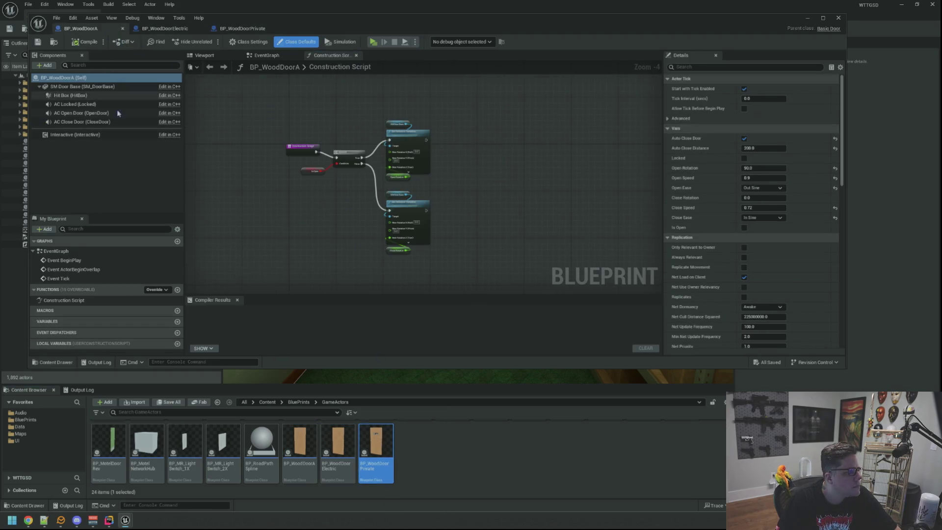
click(123, 104)
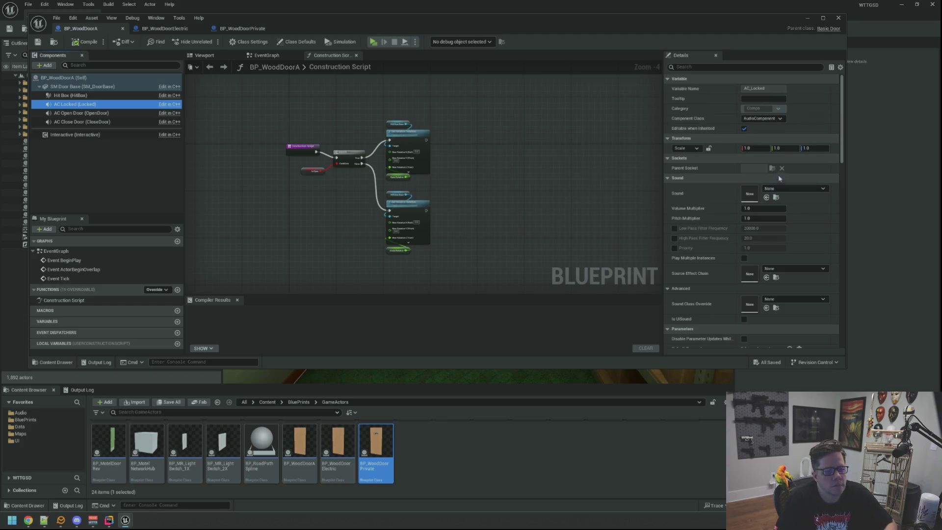
click(708, 67)
text(uto)
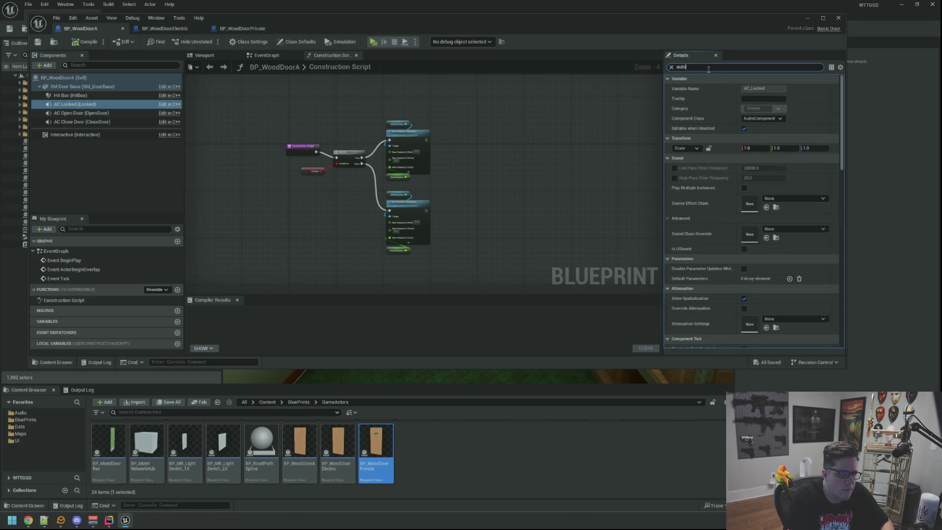
click(747, 148)
click(80, 43)
click(38, 41)
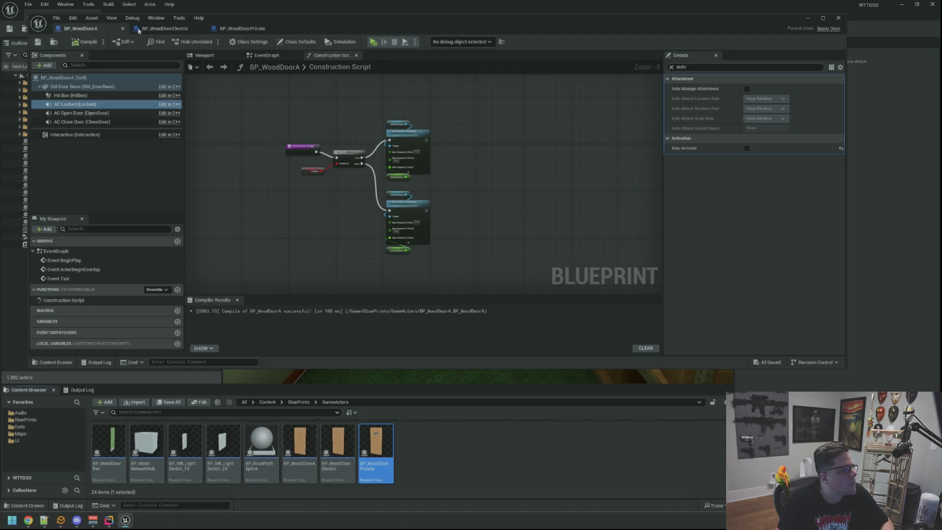
middle_click(94, 32)
- Turn off Auto Activate for BP_WoodDoorElectric's AC Locked, then compile and save
click(74, 130)
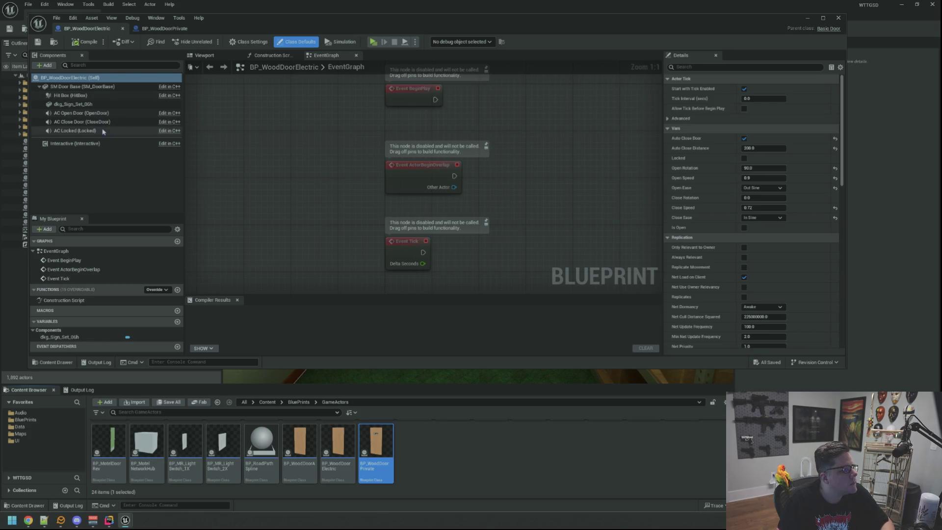
click(725, 65)
text(auto)
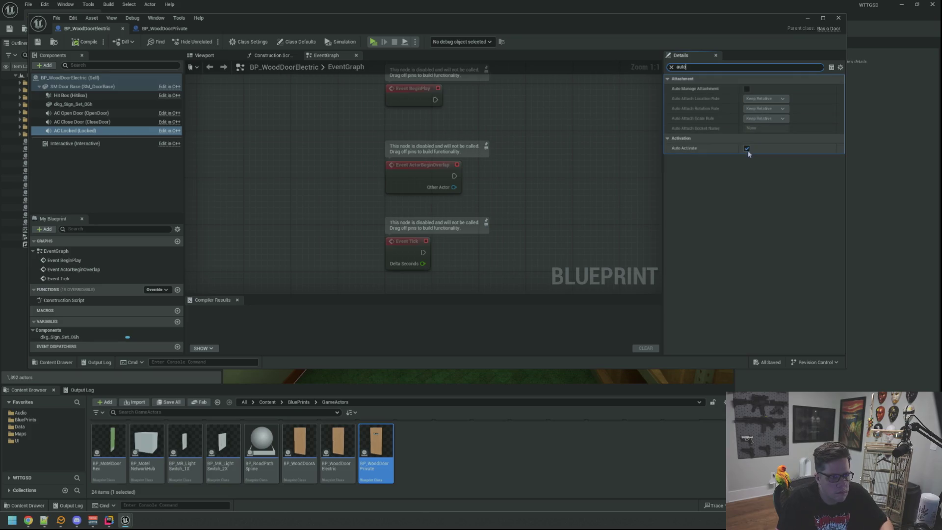
click(747, 149)
click(86, 41)
click(38, 43)
- Disable Auto Activate on BP_WoodDoorPrivate's locked sound, compile, clear the filter and close it
click(165, 28)
click(716, 68)
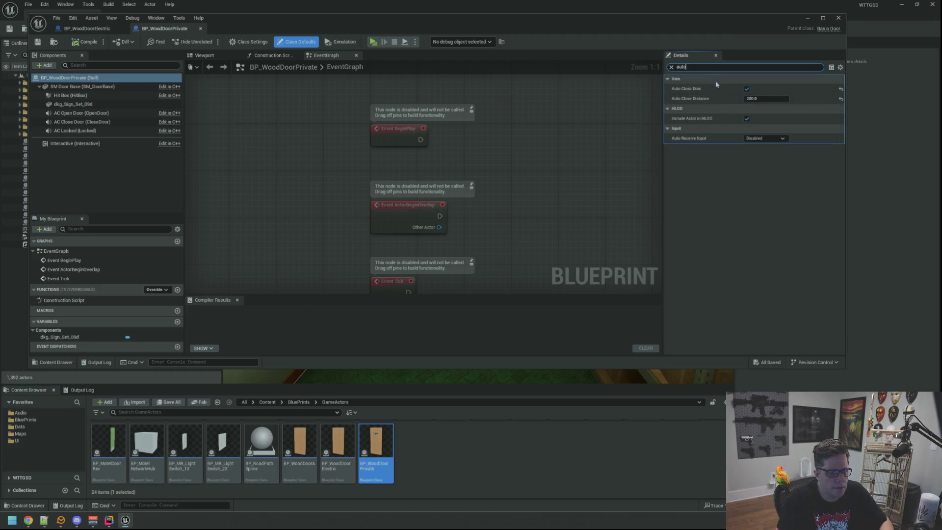
click(101, 105)
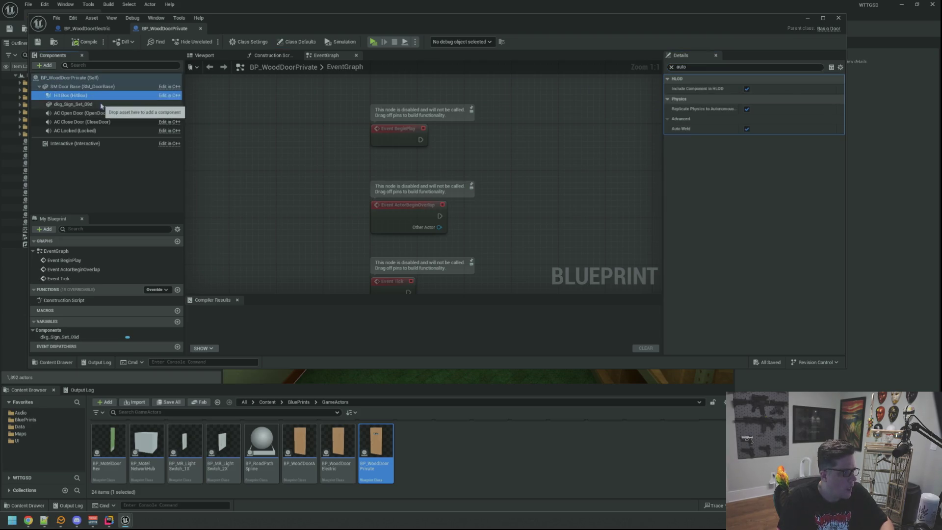
click(101, 131)
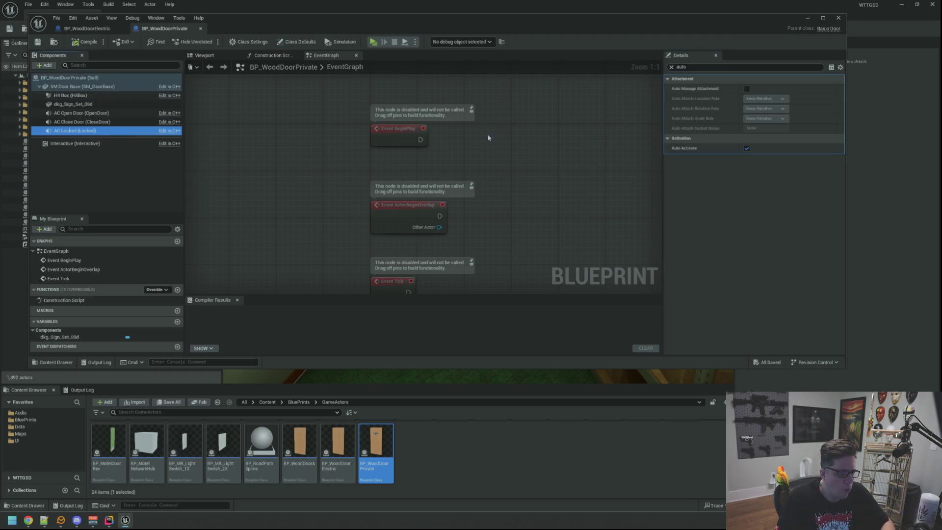
click(746, 148)
click(85, 41)
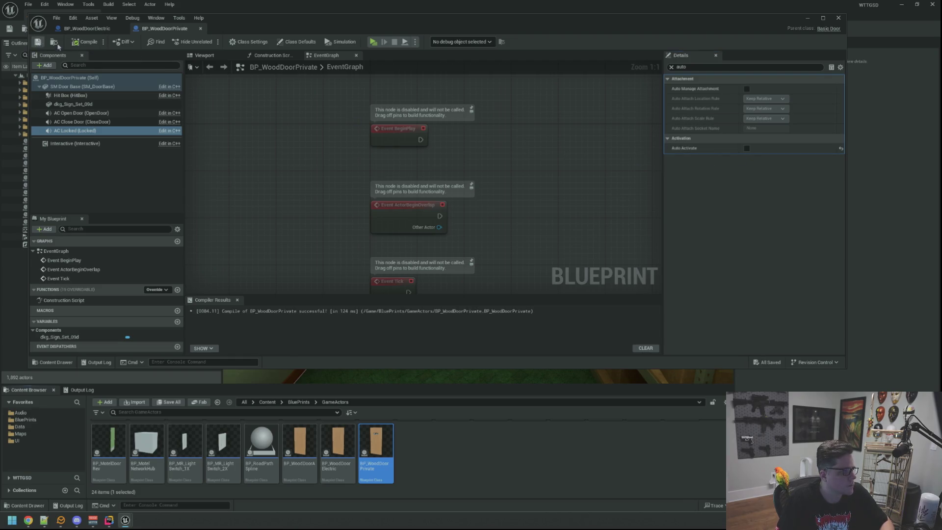
click(672, 67)
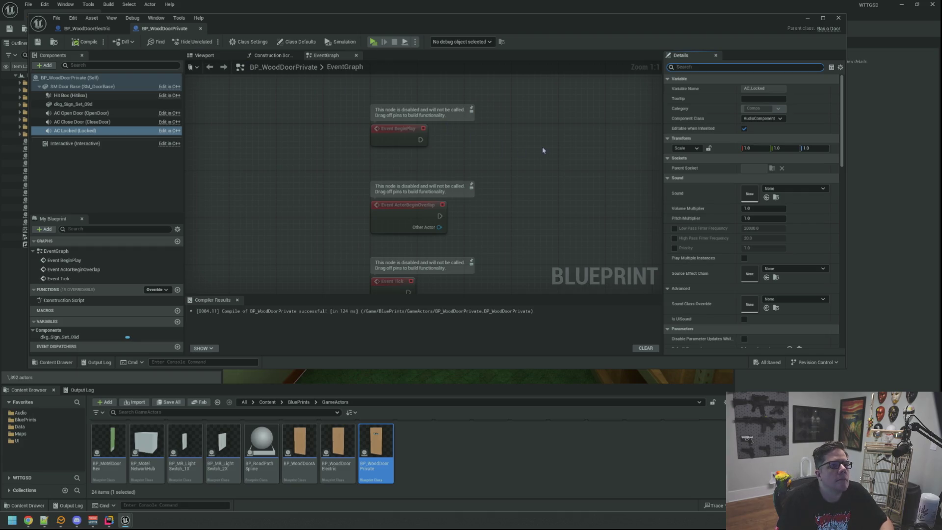
mouse_move(518, 148)
mouse_down()
mouse_move(507, 145)
mouse_move(516, 135)
mouse_up()
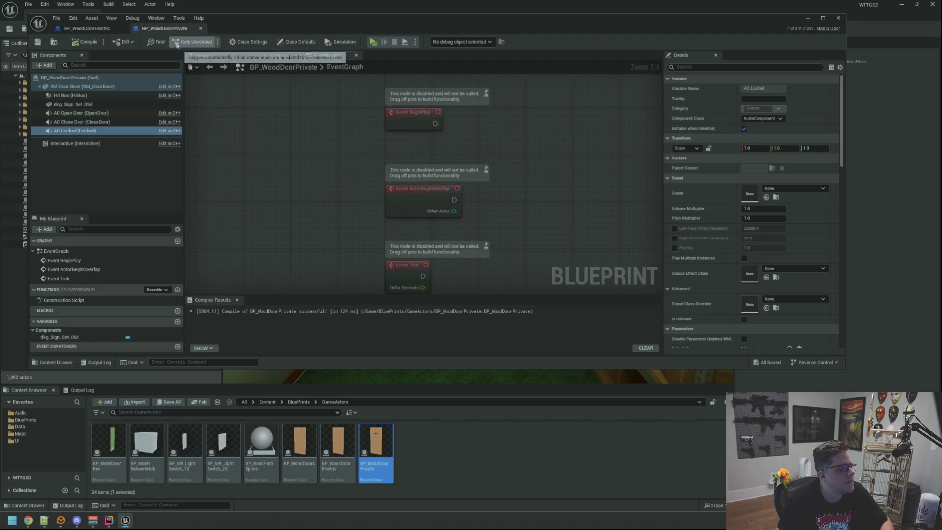
click(200, 29)
click(204, 55)
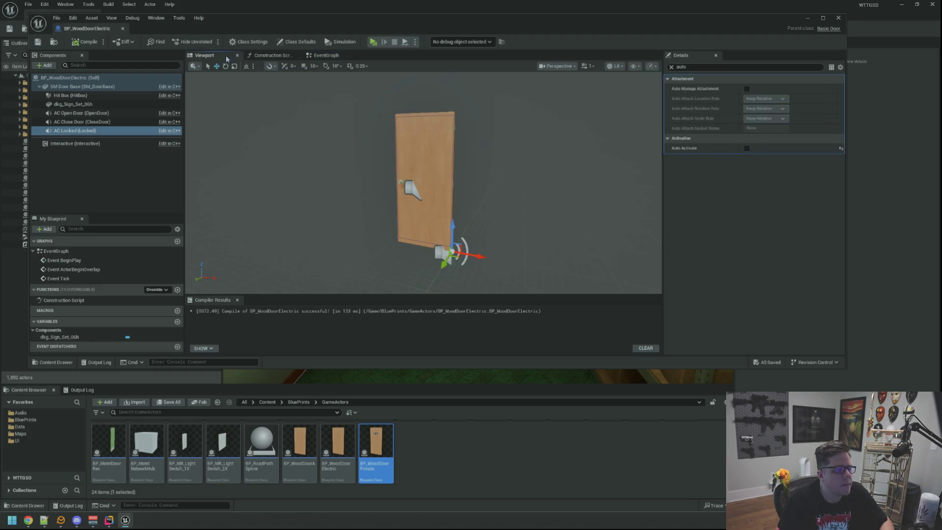
- Copy the AC Open Door component's Location, then select AC Locked for comparison
click(671, 67)
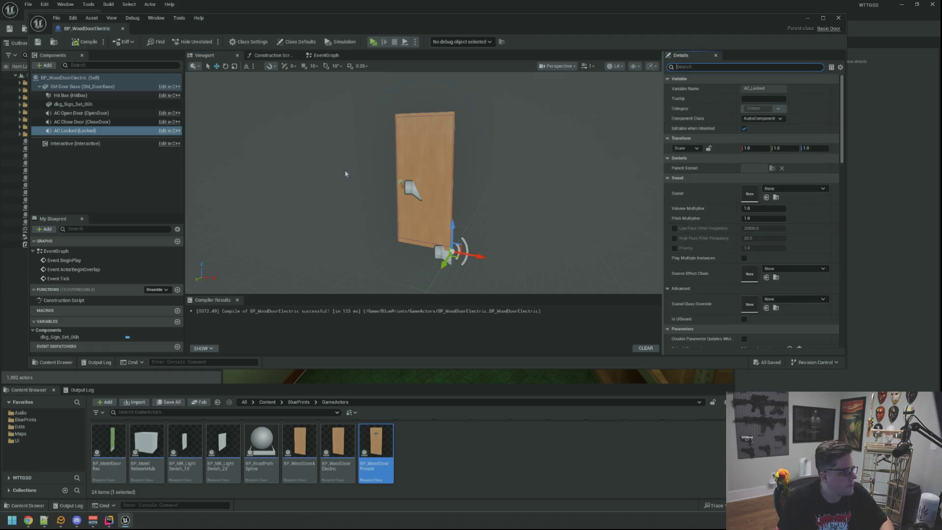
scroll(344, 172, up, 3)
click(126, 112)
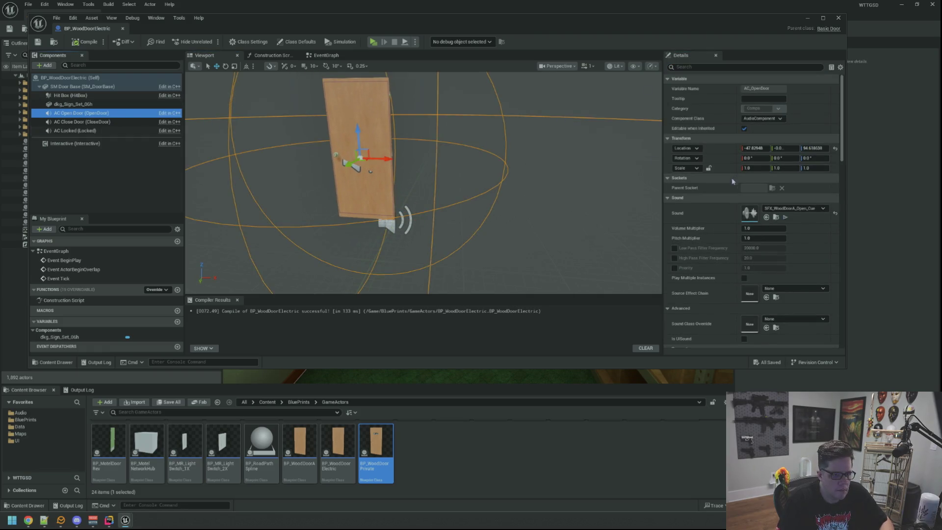
right_click(723, 149)
click(734, 167)
click(131, 132)
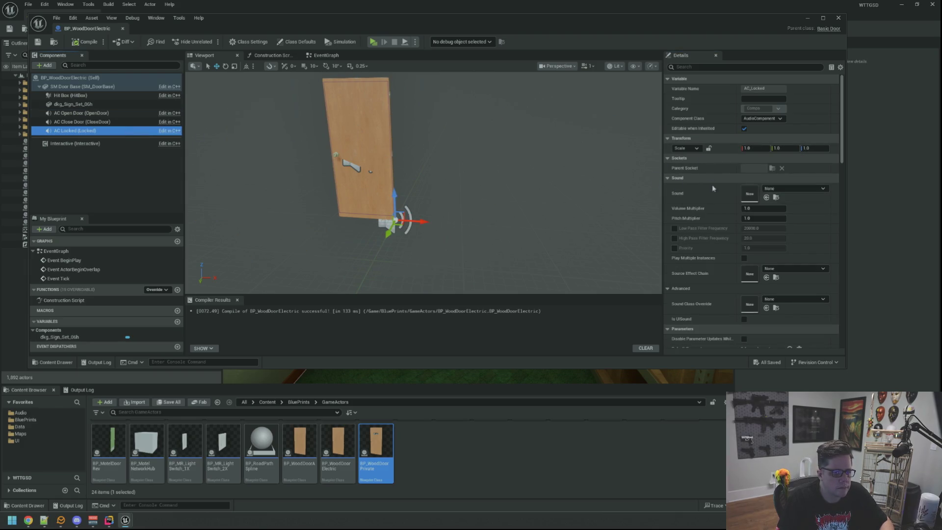
- View the door from the front in the preview, close the blueprint editor, and switch to Rider
drag(483, 155, 528, 129)
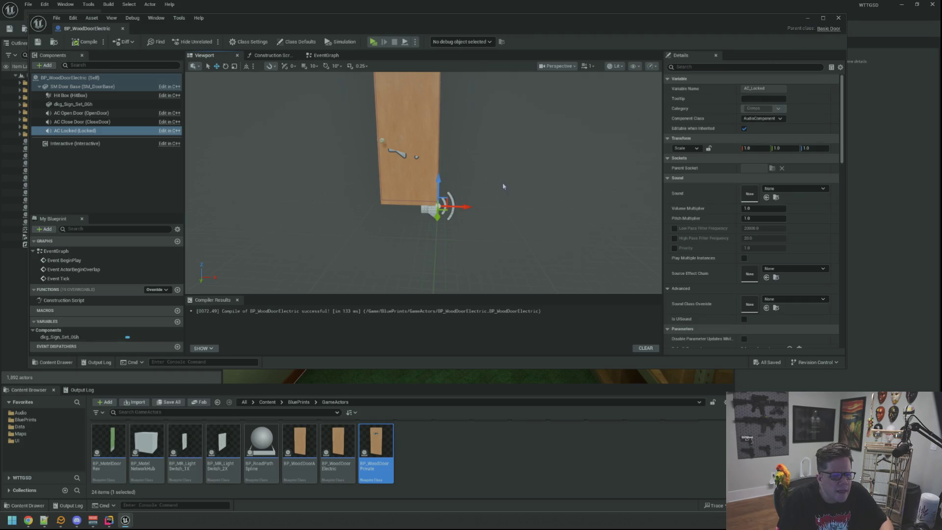
drag(504, 172, 485, 191)
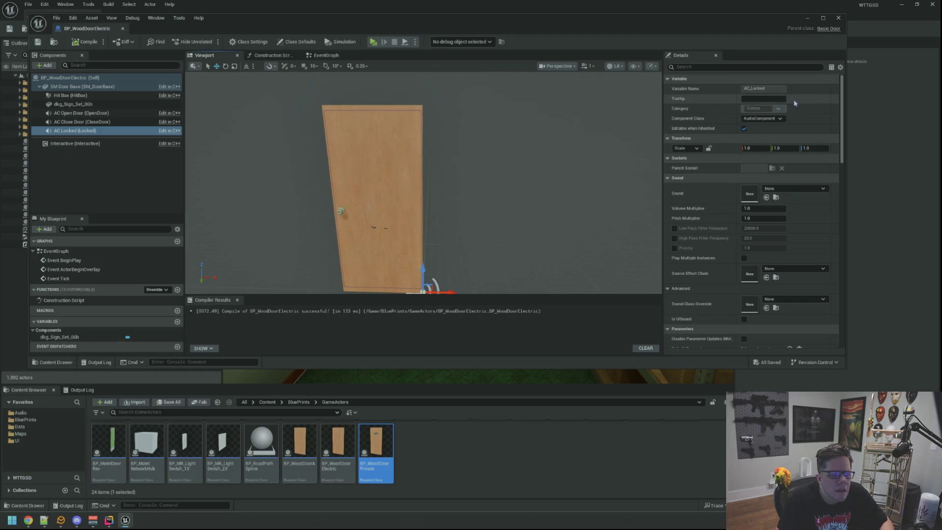
click(839, 17)
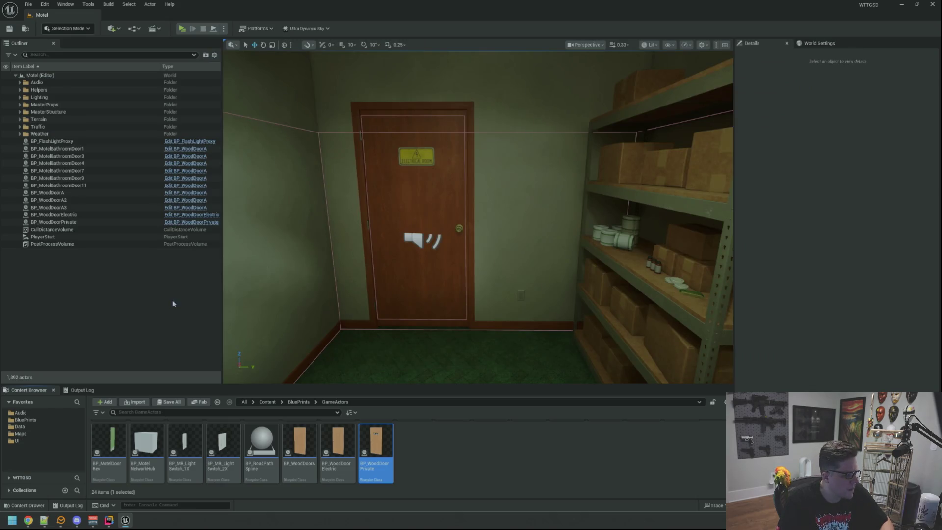
click(109, 520)
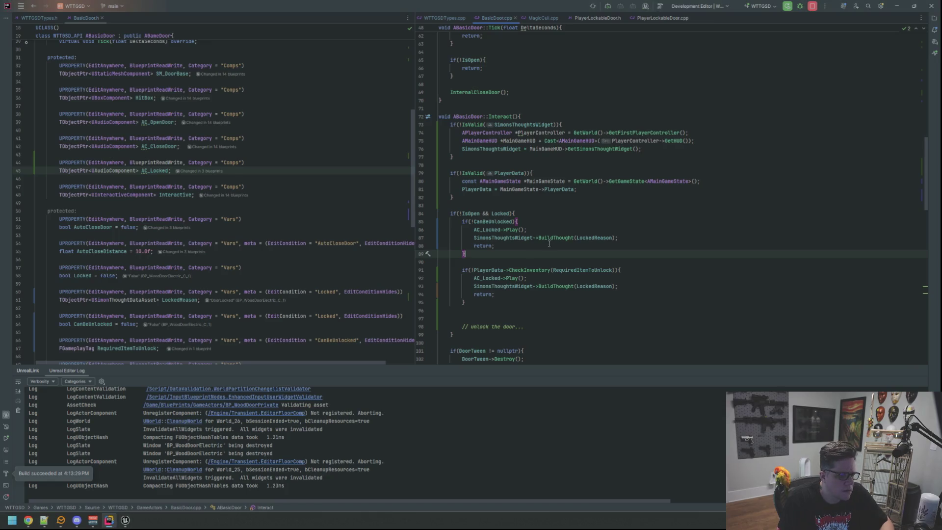
- Change AC_Locked's SetupAttachment argument on line 28 to SM_DoorBase
scroll(556, 184, up, 15)
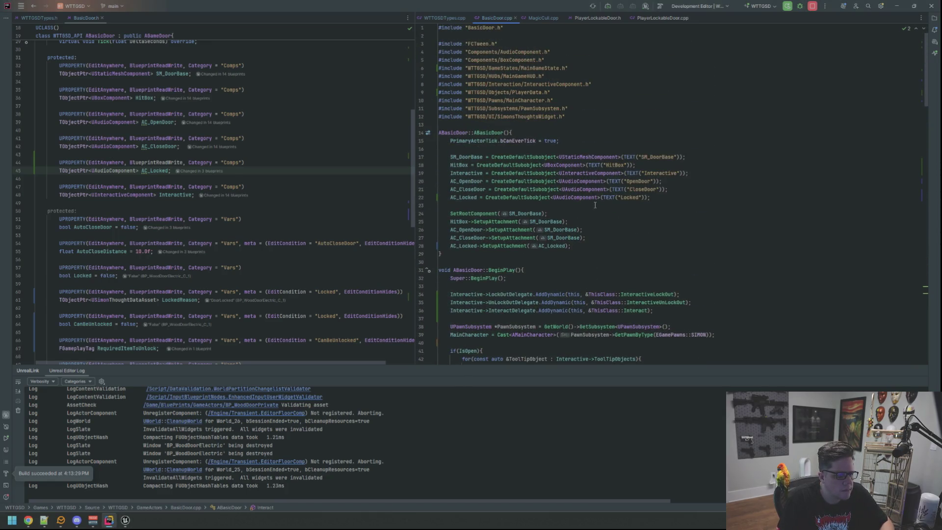
double_click(554, 246)
text(SM_DoorBase)
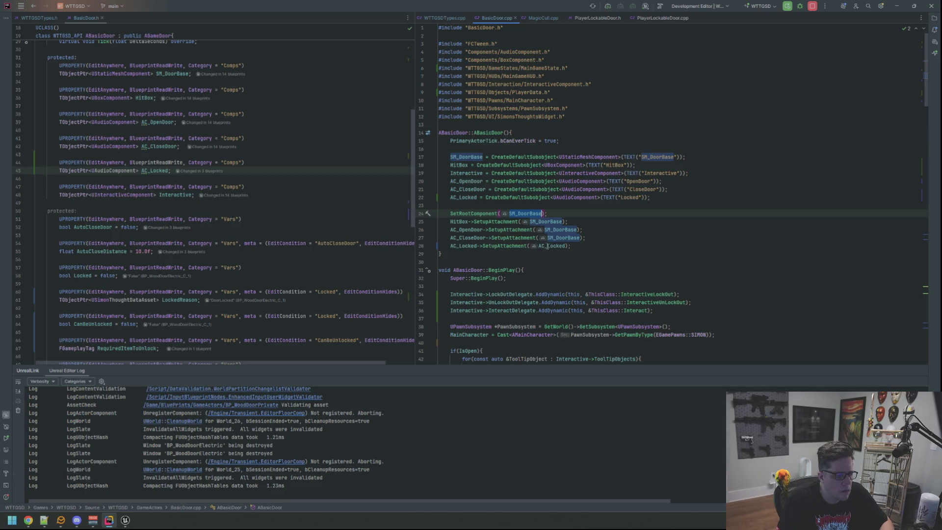
click(567, 267)
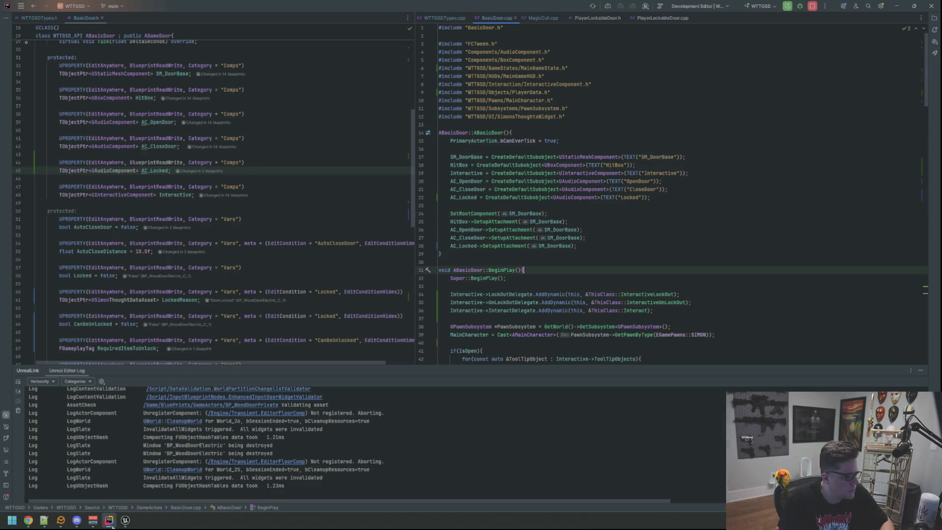
- Close the Unreal Editor for a rebuild, hide its log panel, and return to the constructor code
click(110, 521)
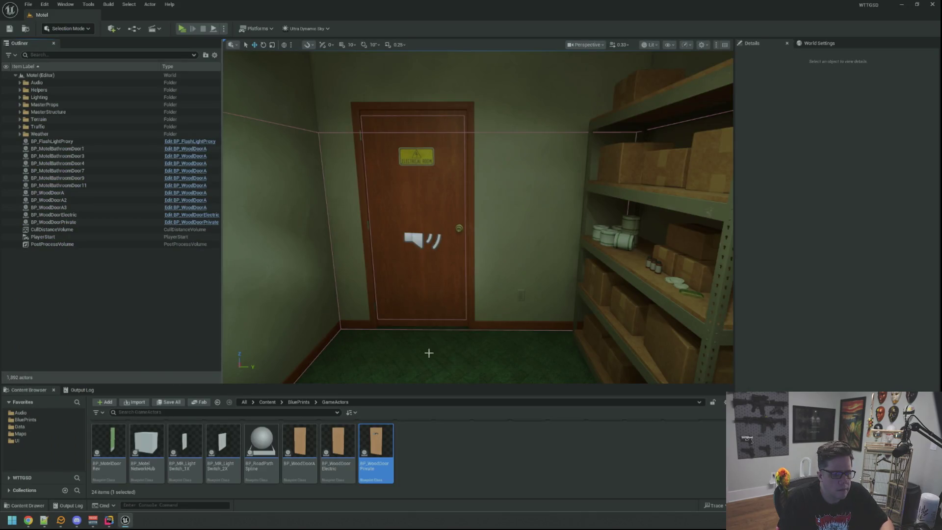
click(931, 5)
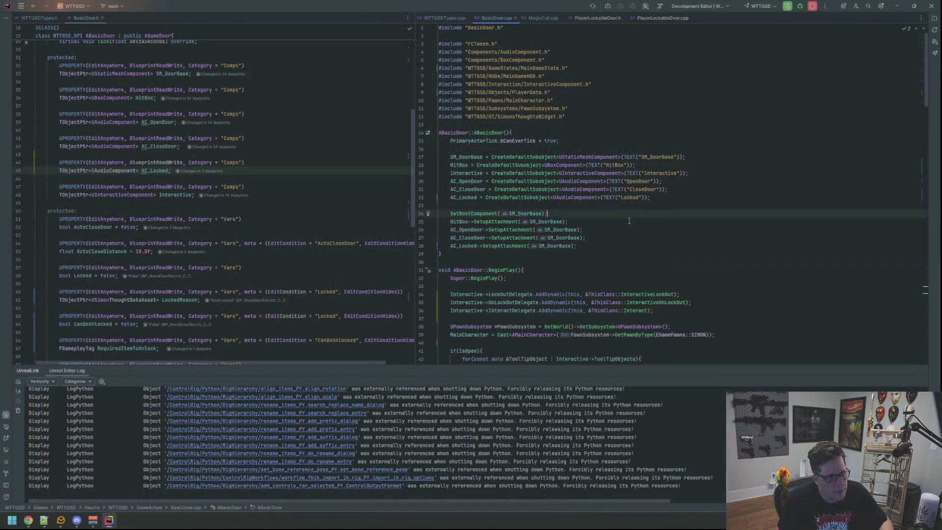
click(920, 371)
click(650, 244)
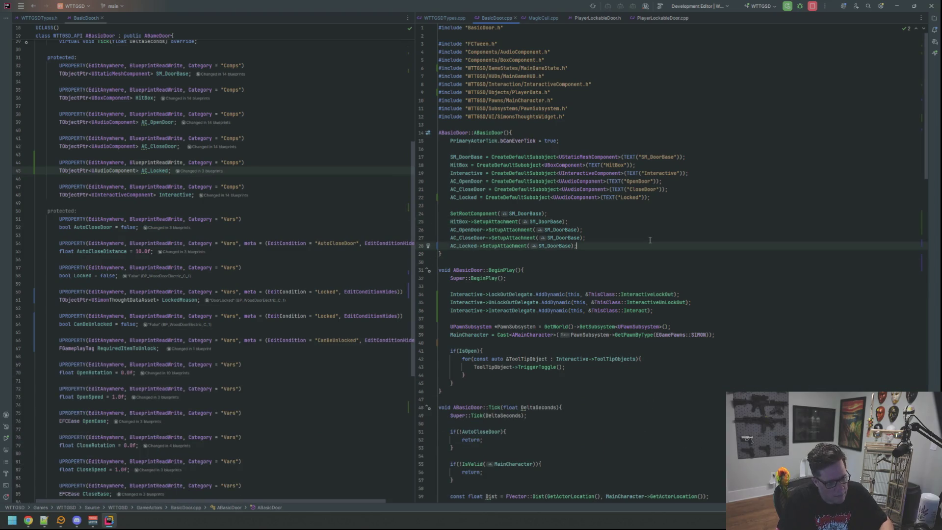
click(698, 159)
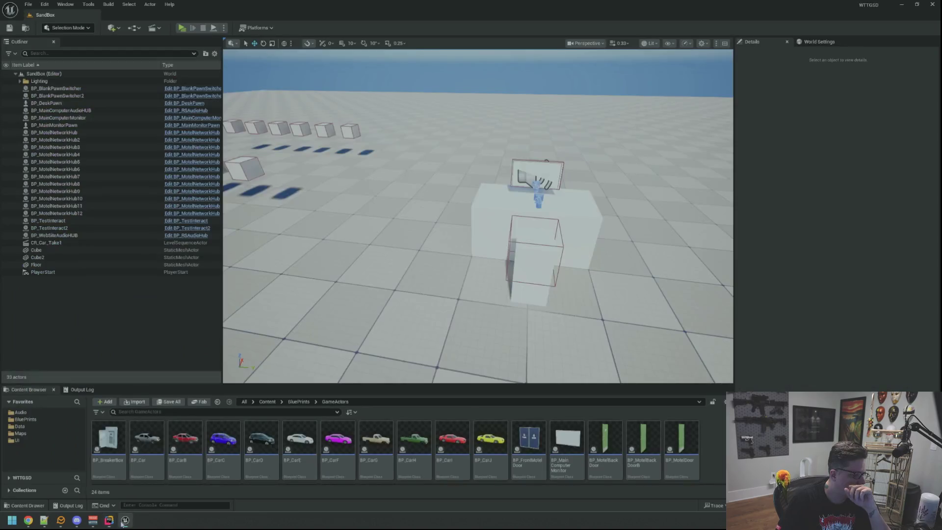
- Open the BP_WoodDoorA blueprint and frame the door in the preview viewport
scroll(551, 460, down, 2)
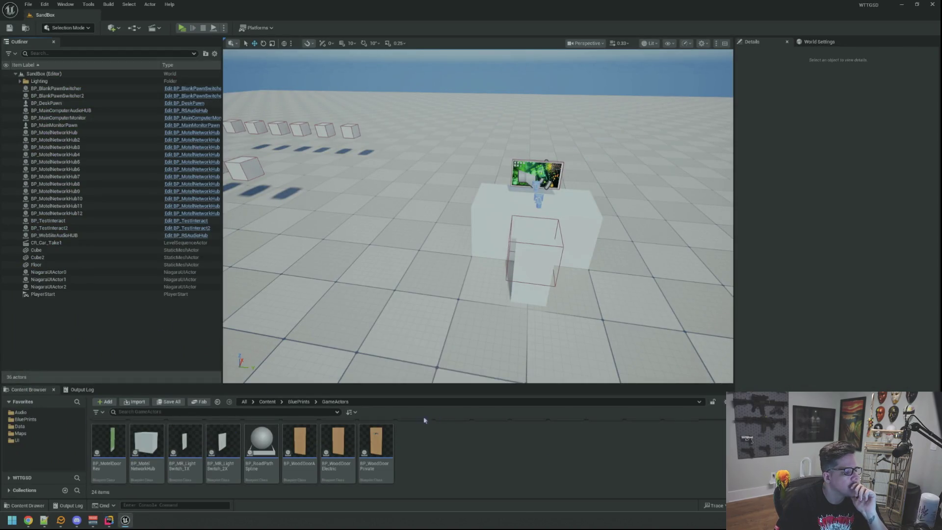
double_click(304, 443)
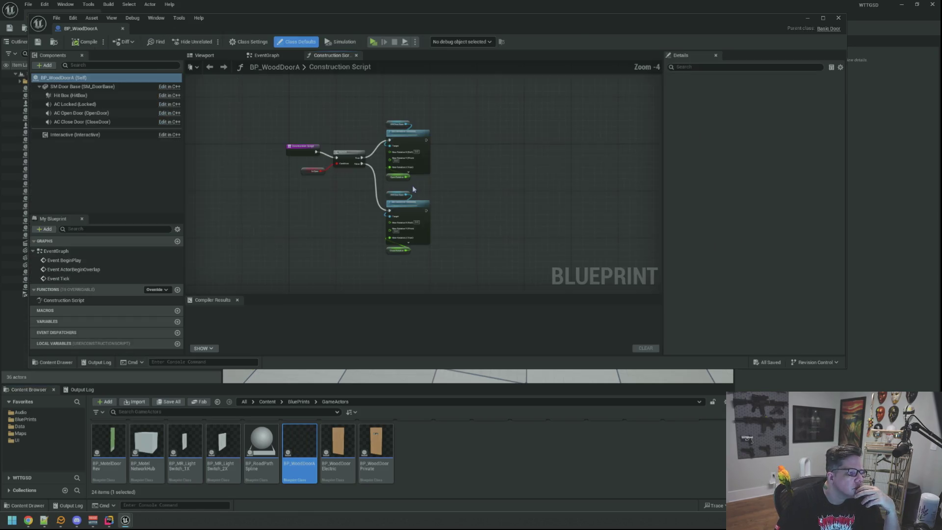
click(204, 55)
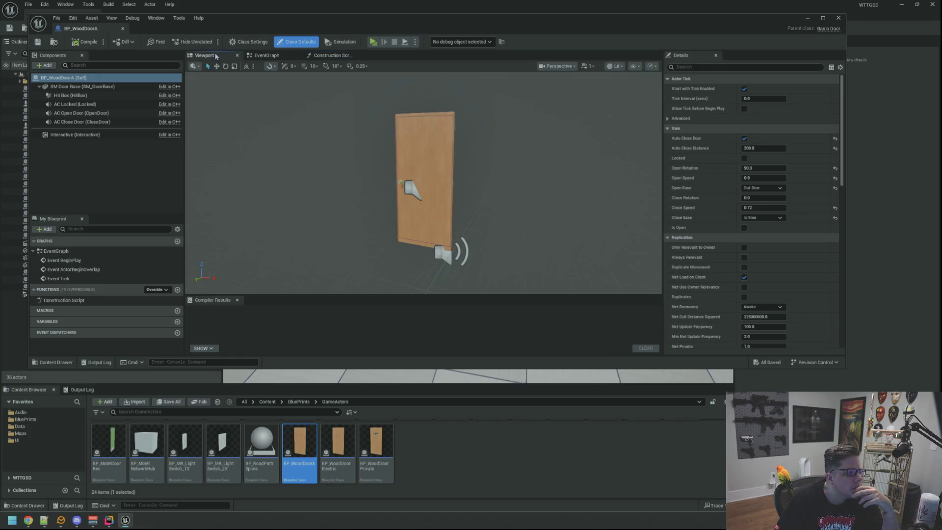
mouse_move(443, 167)
mouse_down()
mouse_move(442, 157)
mouse_move(459, 157)
mouse_move(442, 156)
mouse_move(442, 142)
mouse_move(426, 147)
mouse_up()
mouse_move(358, 227)
mouse_down()
mouse_move(390, 227)
mouse_move(358, 227)
mouse_up()
scroll(358, 227, up, 2)
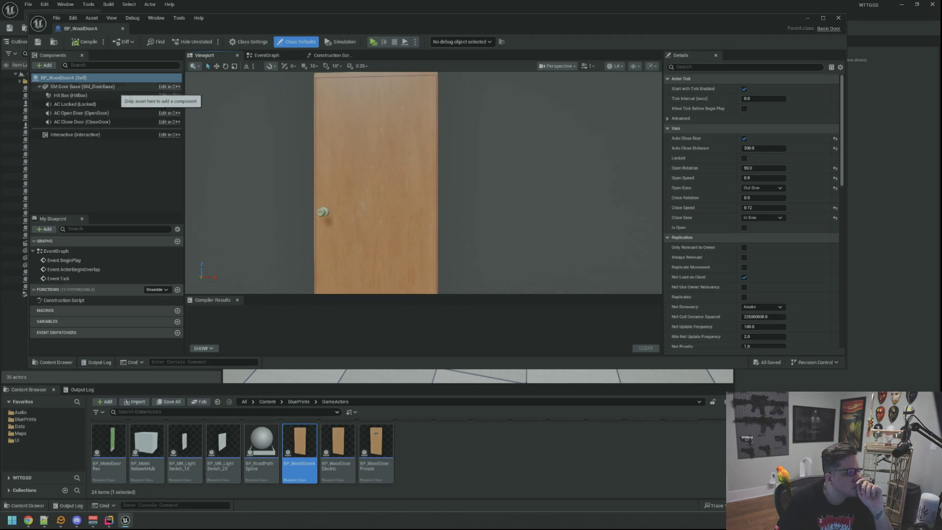
scroll(347, 147, down, 2)
mouse_move(348, 147)
mouse_down()
mouse_move(351, 157)
mouse_move(347, 131)
mouse_move(353, 147)
mouse_up()
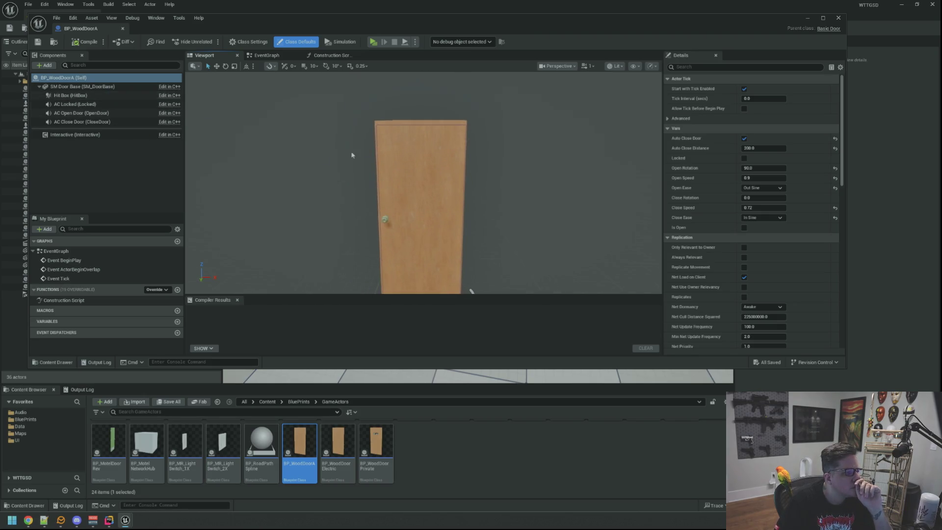
scroll(368, 177, down, 1)
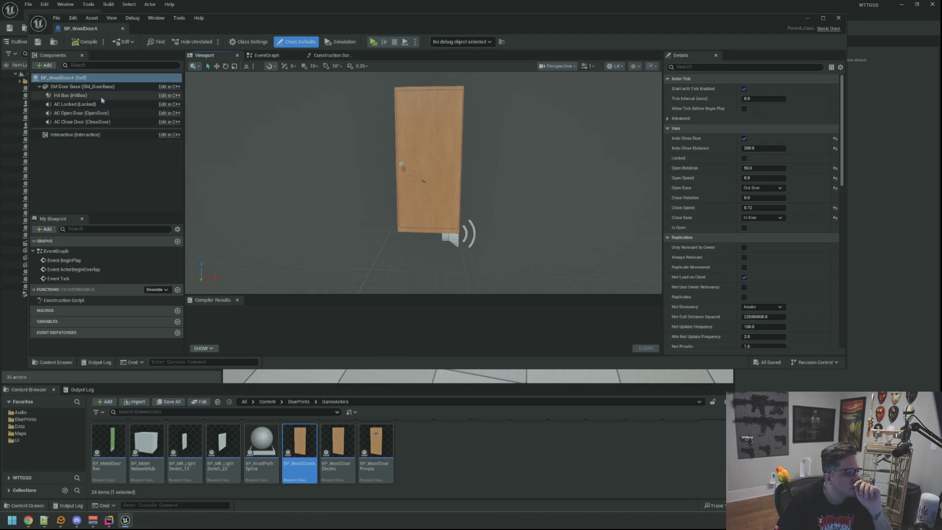
- Paste location -47.82948, 0, 94.618638 into the AC Locked component to put it at the door base
click(81, 121)
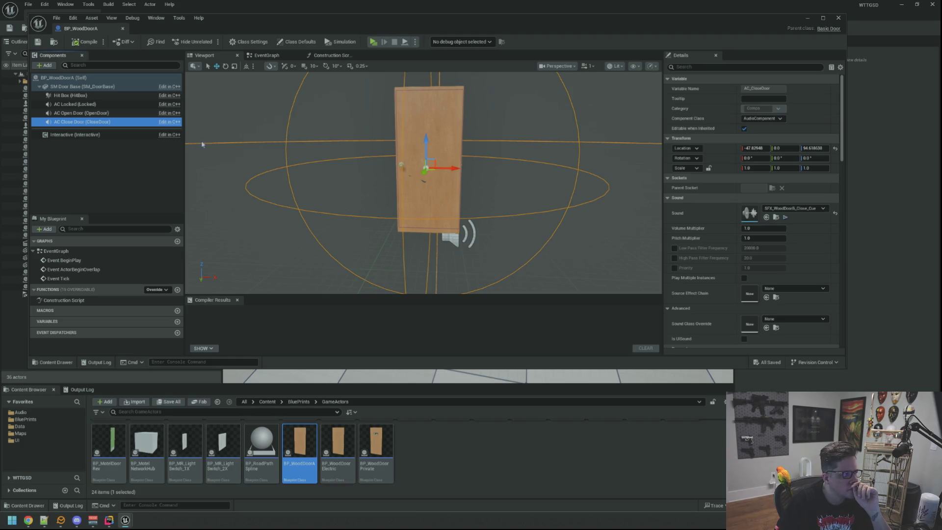
click(74, 104)
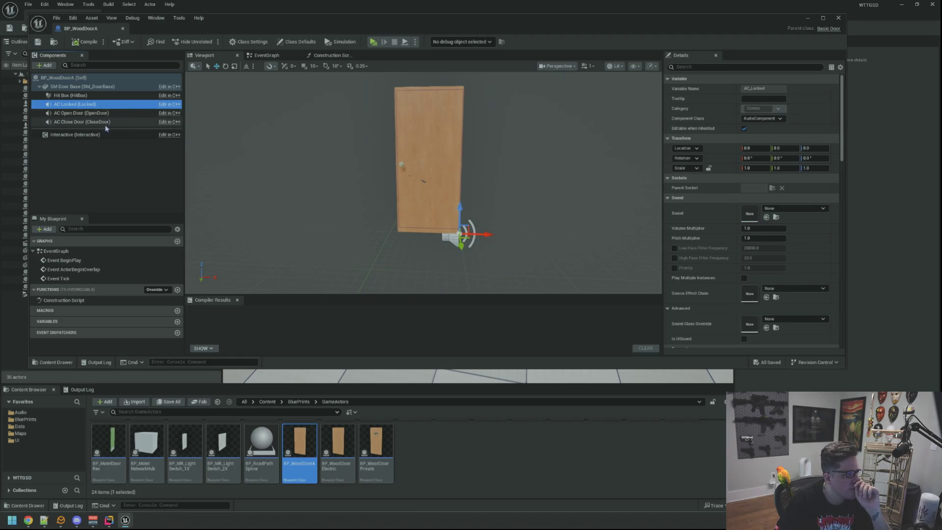
click(98, 122)
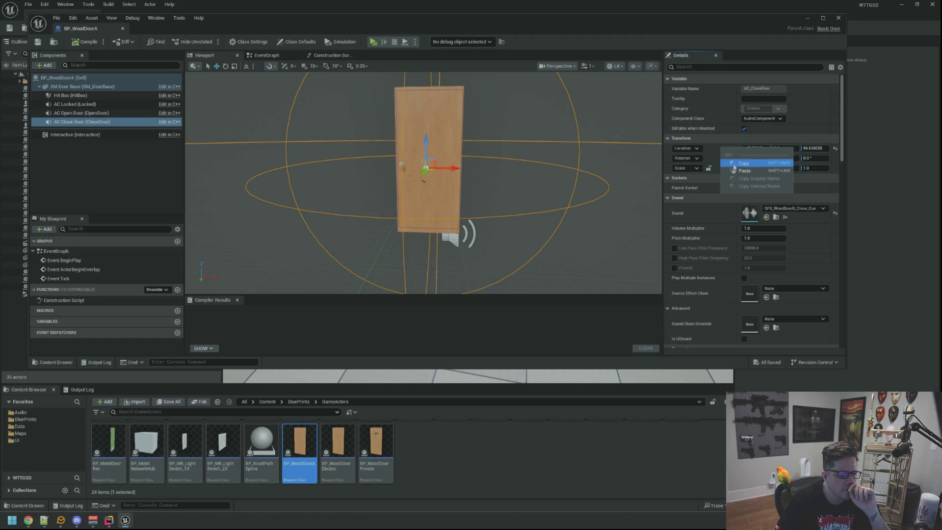
click(177, 105)
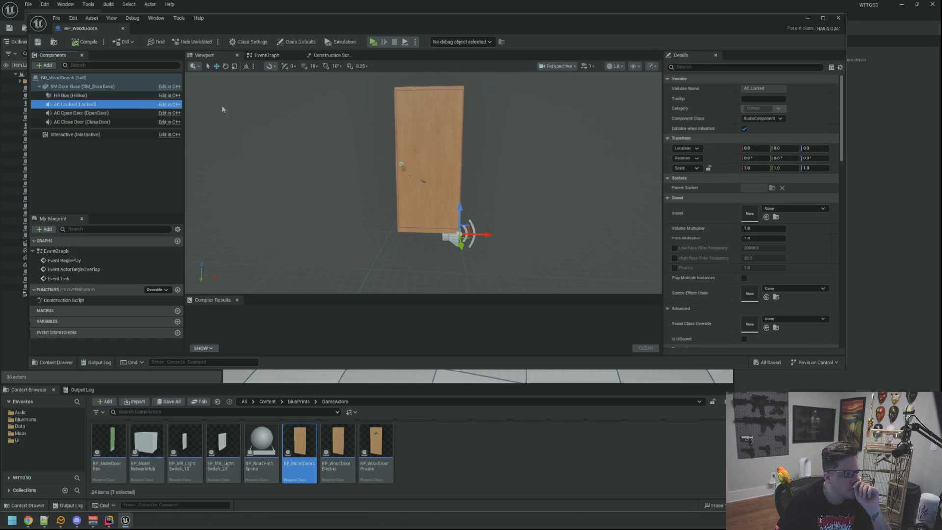
right_click(714, 148)
click(732, 168)
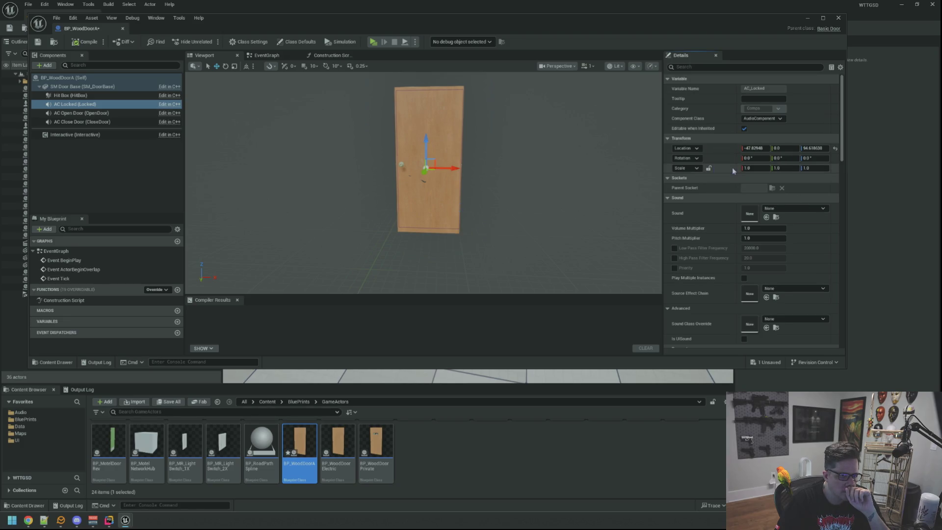
- Set AC Locked's Sound to SFX_LockedDoorA_Cue, compile and save, and close the blueprint
click(793, 209)
text(Locked)
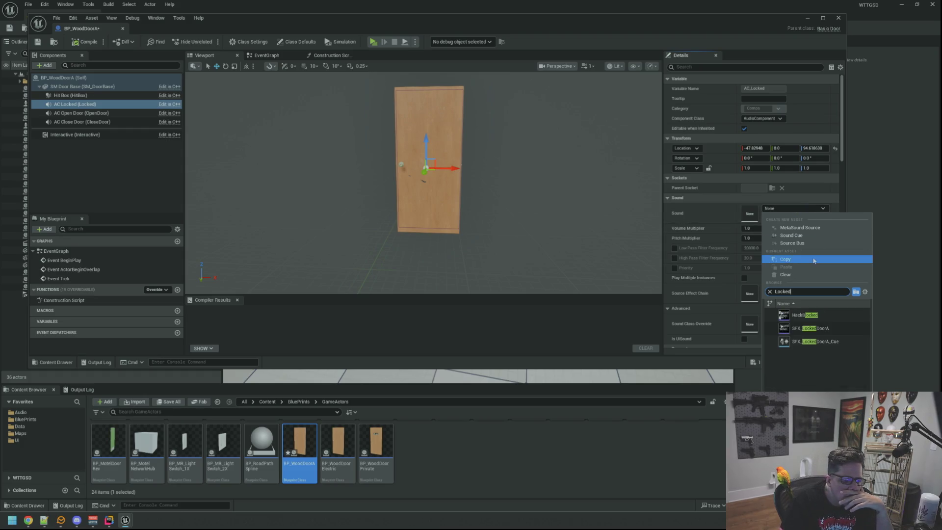
click(819, 342)
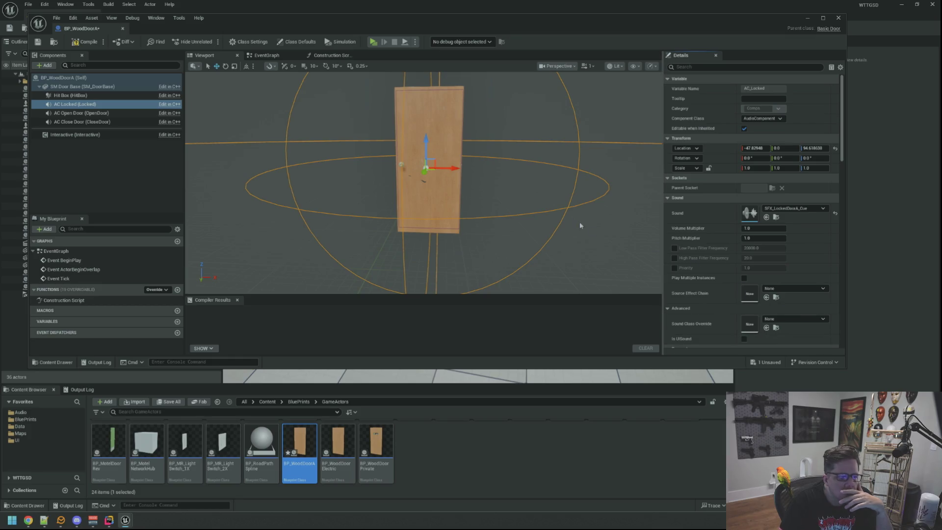
scroll(579, 219, up, 5)
scroll(579, 217, down, 3)
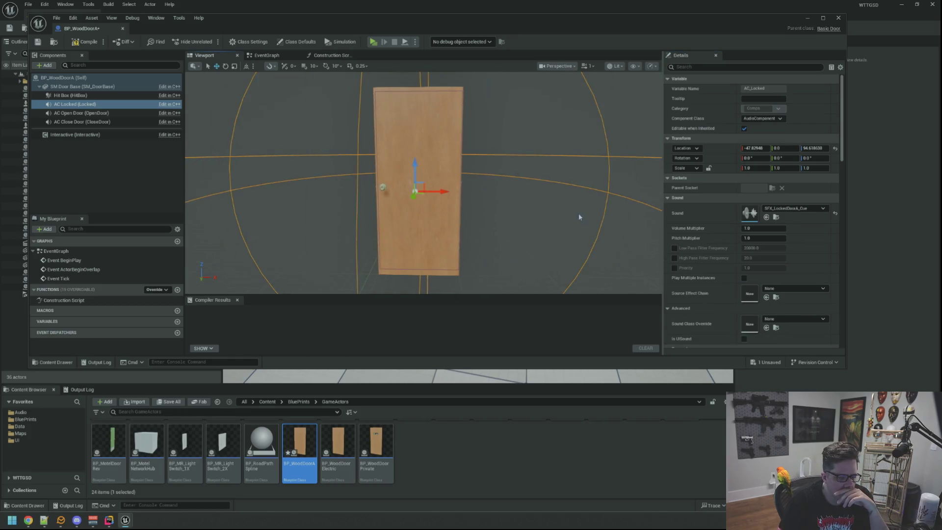
scroll(580, 217, up, 2)
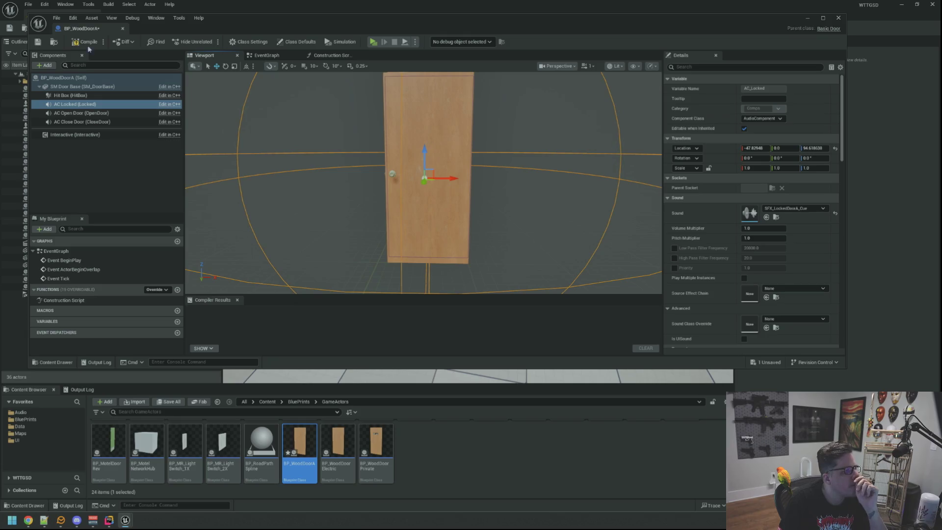
click(40, 43)
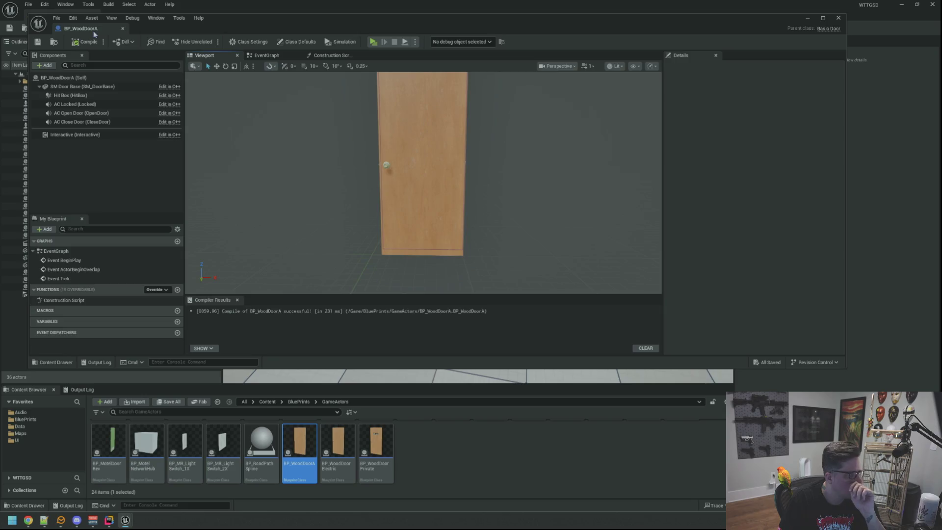
click(112, 368)
click(20, 433)
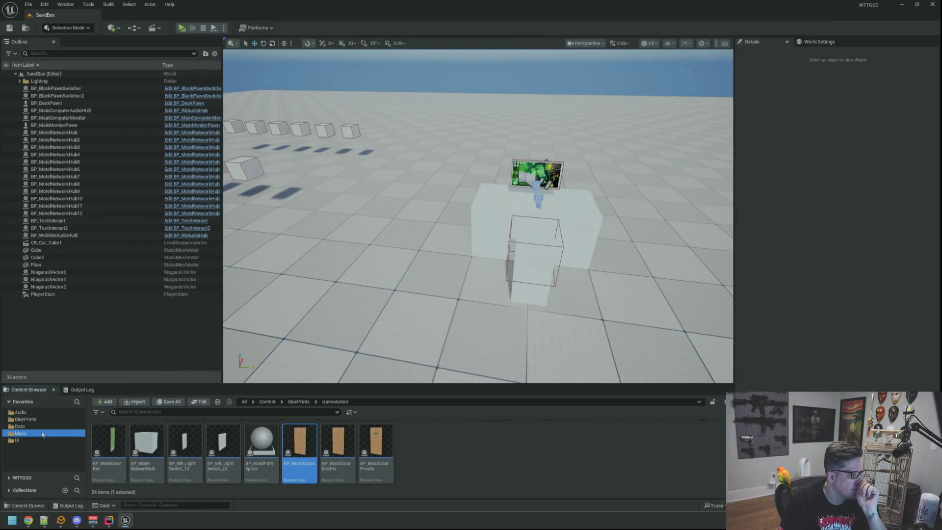
- Load the Motel map, clear the Output Log, and start a Play session
double_click(218, 437)
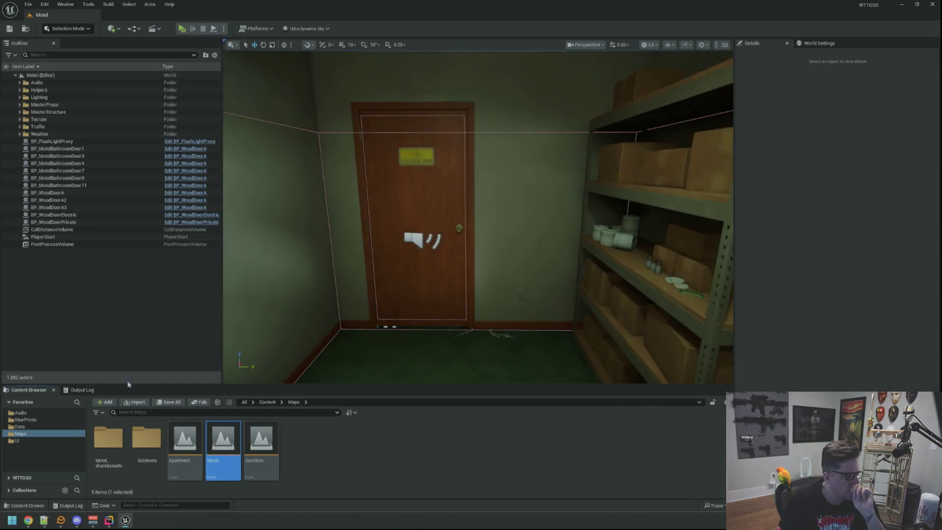
click(83, 389)
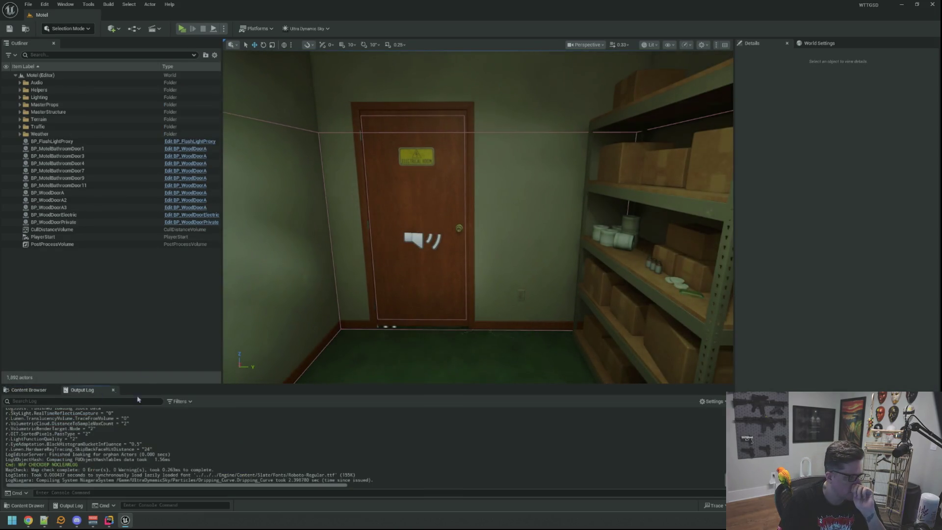
right_click(254, 413)
click(275, 434)
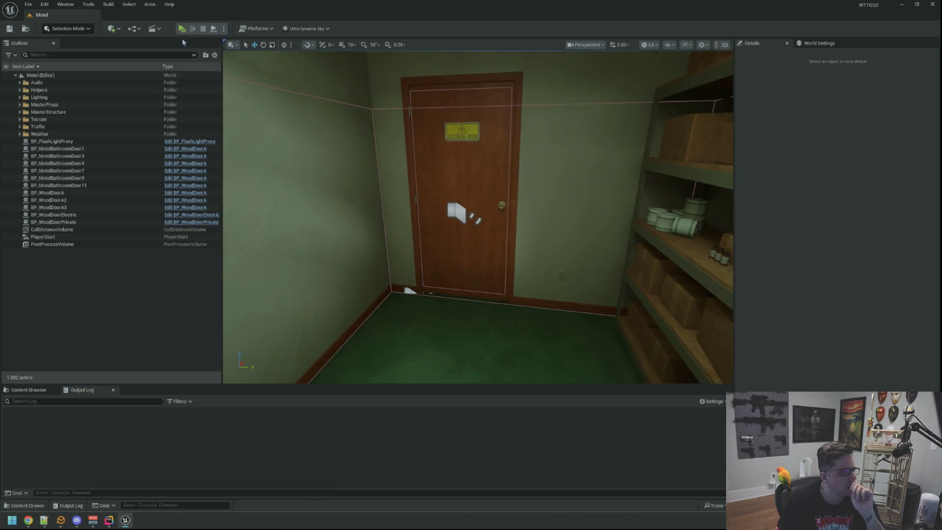
click(181, 29)
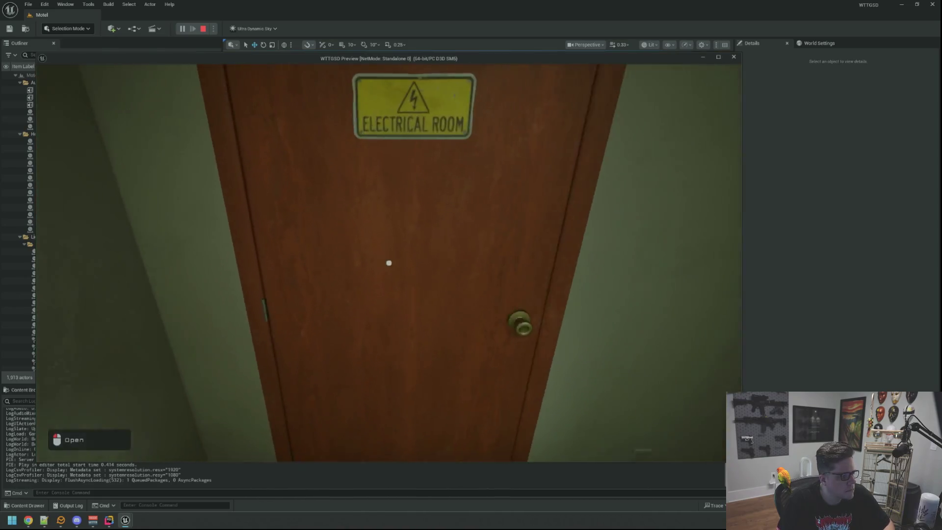
- Try the Electrical Room door in game, then route Voicemeeter's A1 output to Headphones
click(388, 263)
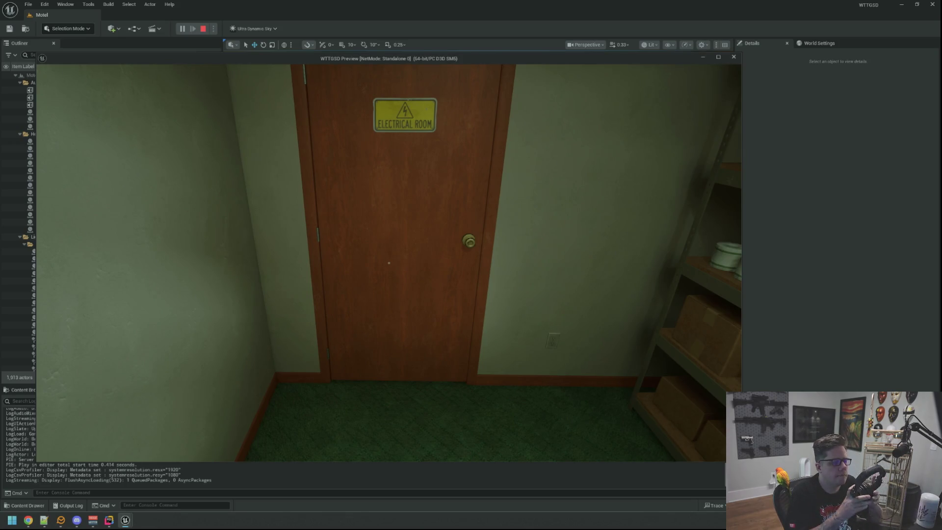
key(grave)
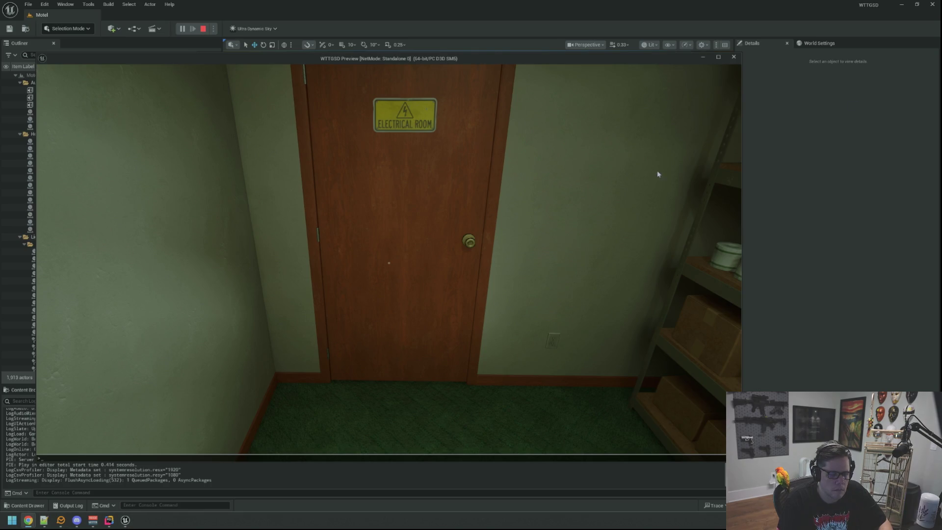
click(61, 519)
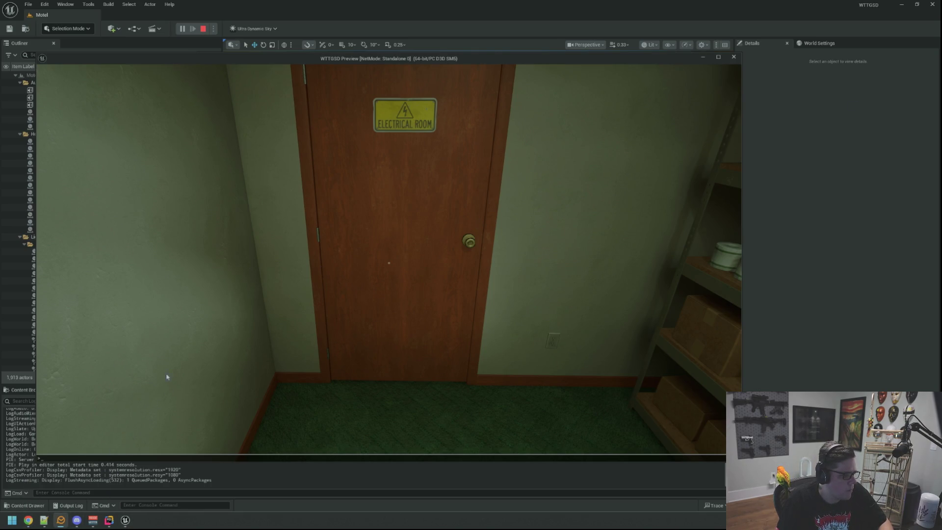
click(92, 520)
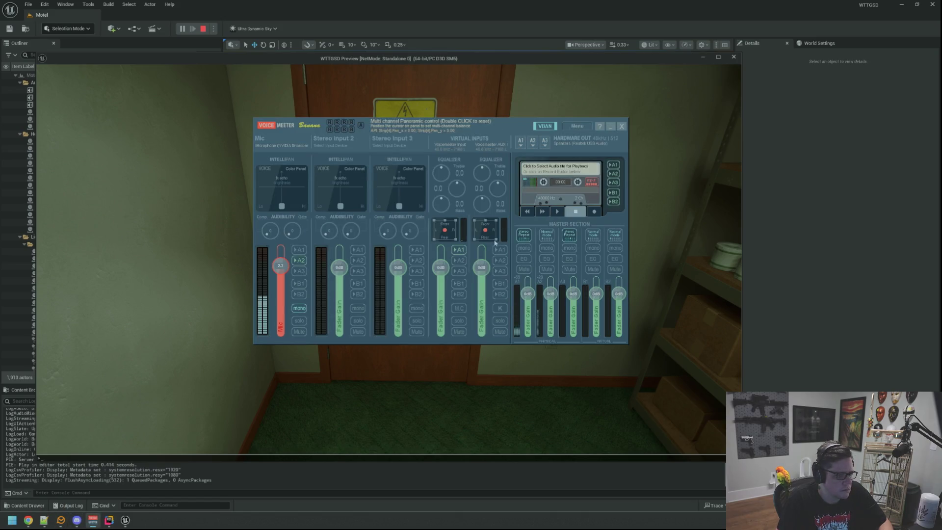
click(521, 148)
click(684, 225)
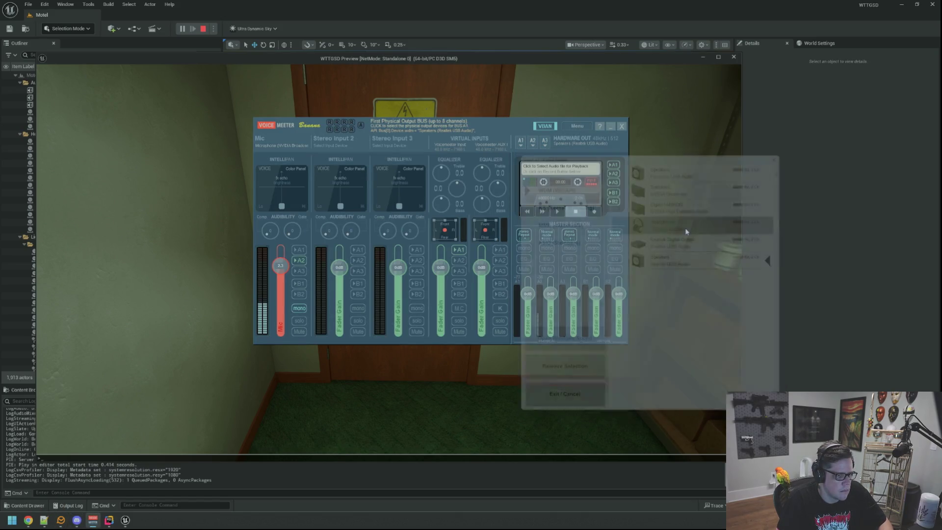
click(673, 207)
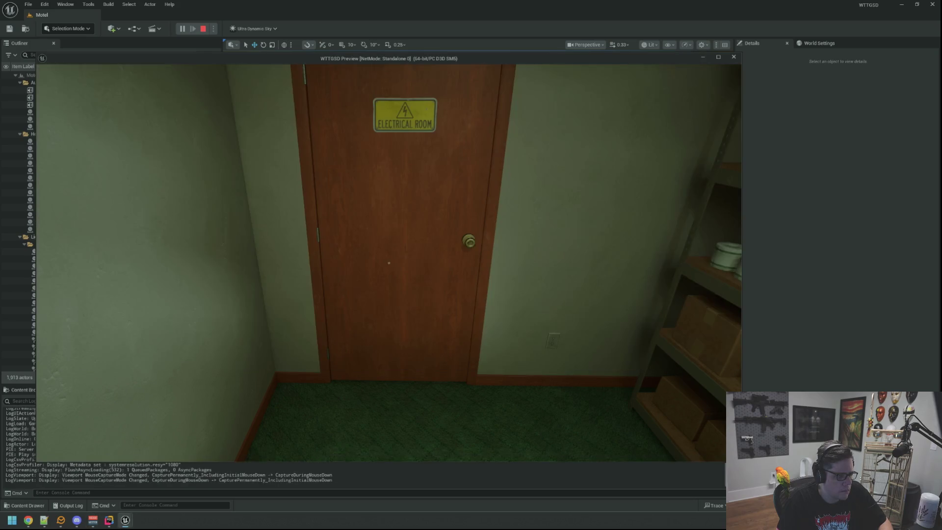
- Retry the Electrical Room door until it answers "It's locked...", then stop play
key(w)
click(388, 263)
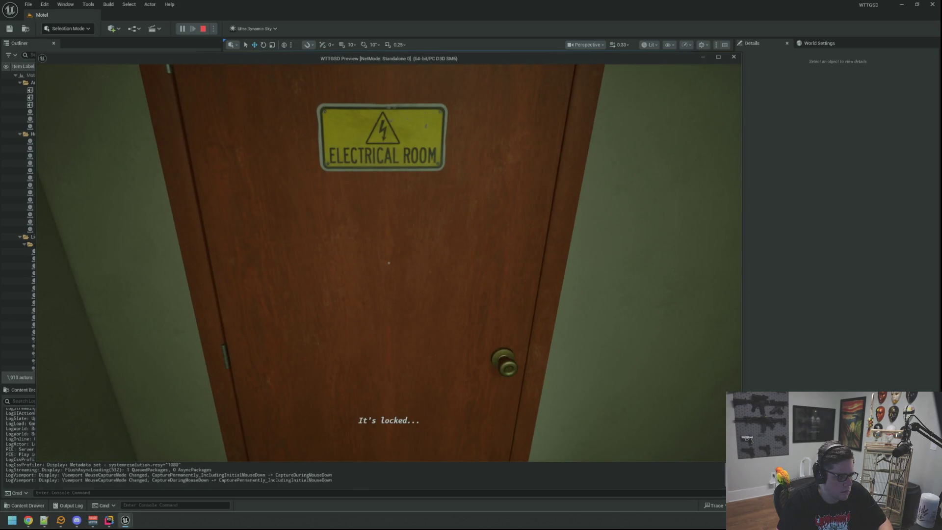
key(s)
key(w)
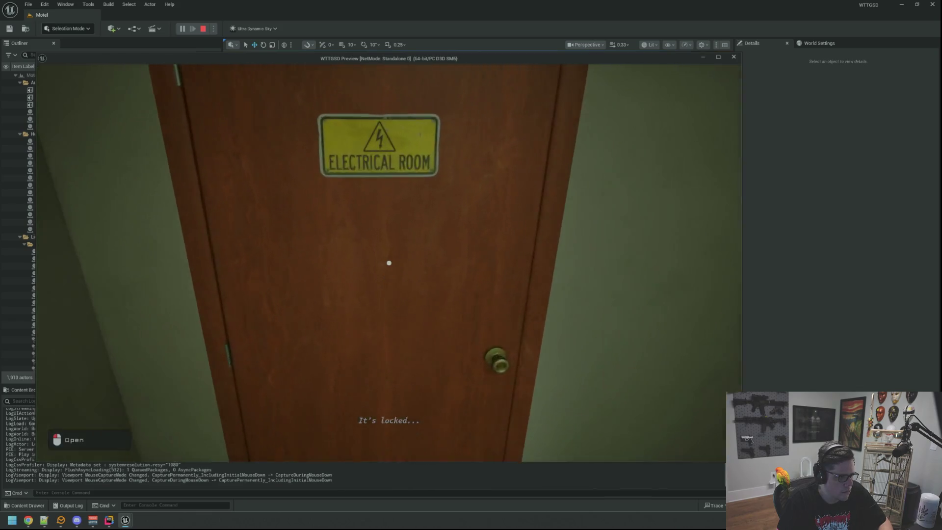
key(w)
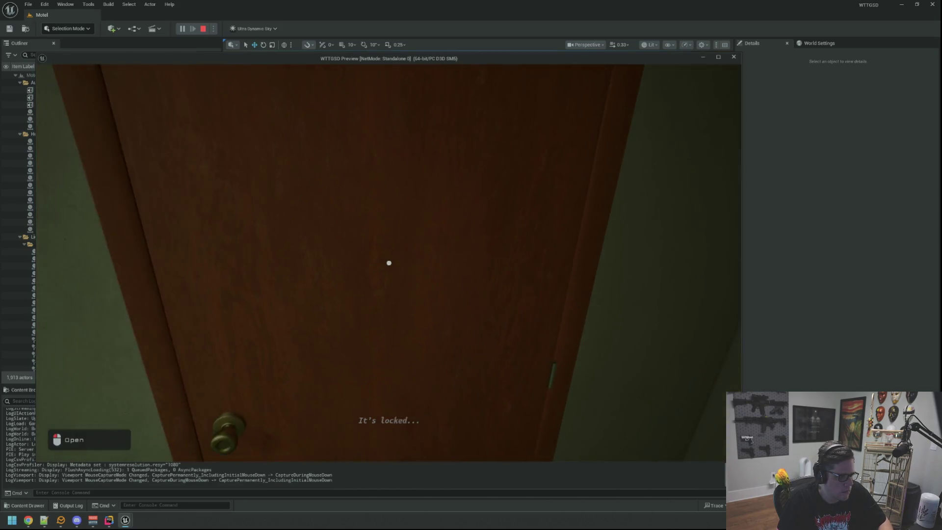
click(388, 263)
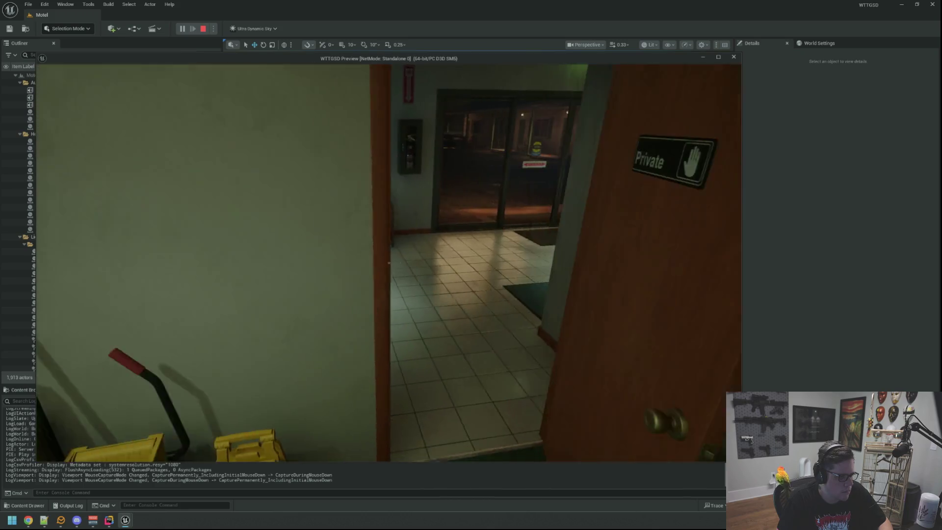
key(w)
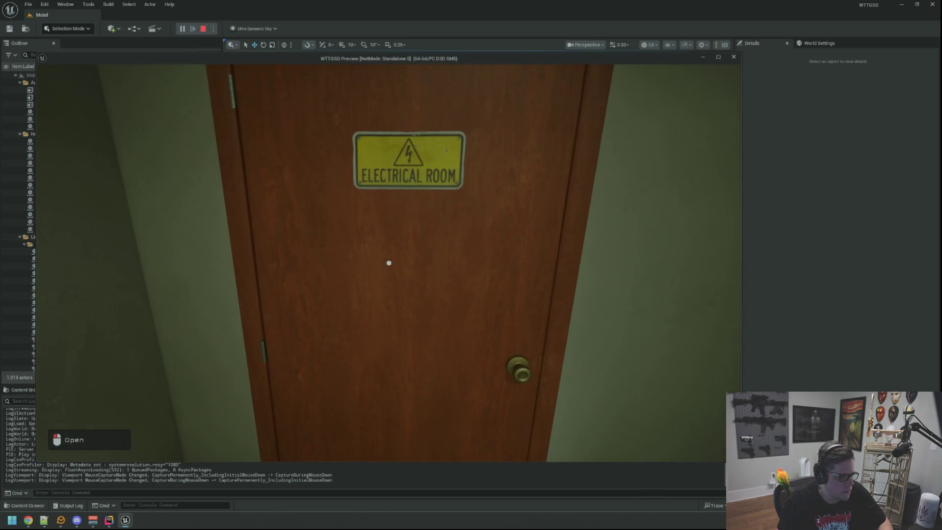
click(389, 263)
key(Escape)
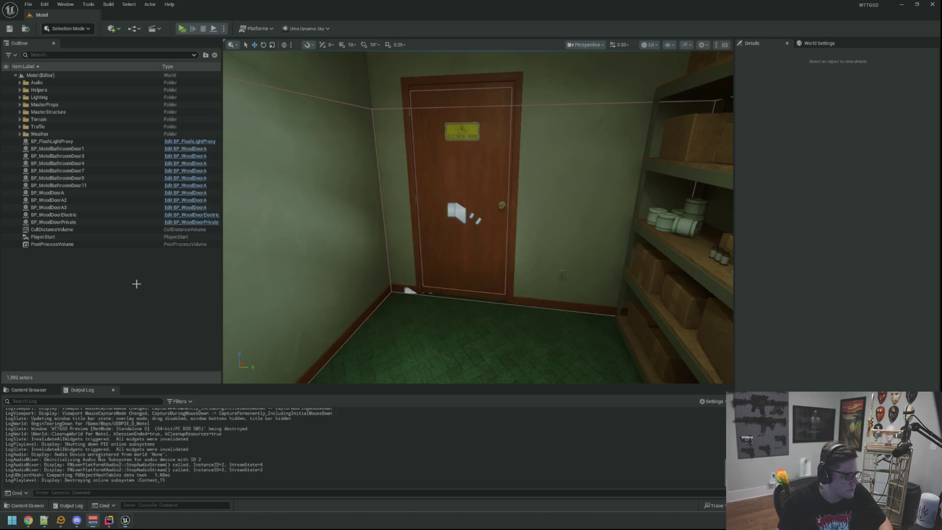
- Open BP_WoodDoorElectric from the level, set its locked sound to SFX_LockedDoorA_Cue, and compile
click(158, 215)
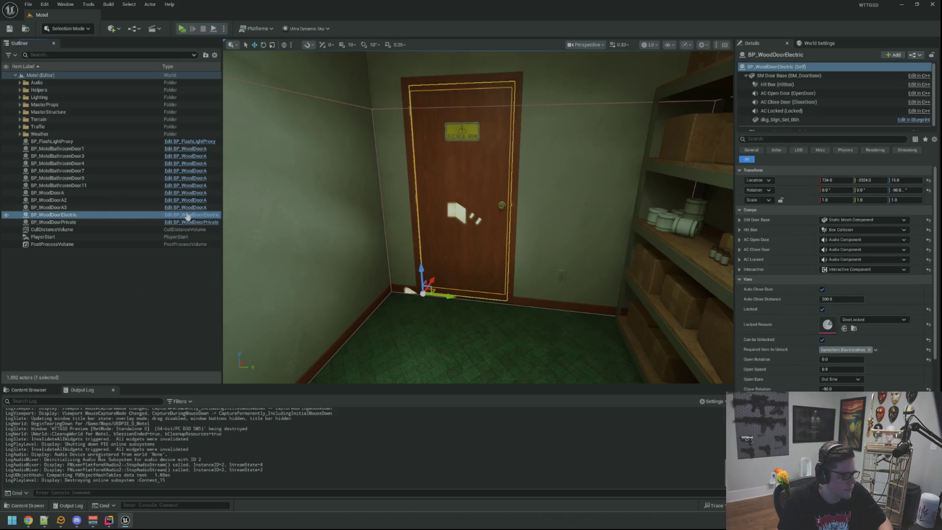
click(187, 216)
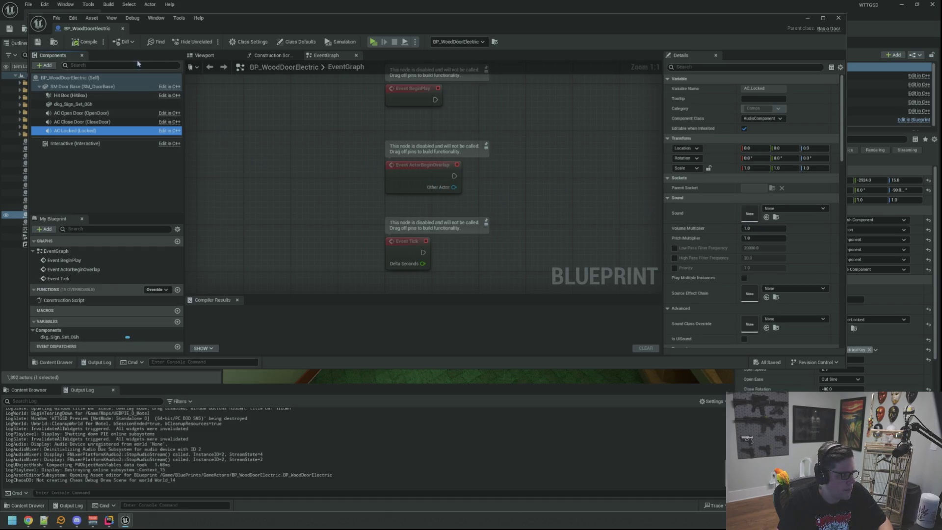
click(785, 210)
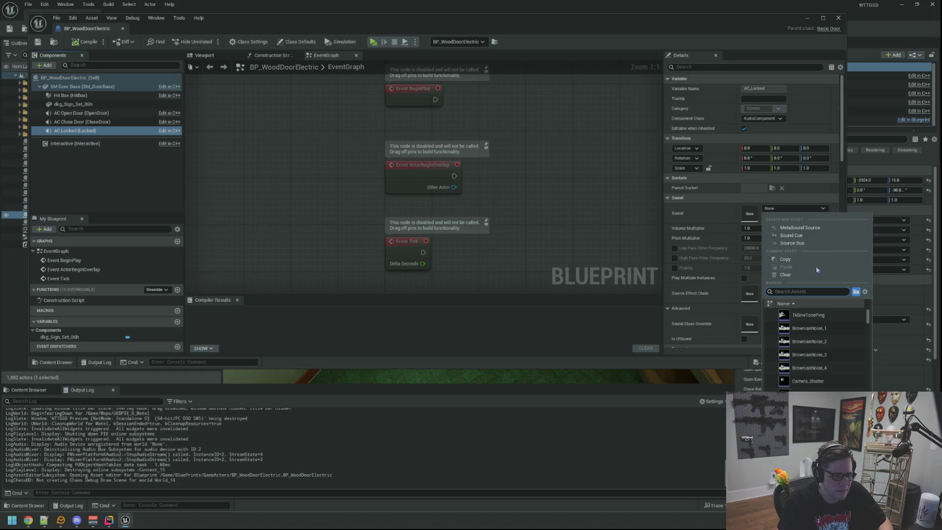
text(locked)
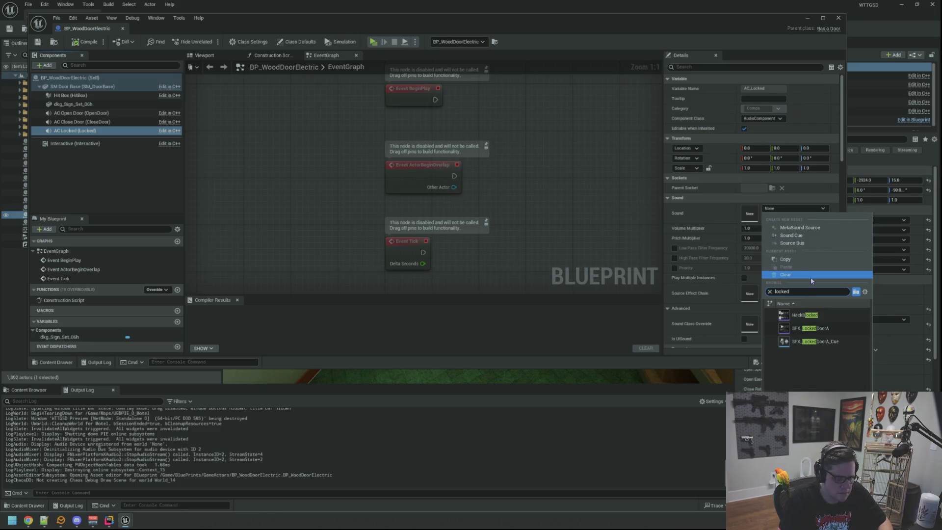
click(826, 342)
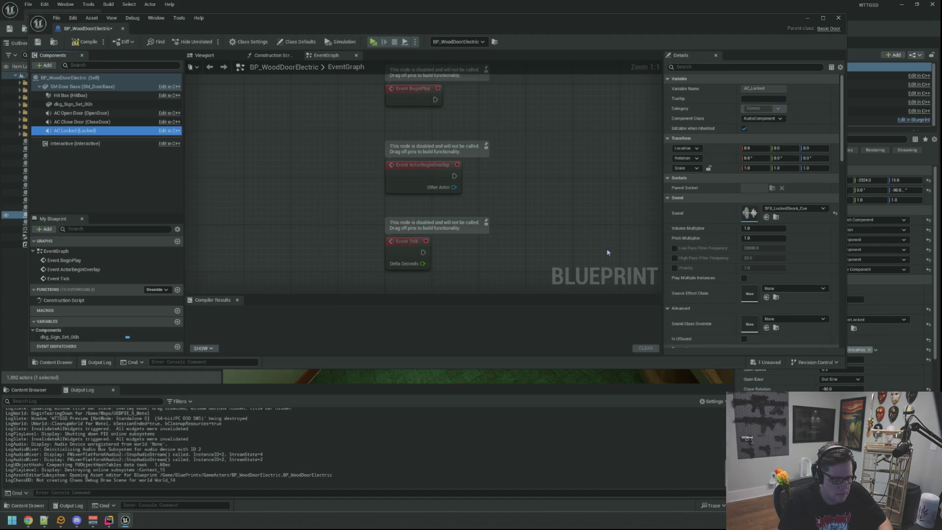
click(87, 43)
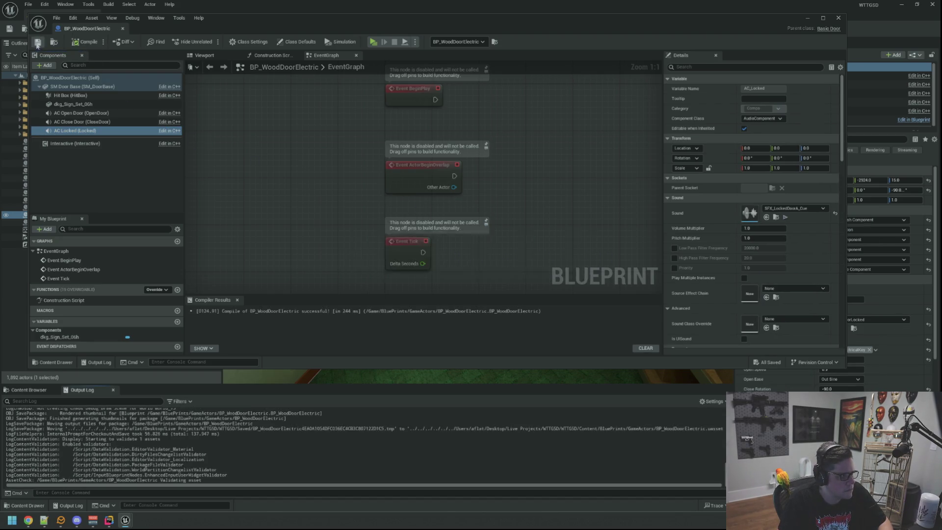
- Locate the BP_WoodDoorElectric asset in the BluePrints > GameActors folder
click(777, 220)
click(113, 183)
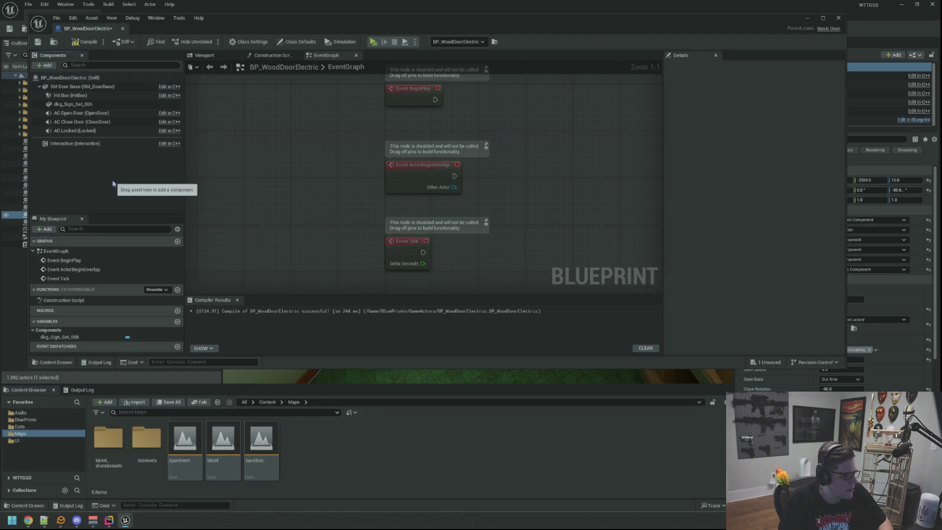
click(26, 419)
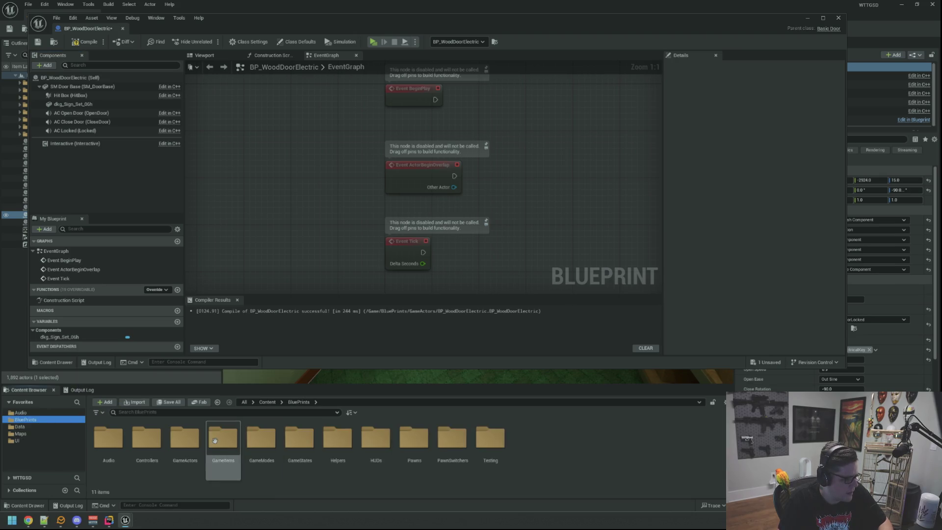
double_click(185, 439)
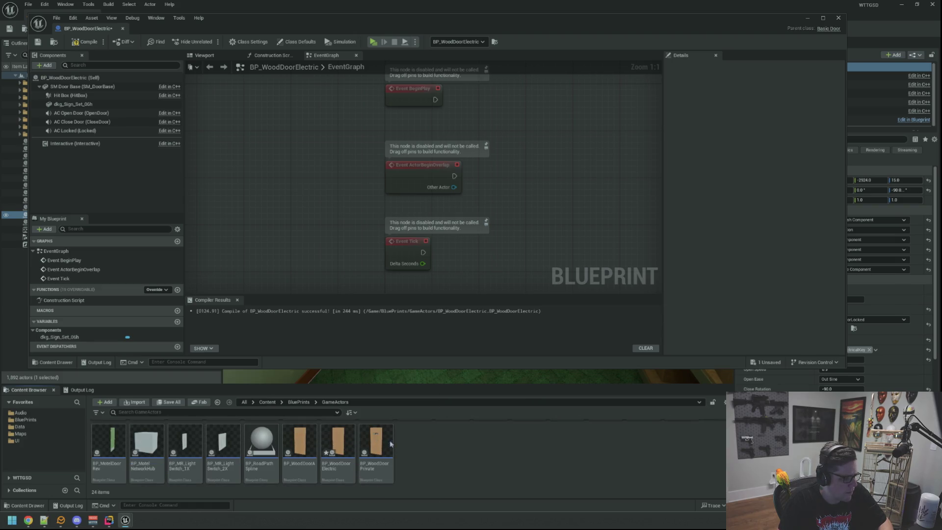
click(338, 444)
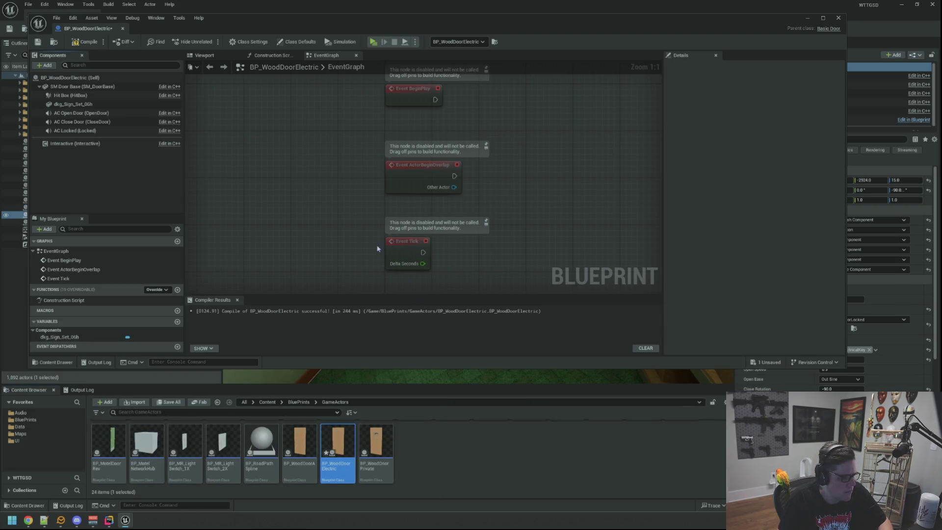
- Set the AC Locked component's Sound to SFX_LockedDoorA_Cue, compile, and close the editor
click(68, 78)
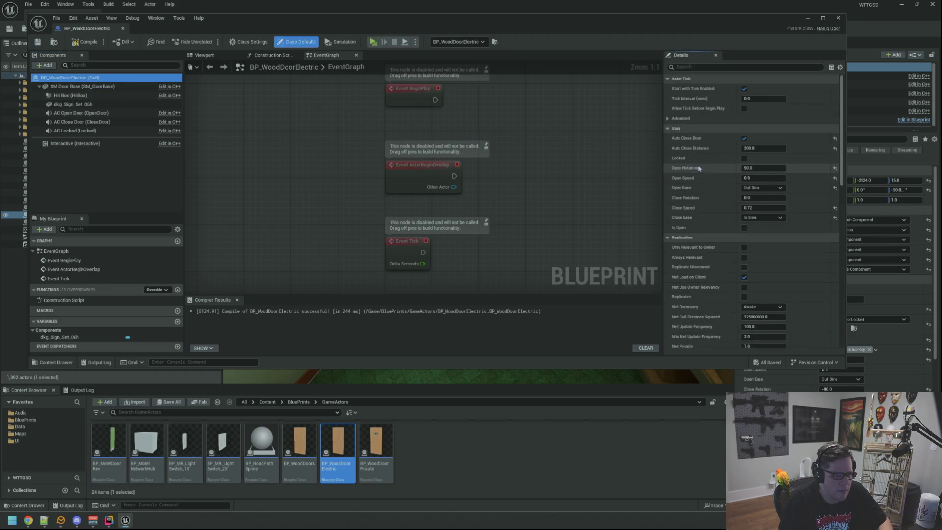
click(76, 130)
click(781, 208)
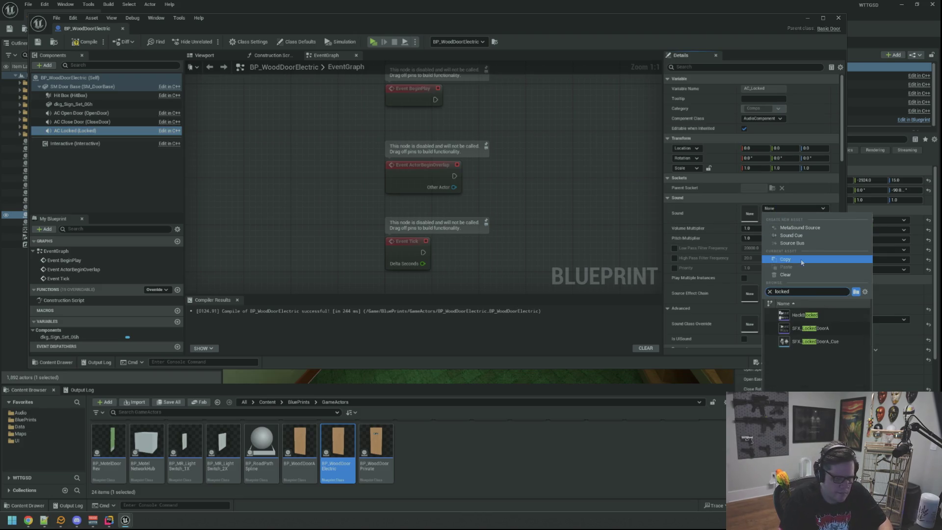
click(815, 342)
click(86, 43)
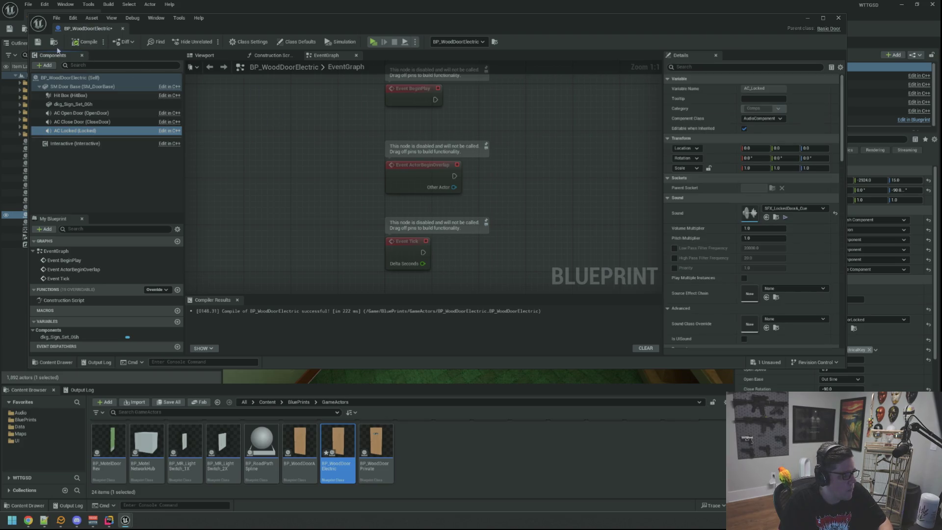
click(35, 46)
click(122, 28)
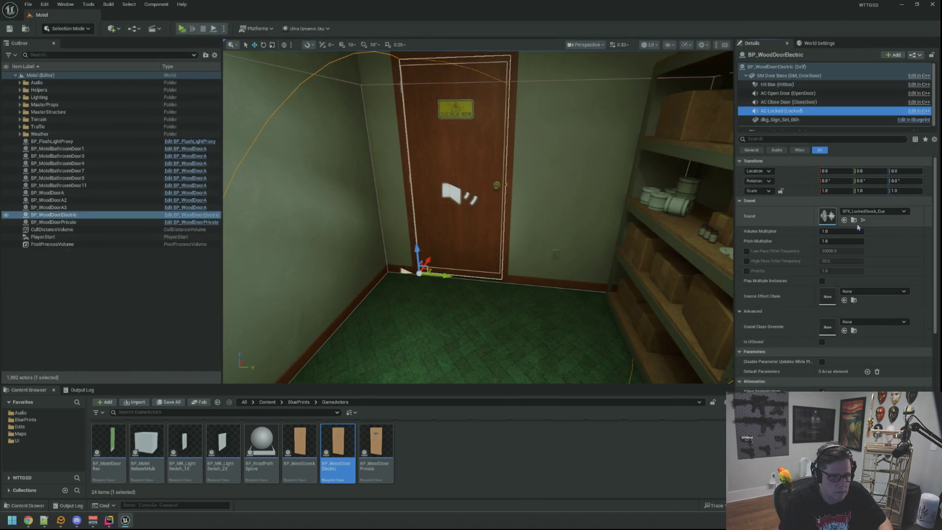
- Play-test the Motel level, trying the wooden door and walking toward the courtyard, then stop
key(Escape)
drag(491, 231, 219, 314)
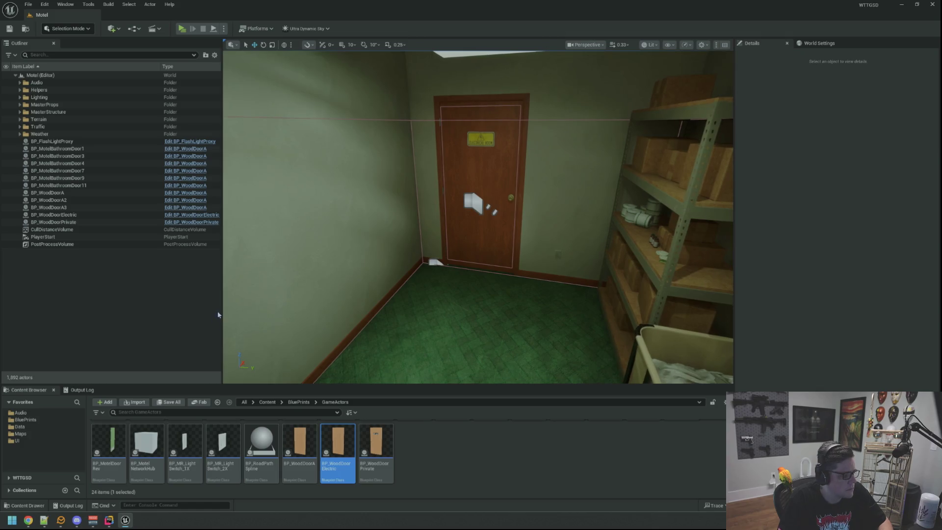
click(83, 389)
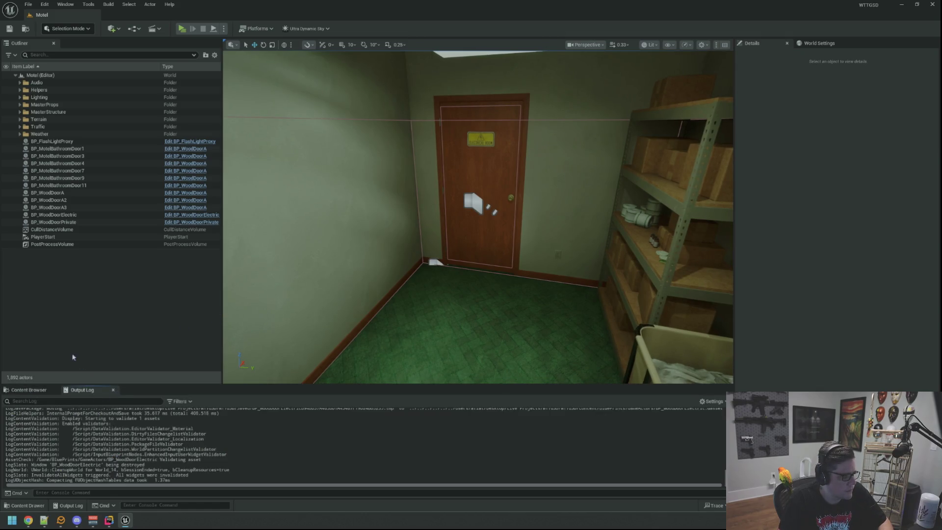
key(alt+p)
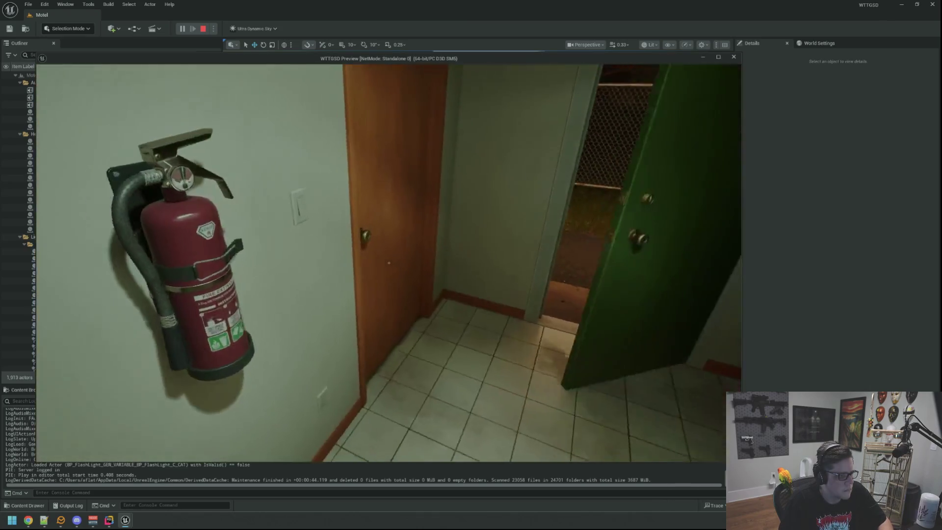
key(e)
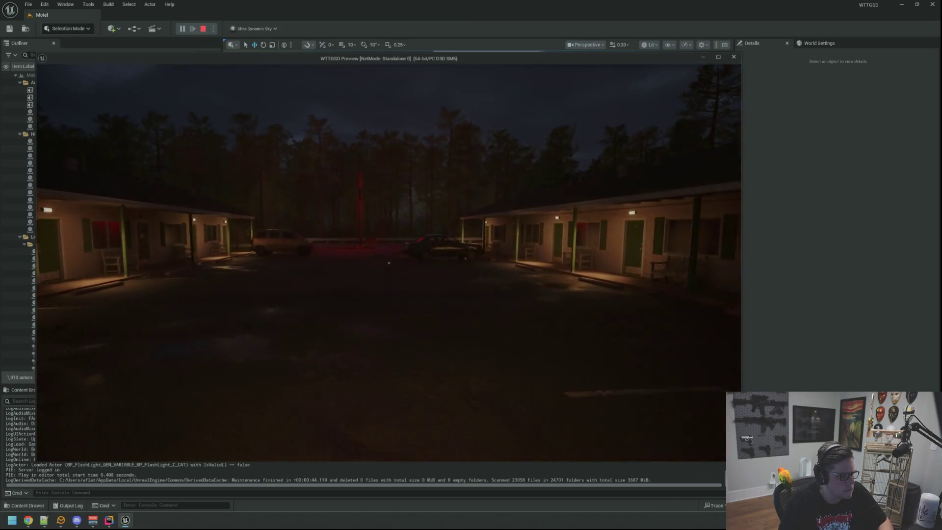
key(w)
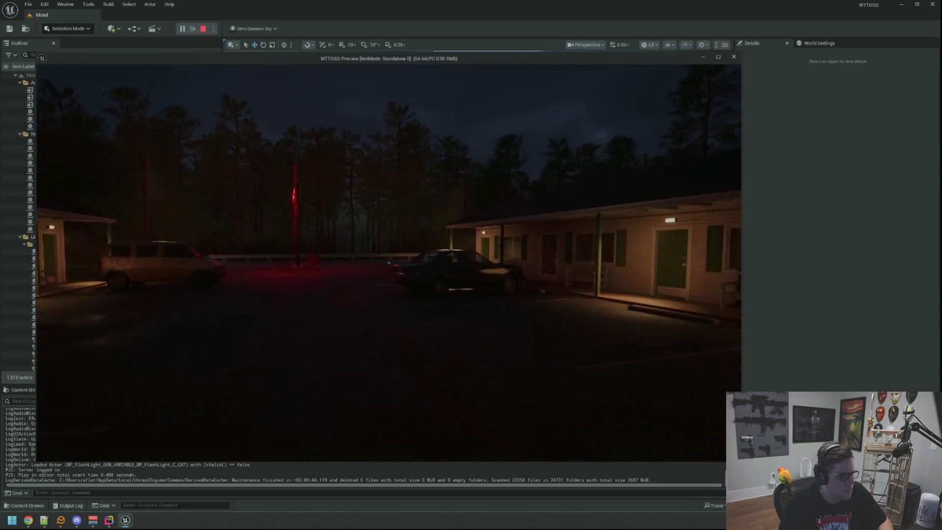
key(w)
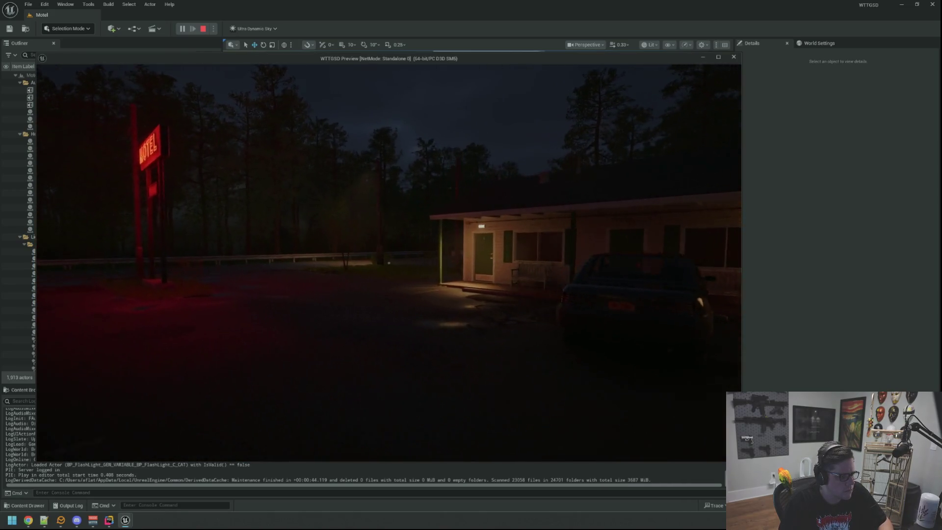
key(w)
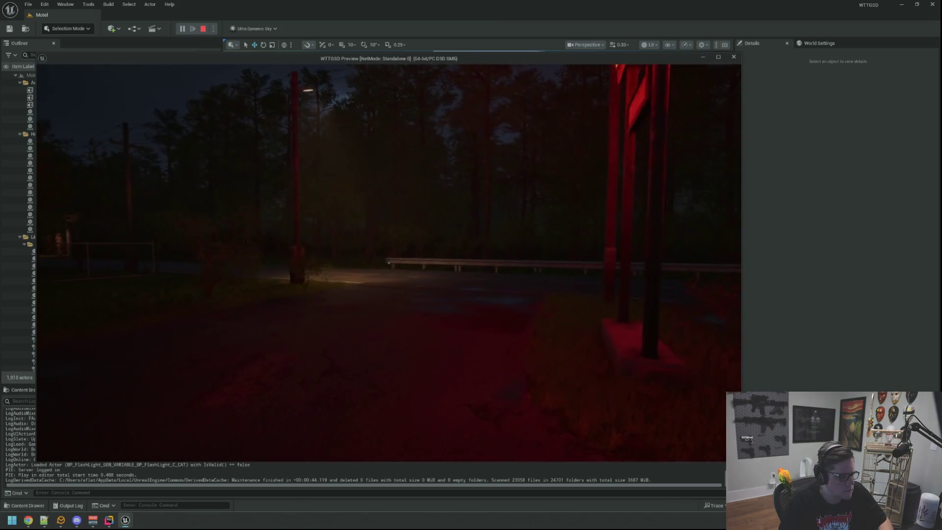
key(w)
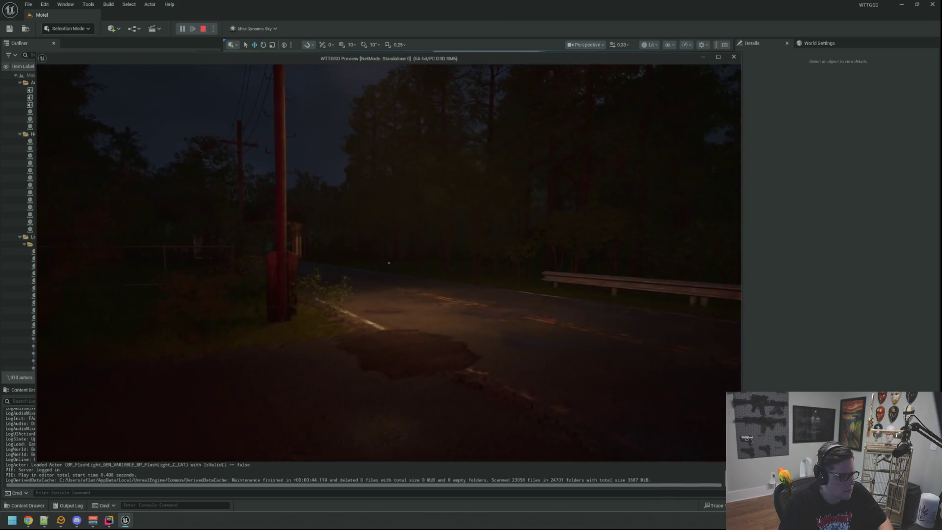
key(w)
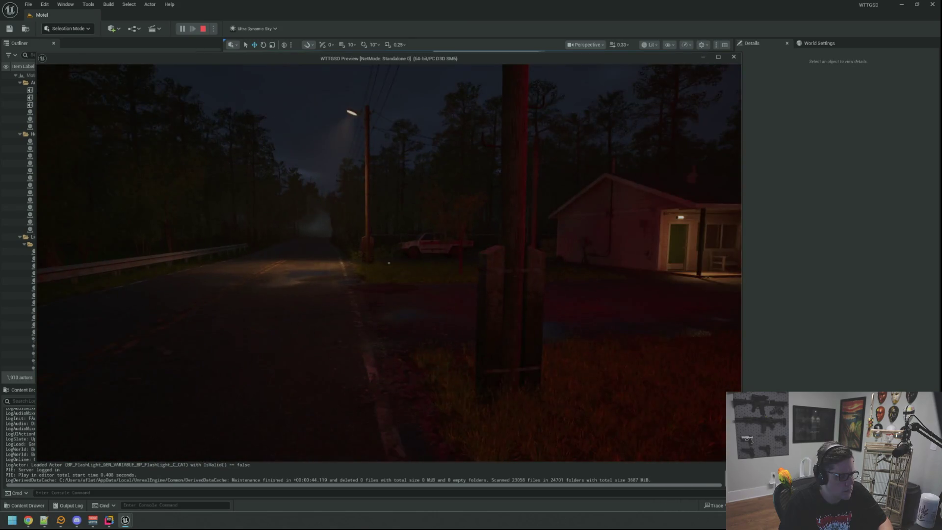
key(w)
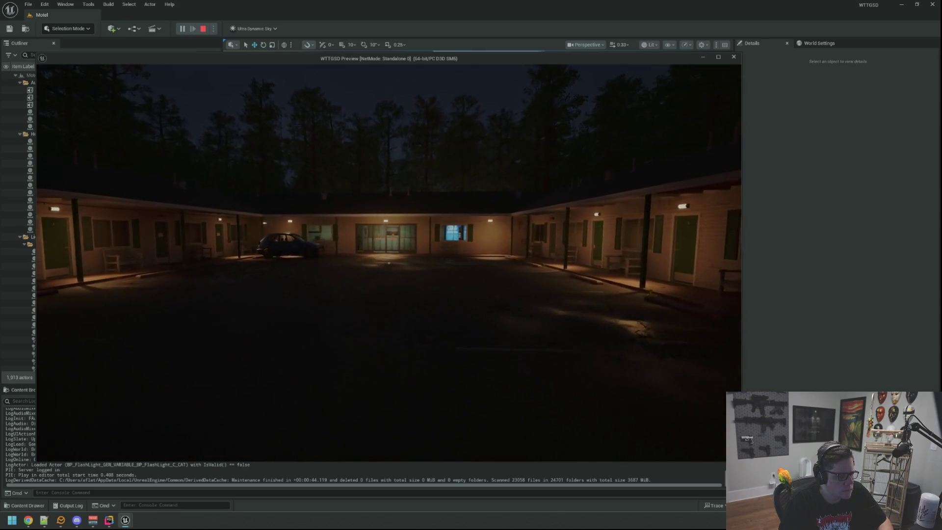
key(Escape)
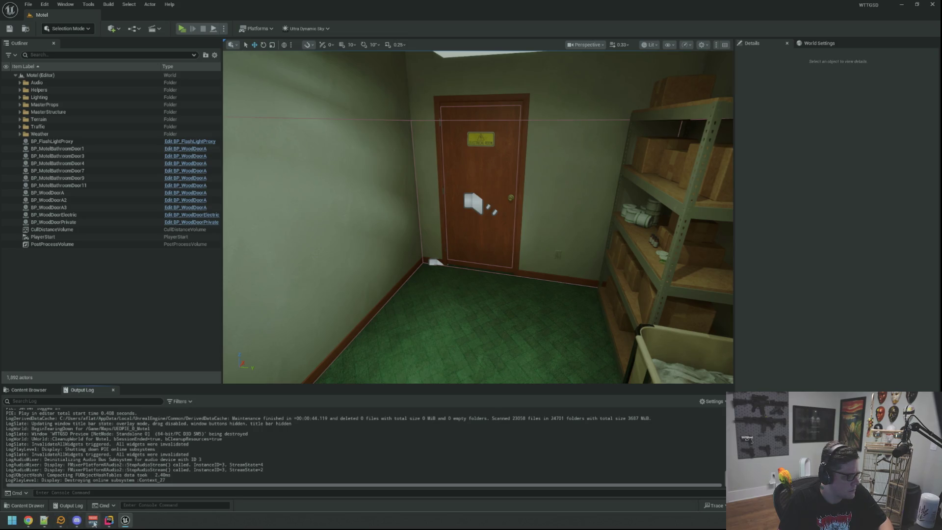
- Switch Voicemeeter's A1 output to the Speakers and minimize the mixer
click(93, 520)
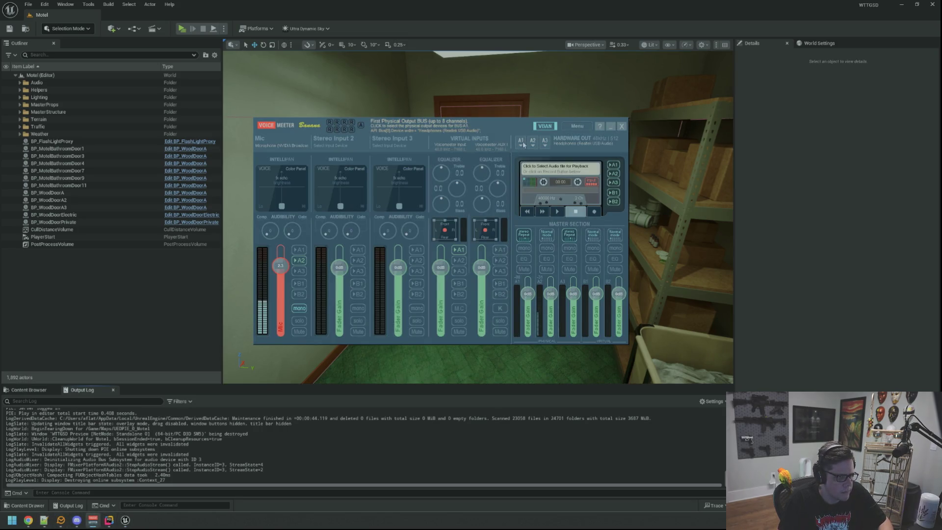
click(521, 142)
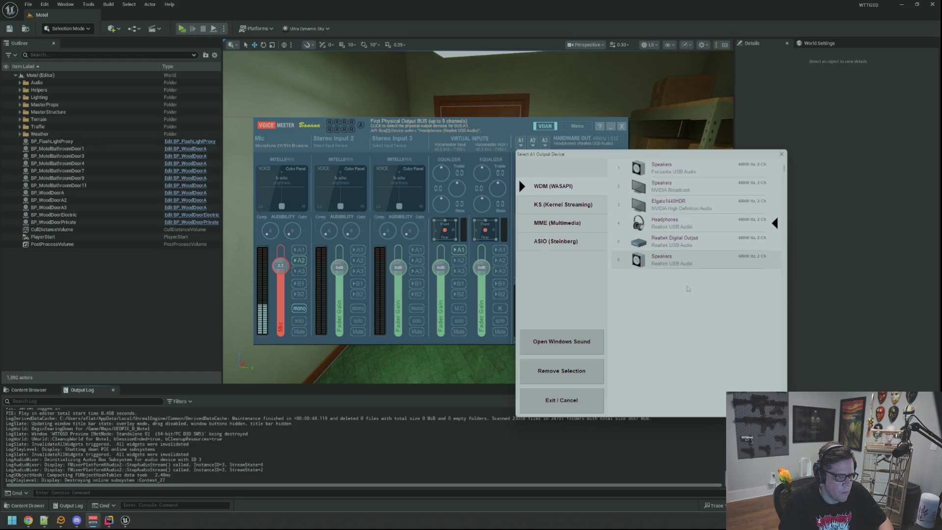
click(687, 264)
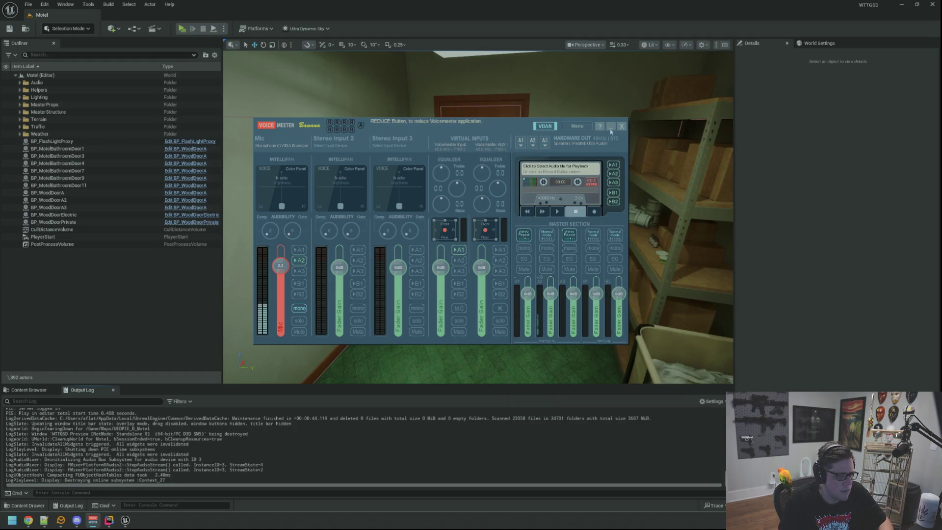
click(742, 136)
click(28, 521)
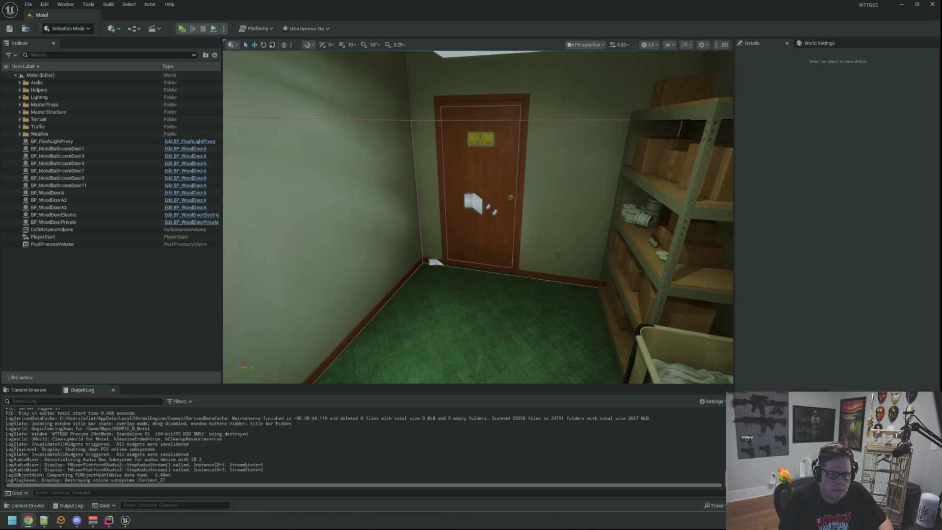
- Fly the viewport camera out to the motel exterior, then bring up Windows Start search
drag(658, 154, 658, 155)
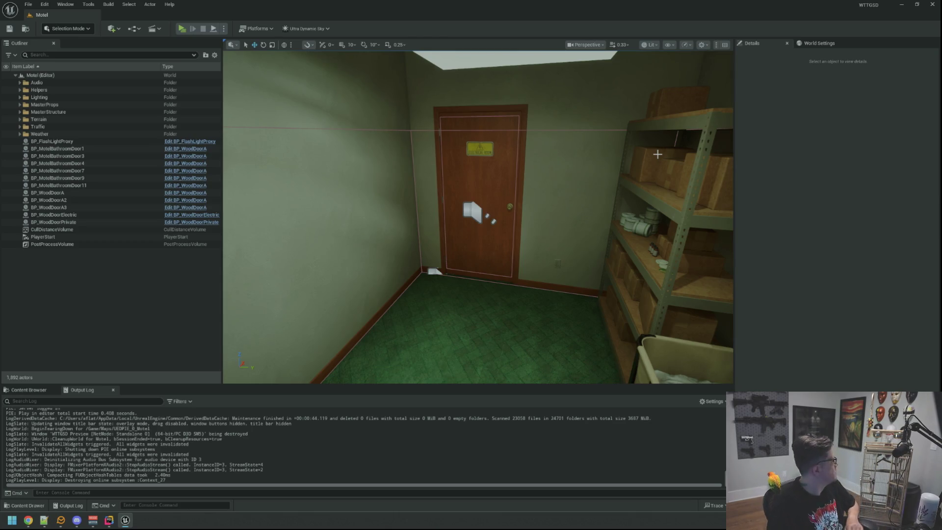
drag(608, 181, 609, 181)
drag(499, 209, 489, 224)
key(super)
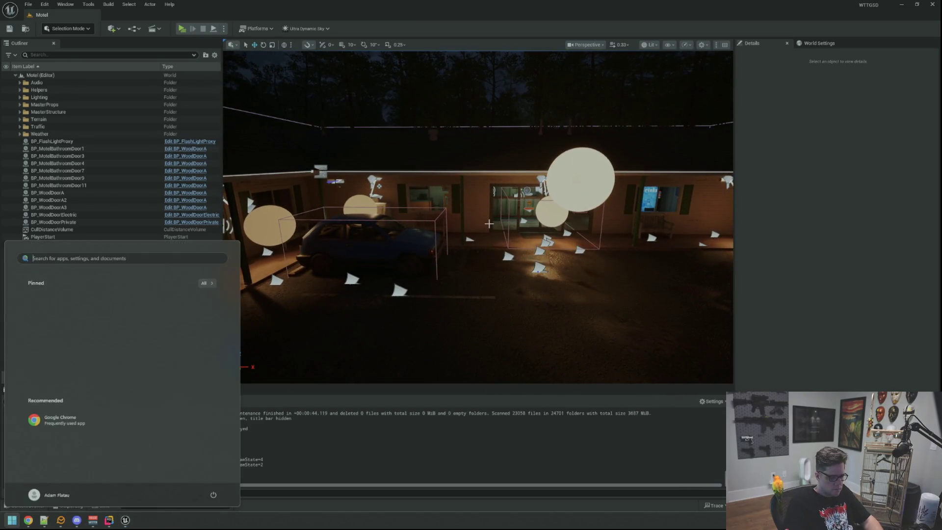
- Launch GitHub Desktop, commit the 13 changed files to main with summary 'qq', and fetch origin
text(gi)
key(Return)
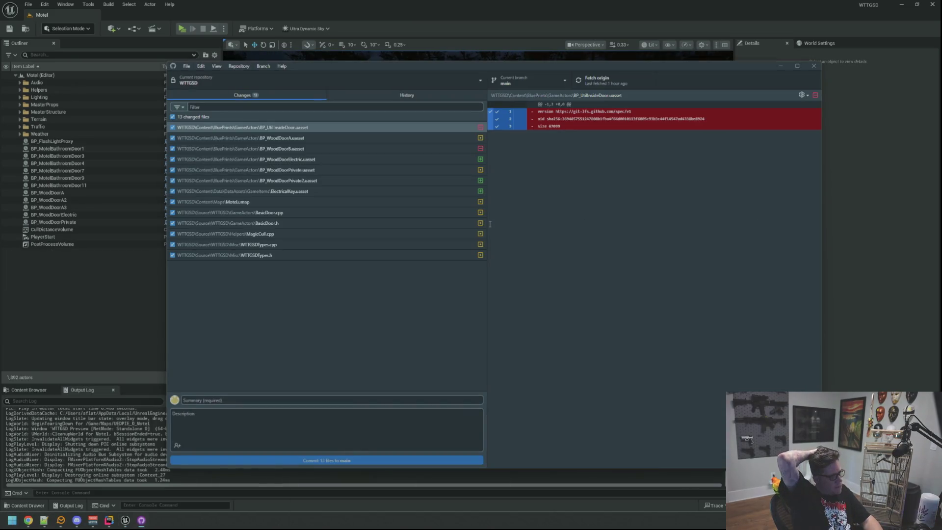
text(qq)
key(Tab)
text(qq)
click(360, 460)
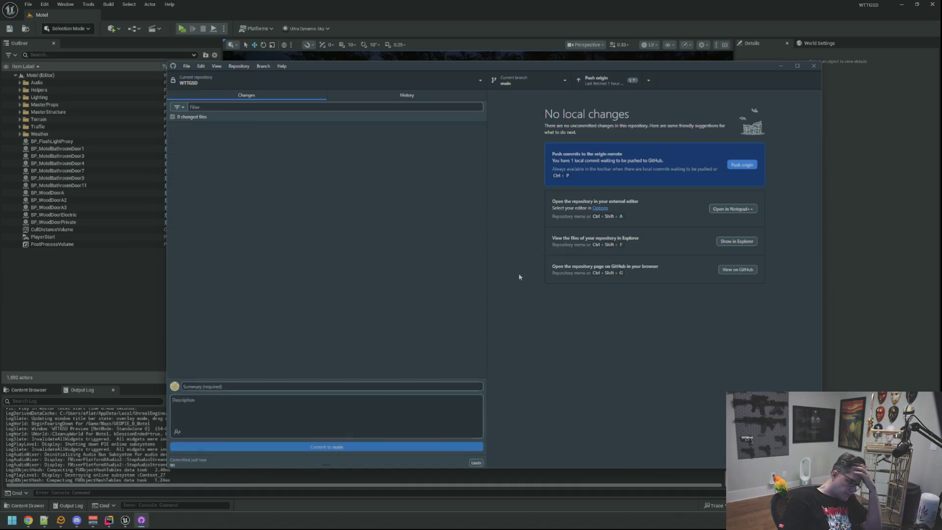
click(608, 83)
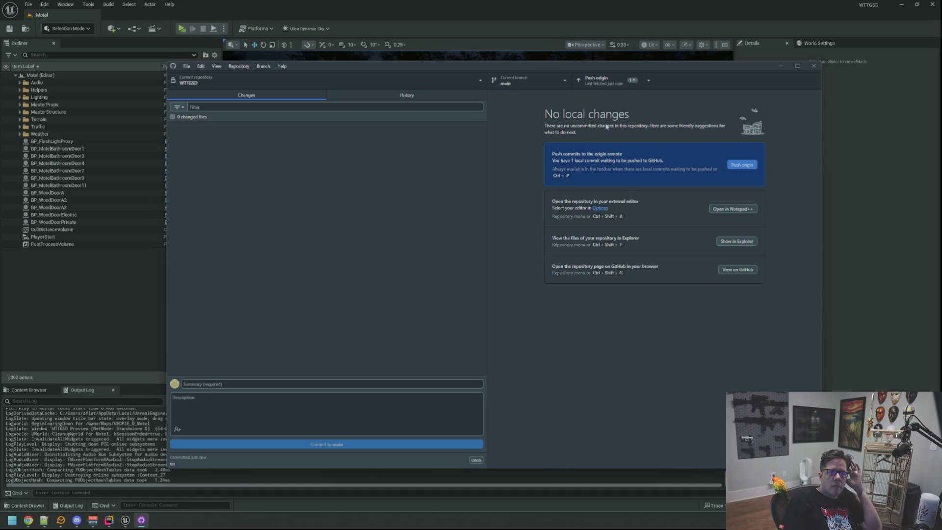
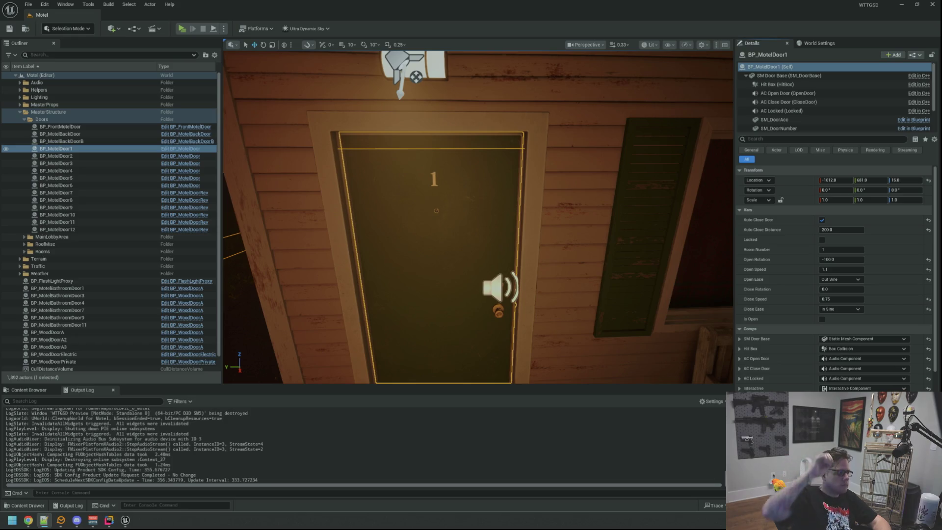
- Show the BluePrints > GameActors blueprints in the Content Browser and fly the camera to door 1
click(28, 389)
scroll(148, 442, up, 2)
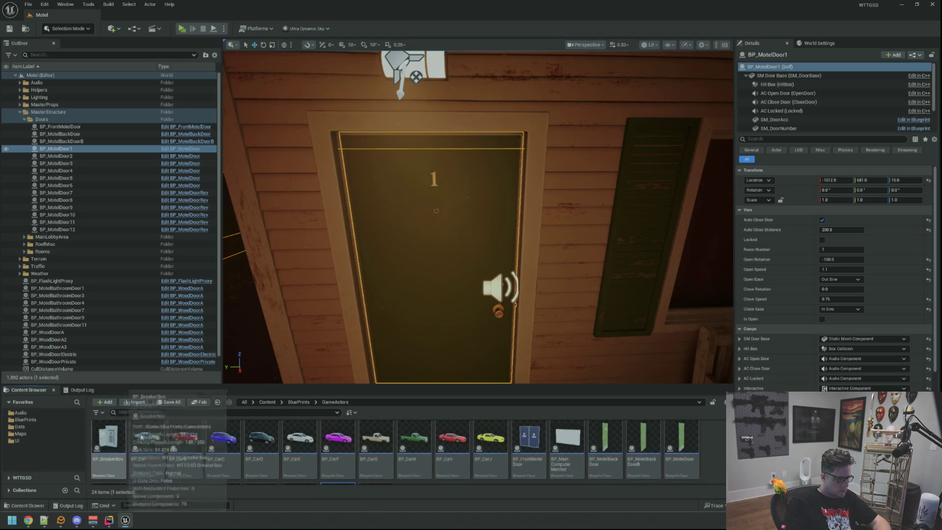
mouse_move(546, 365)
mouse_down()
mouse_move(546, 383)
mouse_move(520, 373)
mouse_move(500, 383)
mouse_move(458, 377)
mouse_up()
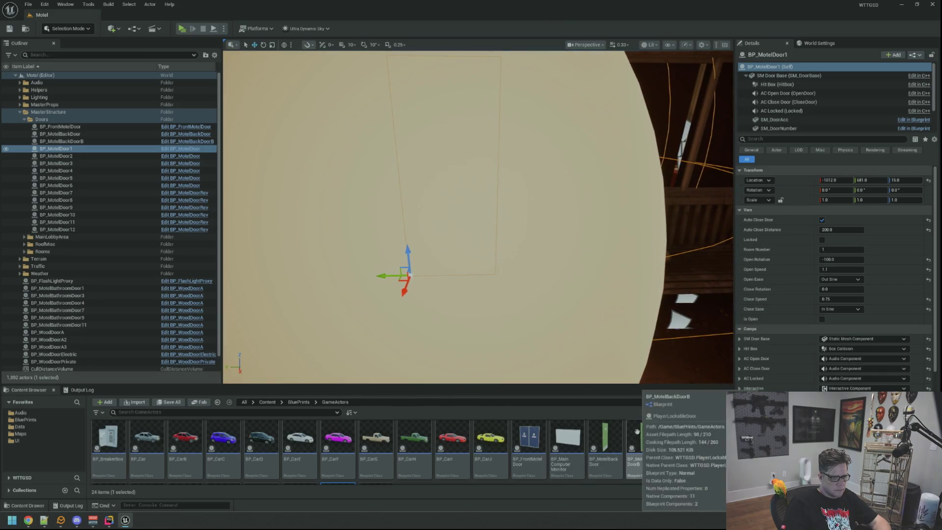
double_click(642, 442)
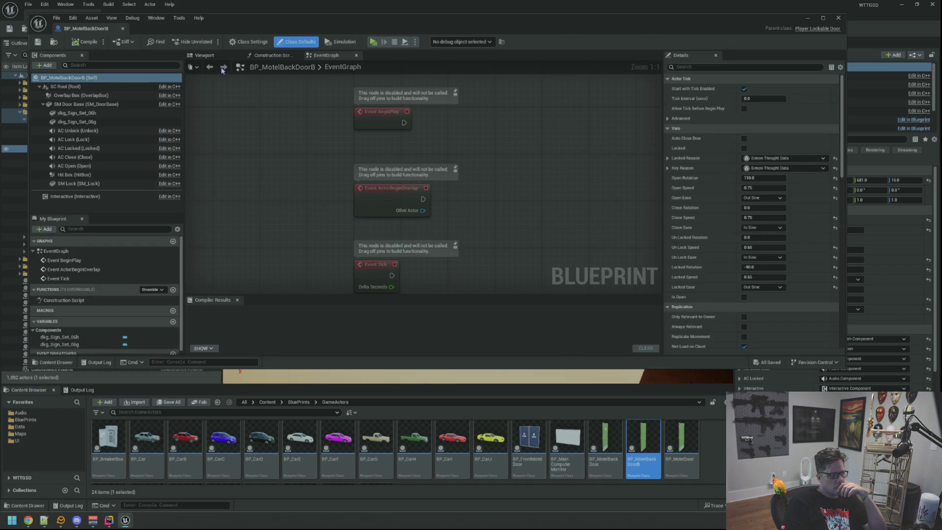
click(204, 55)
drag(409, 164, 393, 177)
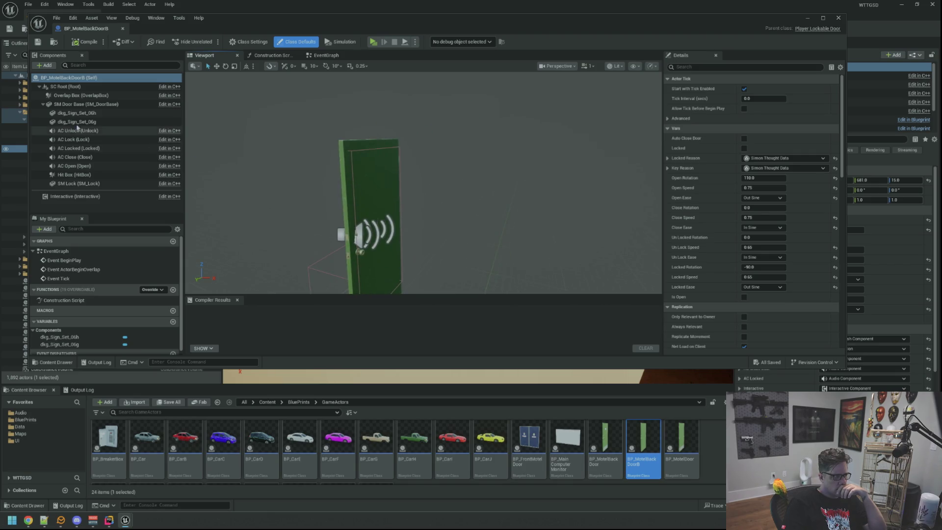
click(346, 189)
scroll(326, 153, up, 5)
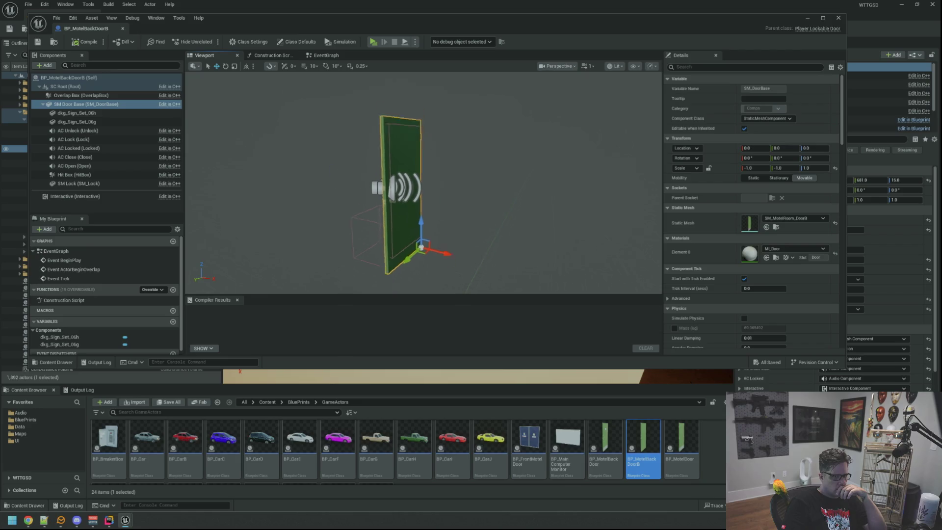
drag(326, 156, 324, 135)
scroll(326, 154, up, 3)
scroll(326, 154, down, 3)
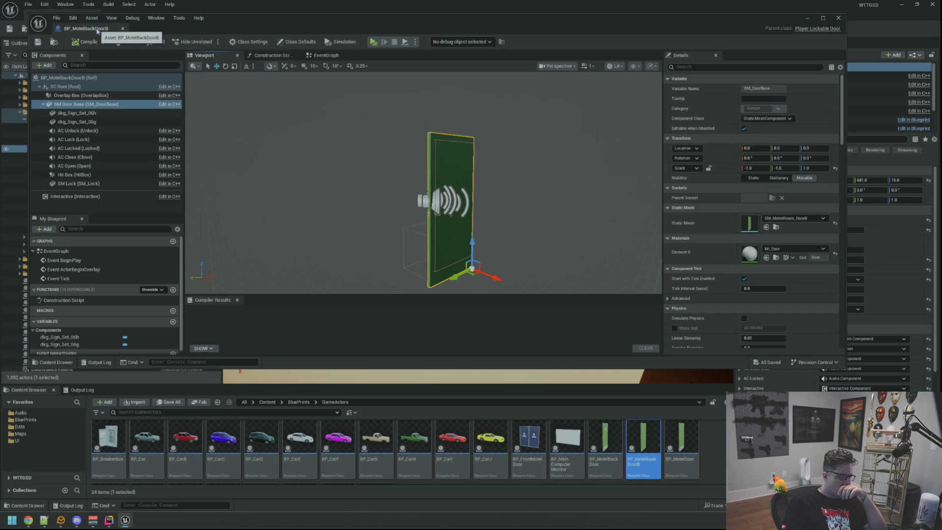
click(90, 87)
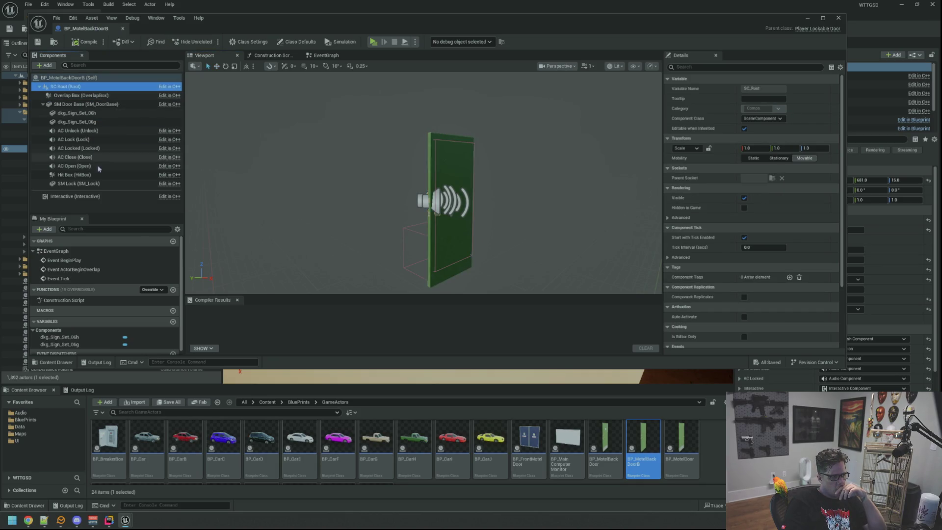
click(81, 96)
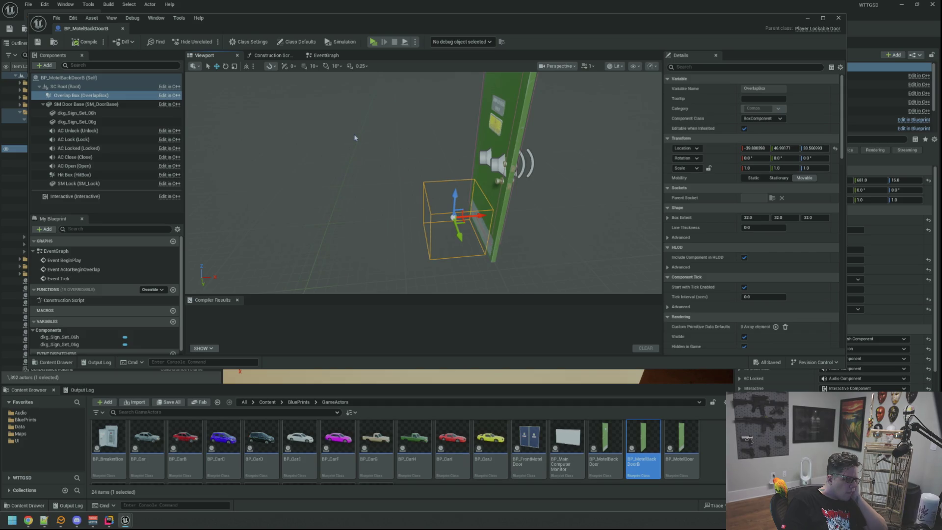
mouse_move(355, 138)
mouse_down()
mouse_move(352, 123)
mouse_move(342, 138)
mouse_up()
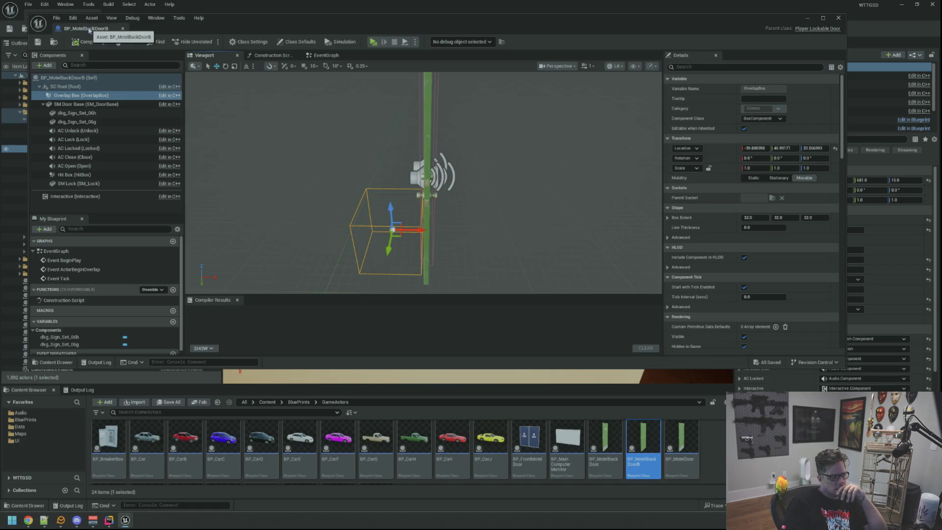
key(alt+Tab)
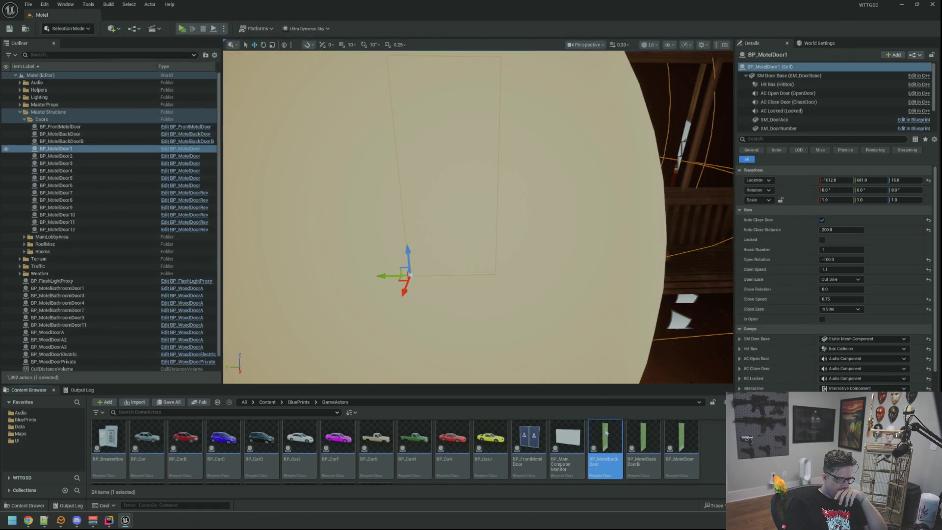
double_click(604, 423)
scroll(431, 235, up, 4)
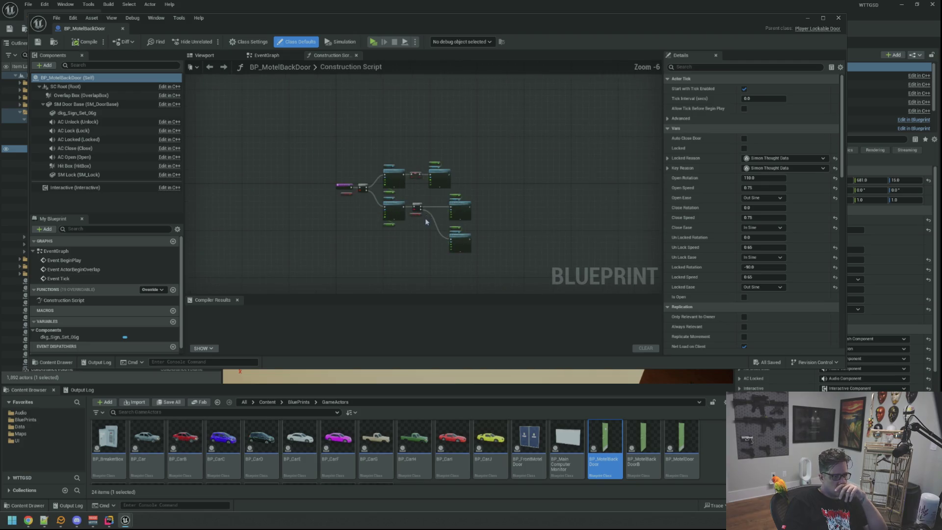
scroll(404, 196, down, 3)
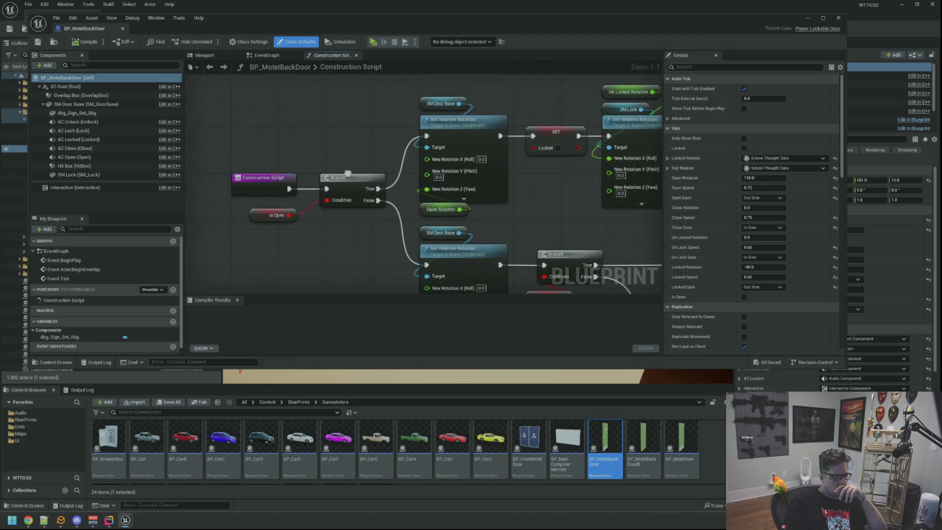
click(267, 55)
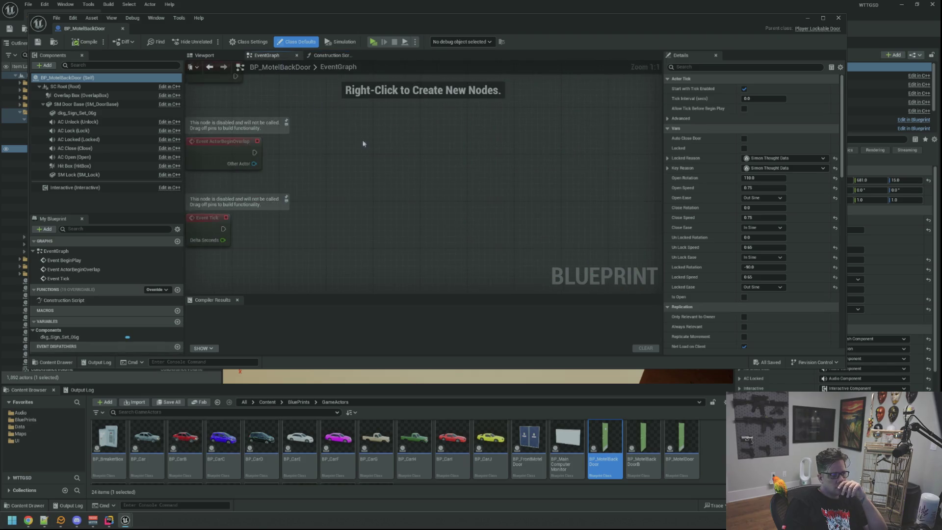
click(205, 55)
drag(394, 142, 381, 147)
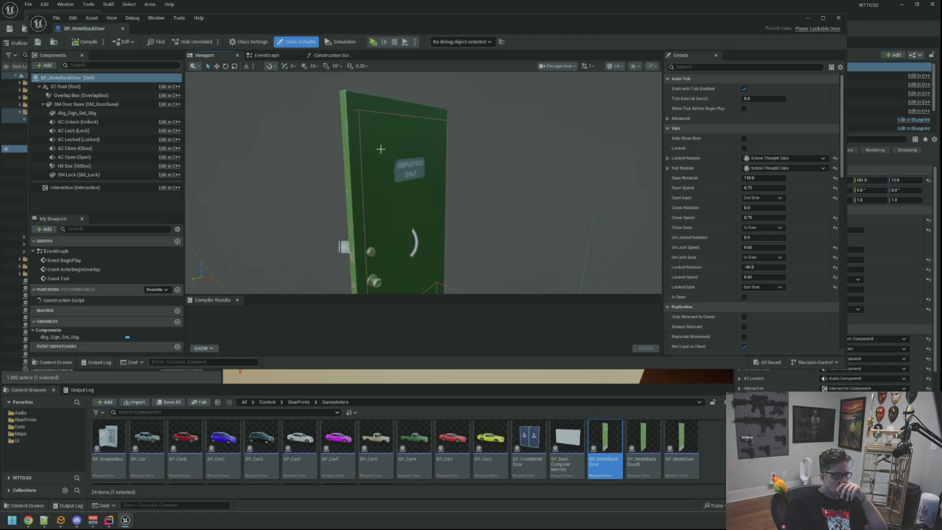
scroll(381, 147, up, 3)
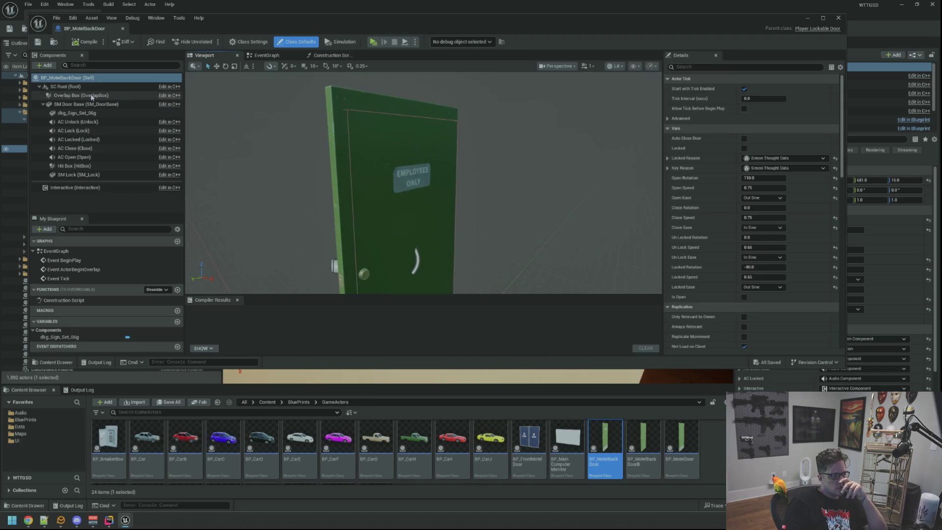
click(48, 89)
click(64, 77)
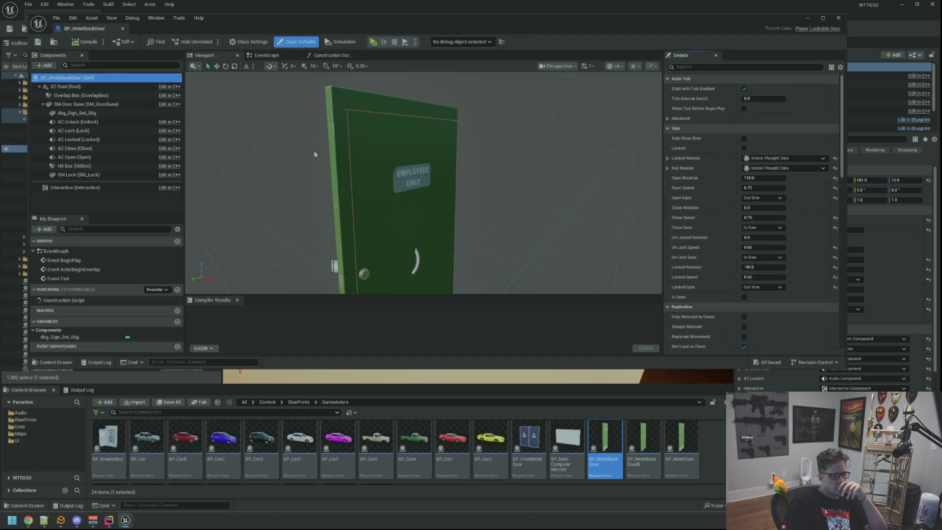
key(f)
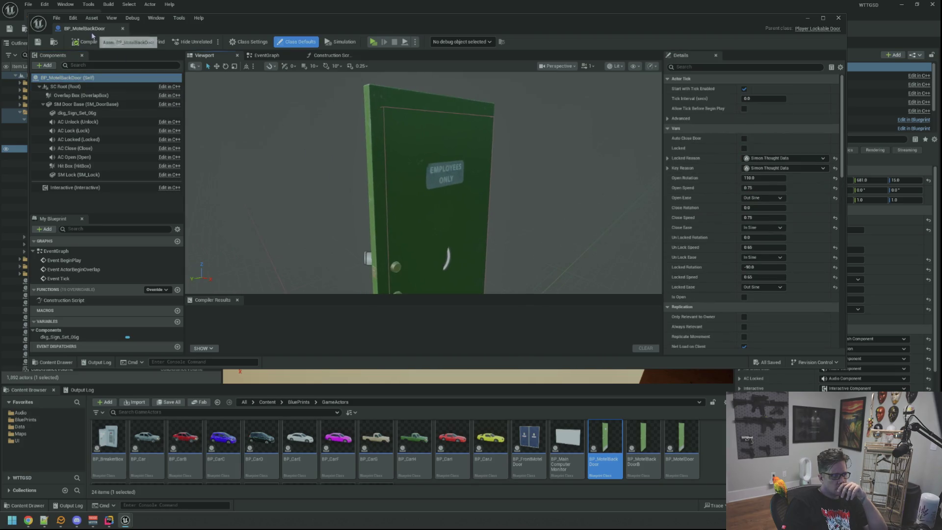
click(123, 28)
- Open BP_MotelDoor and BP_MotelDoorRev and compare their SM Door Base component settings
double_click(668, 428)
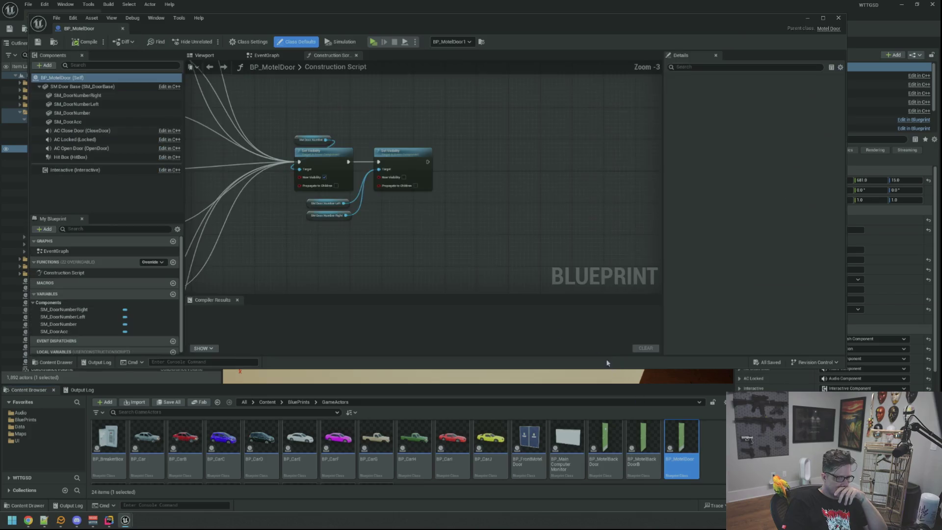
click(113, 87)
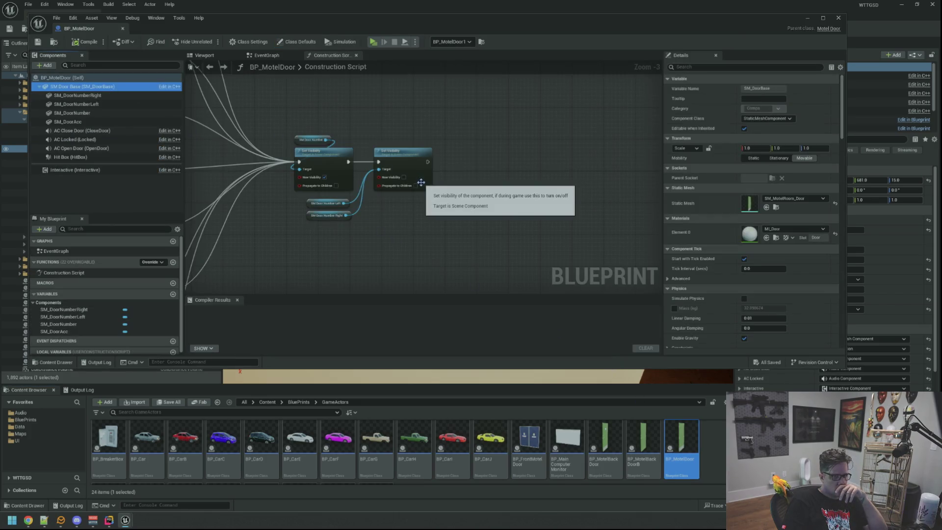
scroll(499, 432, down, 2)
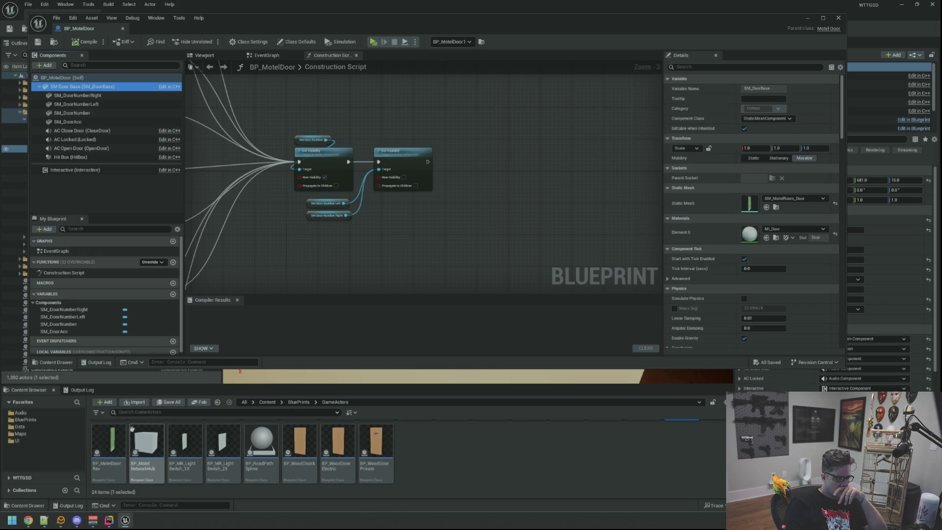
click(115, 432)
double_click(115, 433)
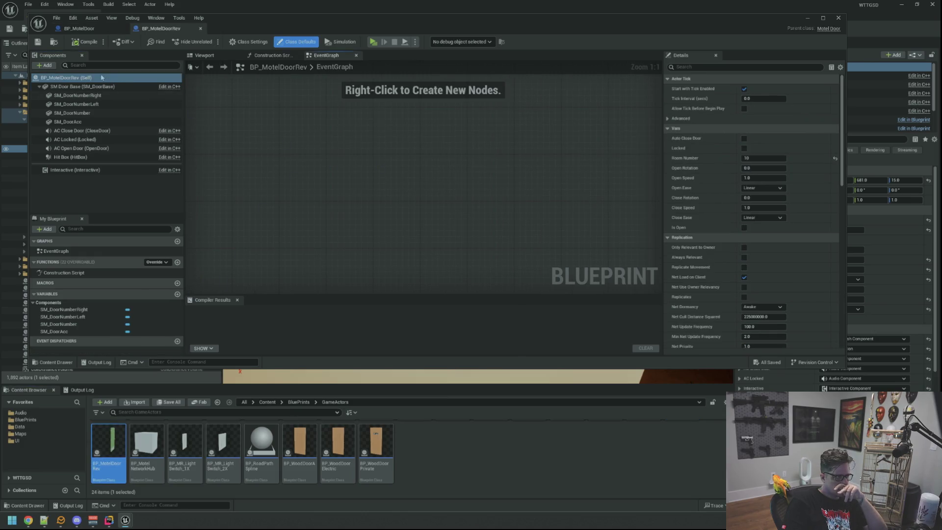
click(104, 86)
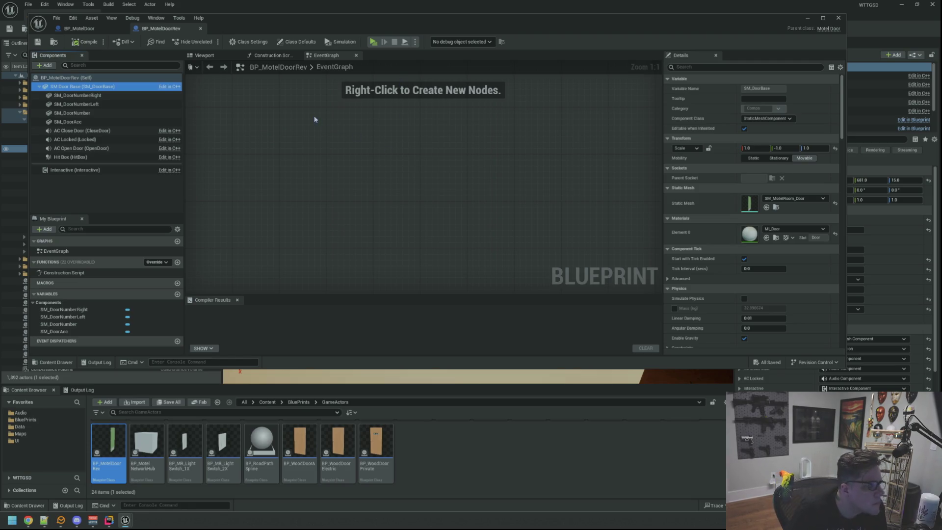
- Review the nodes of BP_MotelDoorRev's construction script graph
click(273, 55)
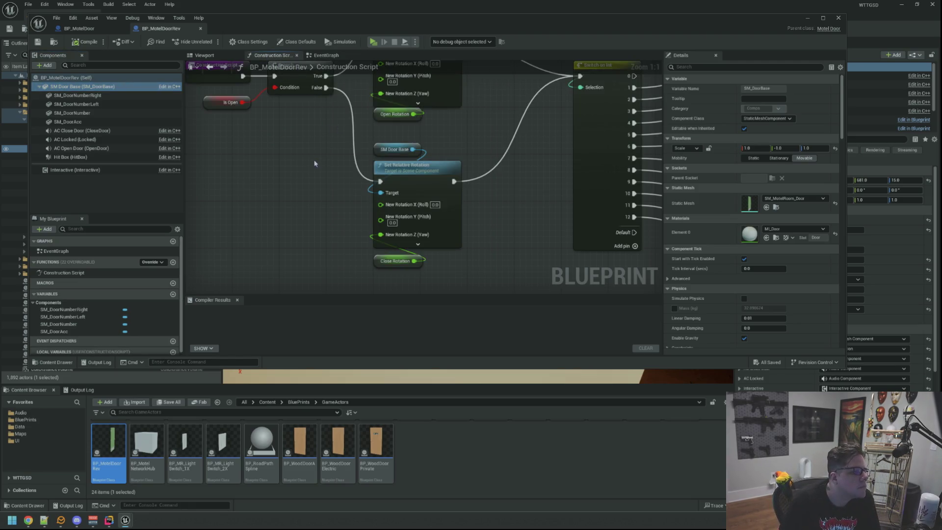
drag(329, 144, 420, 205)
scroll(378, 171, down, 3)
scroll(365, 163, down, 5)
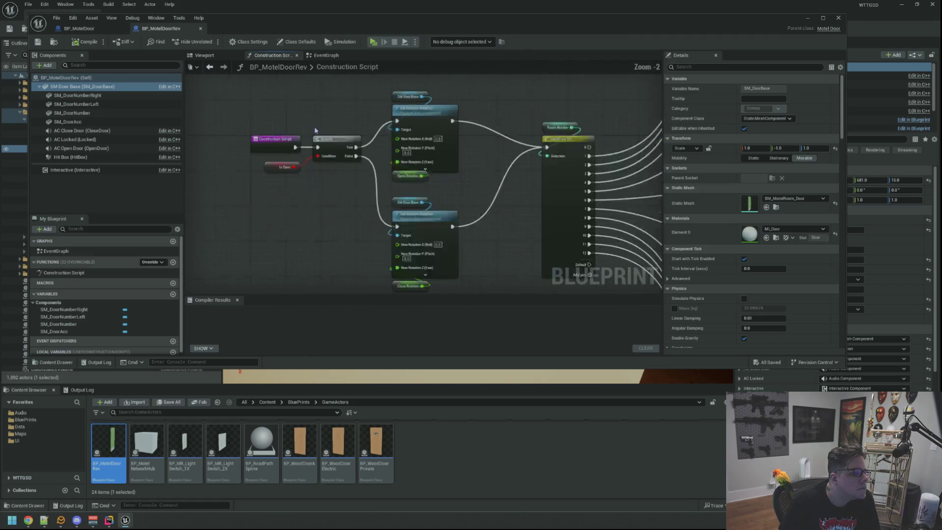
scroll(295, 122, down, 1)
scroll(295, 123, up, 1)
scroll(384, 139, down, 1)
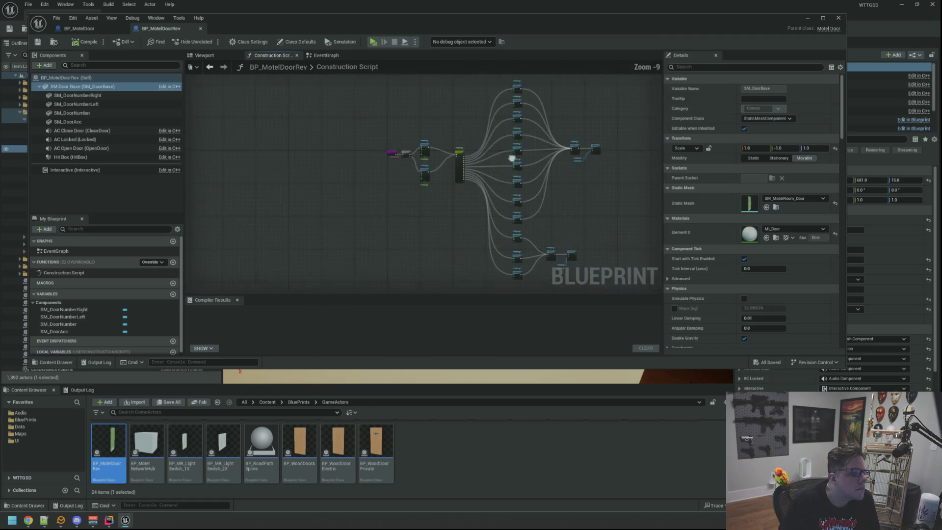
scroll(407, 149, up, 2)
- Close BP_MotelDoorRev, check BP_MotelDoor's Switch and Set Static Mesh nodes, and return to the Motel level
middle_click(172, 31)
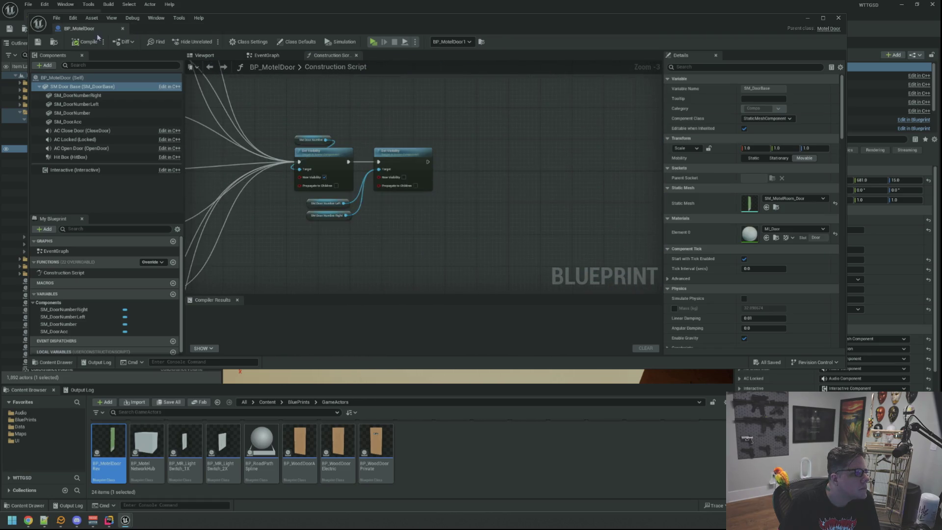
scroll(418, 135, up, 2)
scroll(419, 136, down, 4)
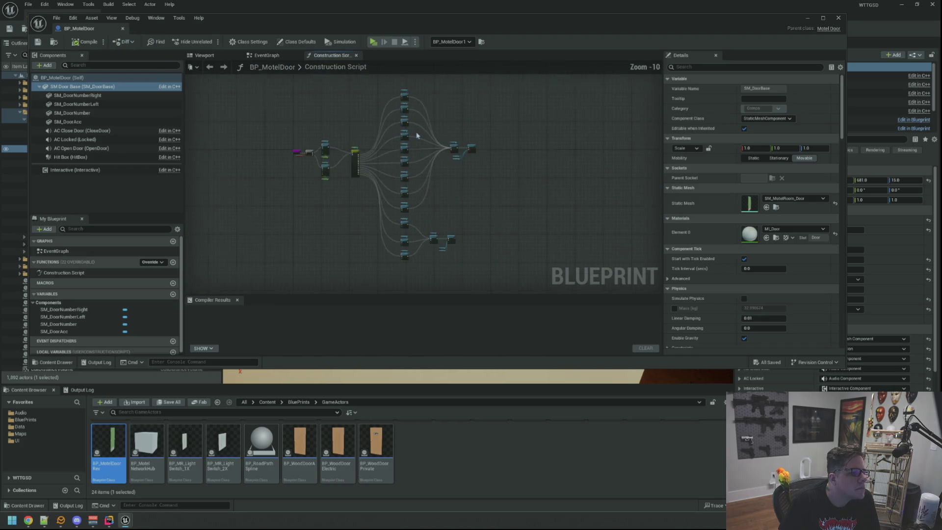
scroll(380, 143, up, 3)
scroll(381, 143, down, 3)
scroll(450, 158, up, 5)
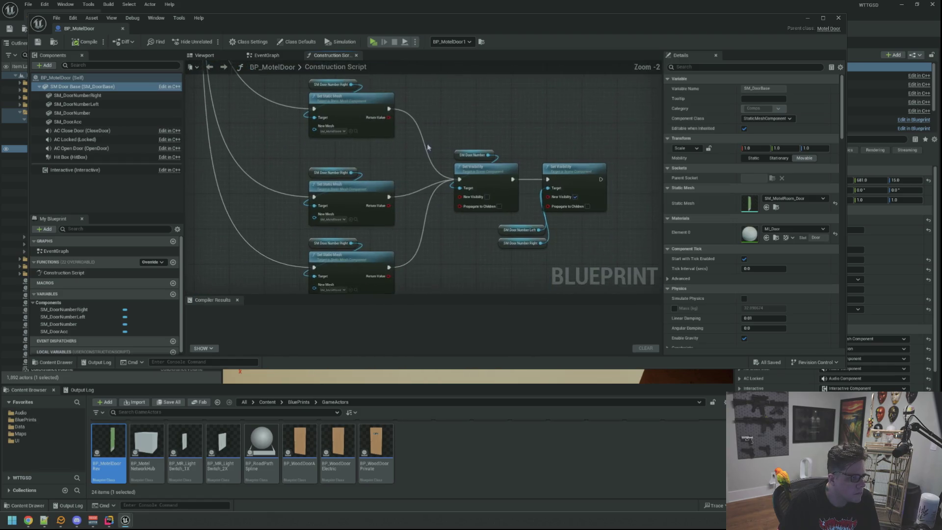
mouse_move(446, 175)
mouse_down()
mouse_move(316, 137)
mouse_move(346, 226)
mouse_move(399, 136)
mouse_move(375, 130)
mouse_up()
right_click(374, 130)
key(Escape)
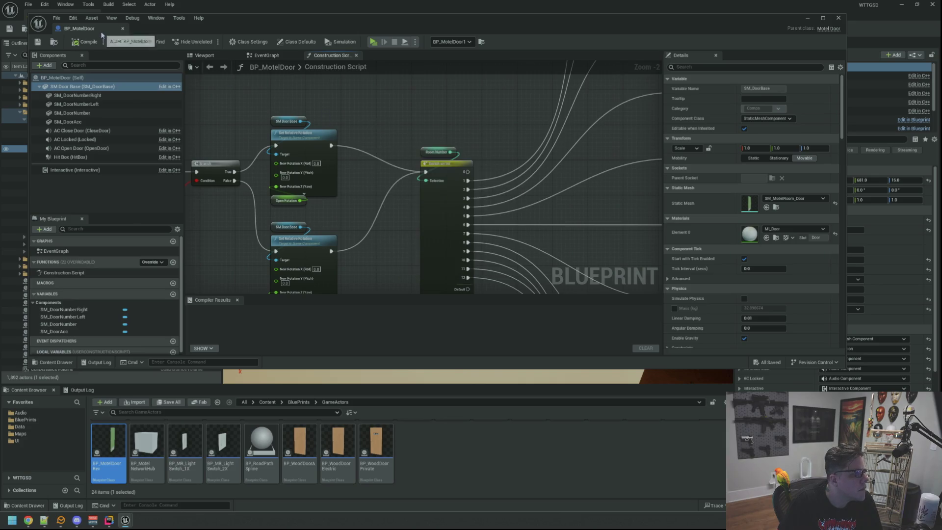
key(alt+Tab)
scroll(475, 201, down, 10)
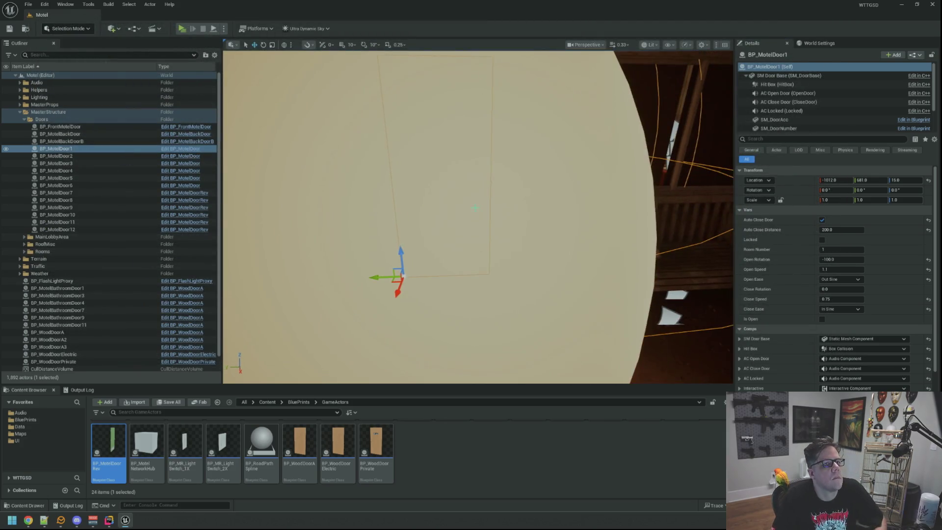
- Switch the level viewport from Lit to Unlit view mode
scroll(475, 201, up, 10)
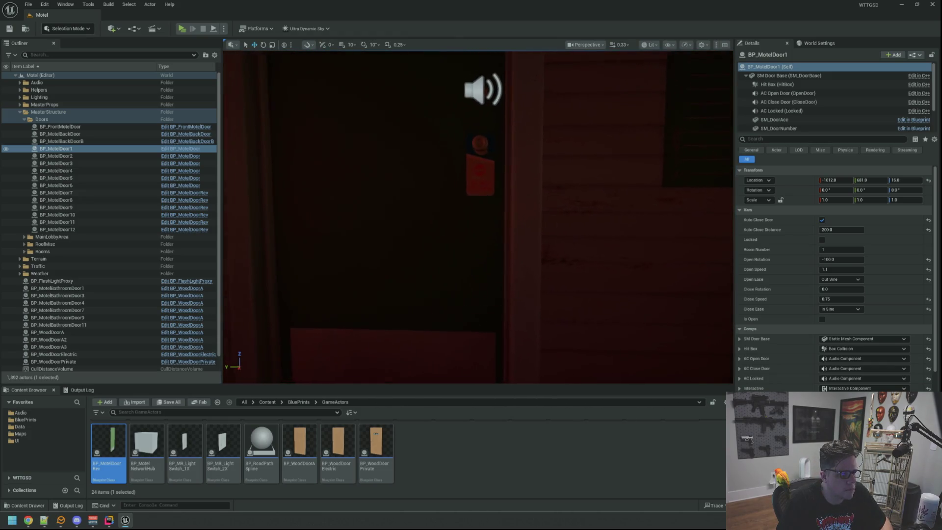
scroll(475, 202, down, 5)
click(648, 45)
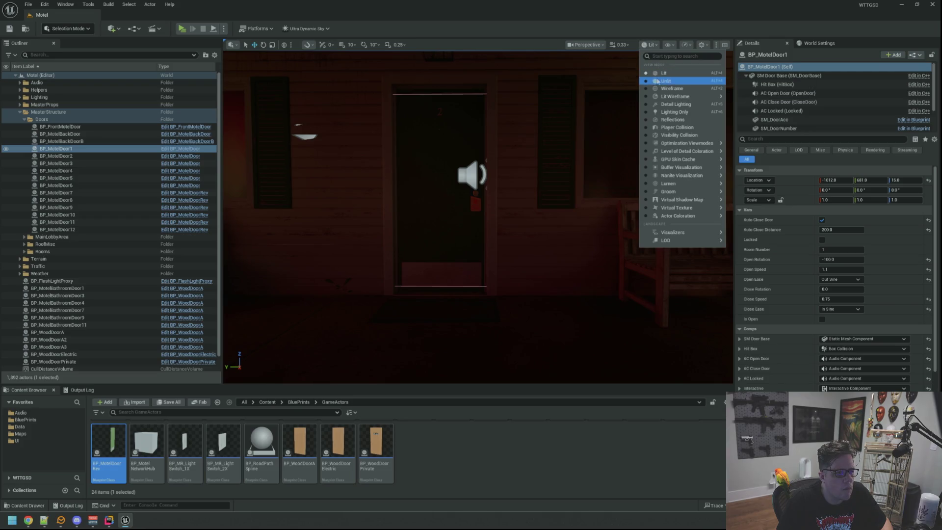
click(666, 81)
scroll(697, 172, up, 3)
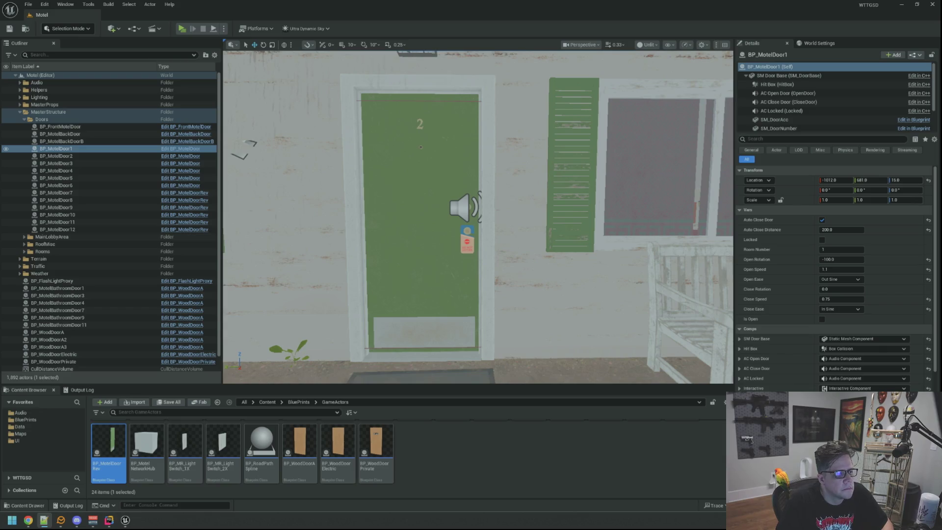
- Fly along the motel wall past doors 3, 5, 6, 7 and 8, framing doors along the way
key(d)
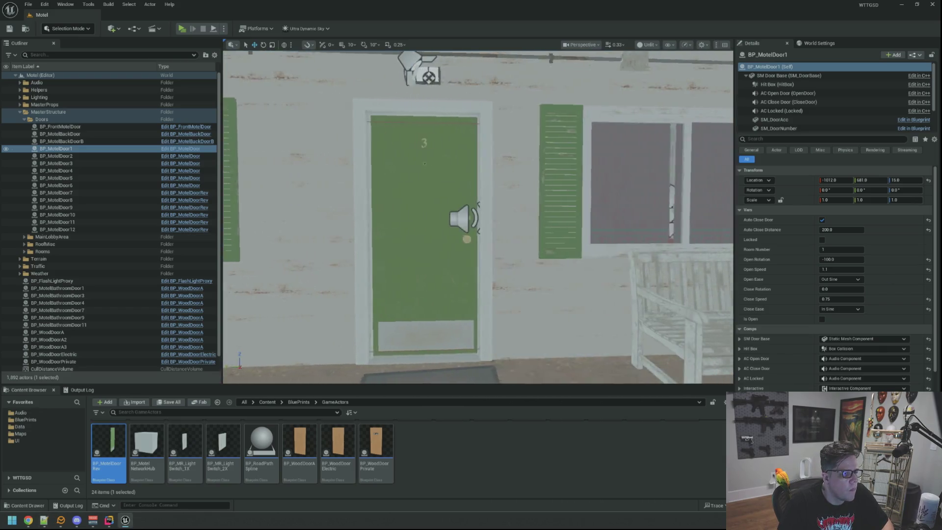
key(d)
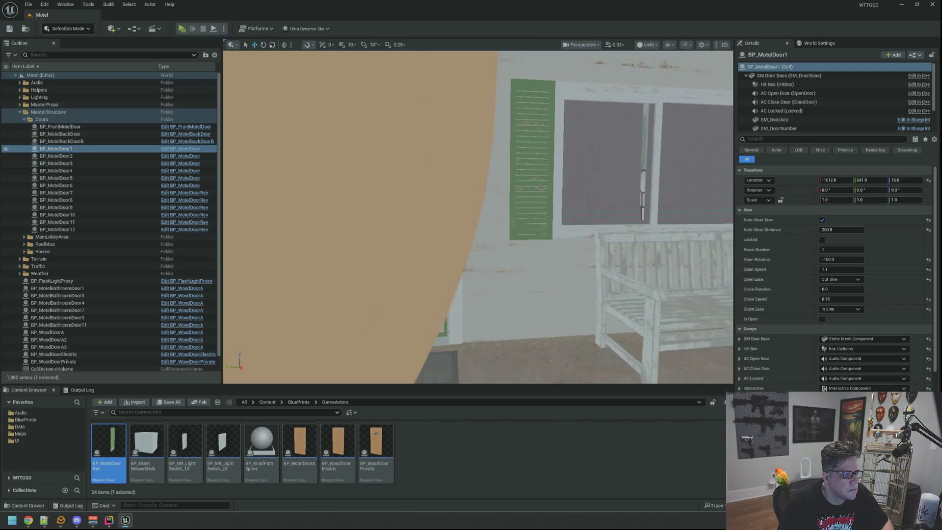
key(f)
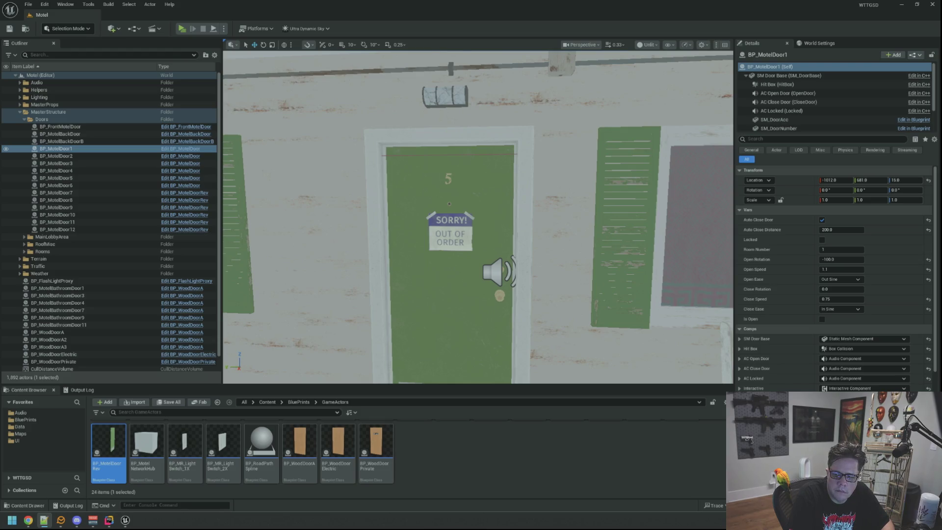
key(d)
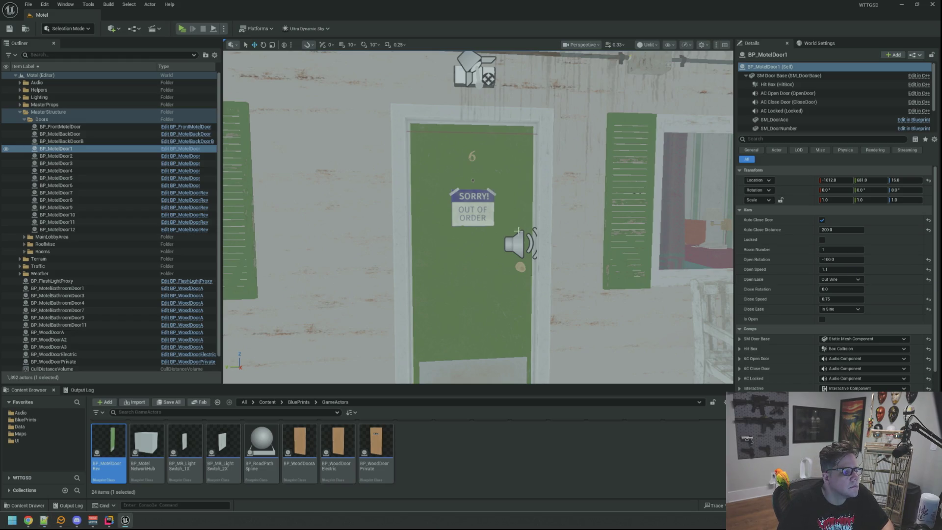
key(d)
key(w)
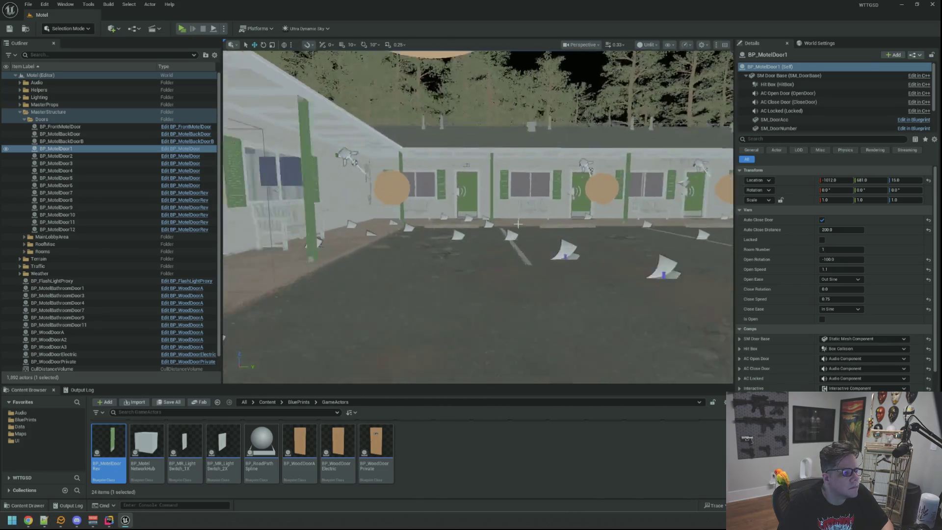
key(d)
key(w)
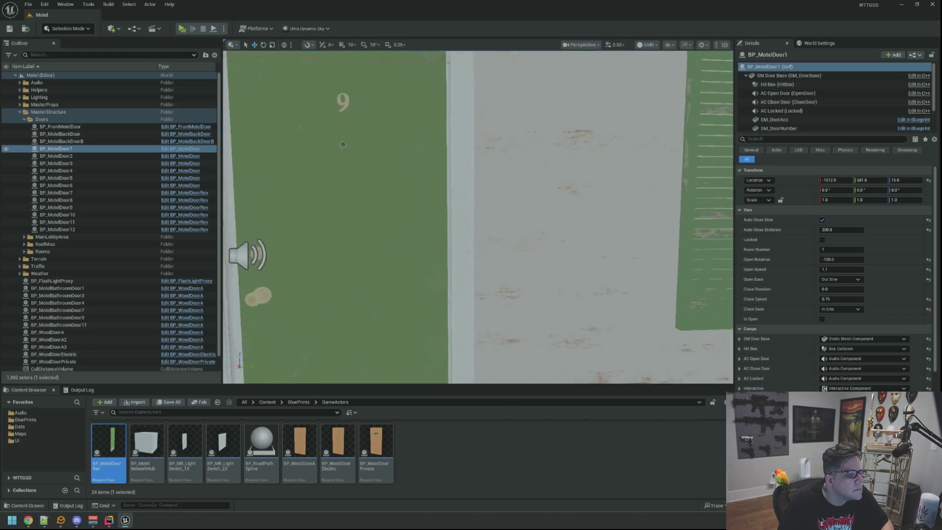
key(f)
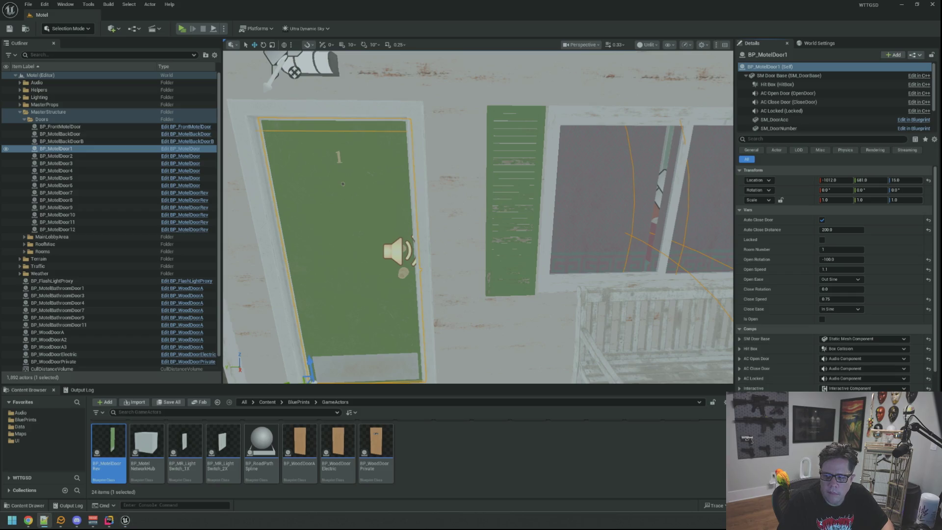
- Copy the location values of BP_MotelDoor2, BP_MotelDoor3, BP_MotelDoor4 and BP_MotelDoor5
click(100, 156)
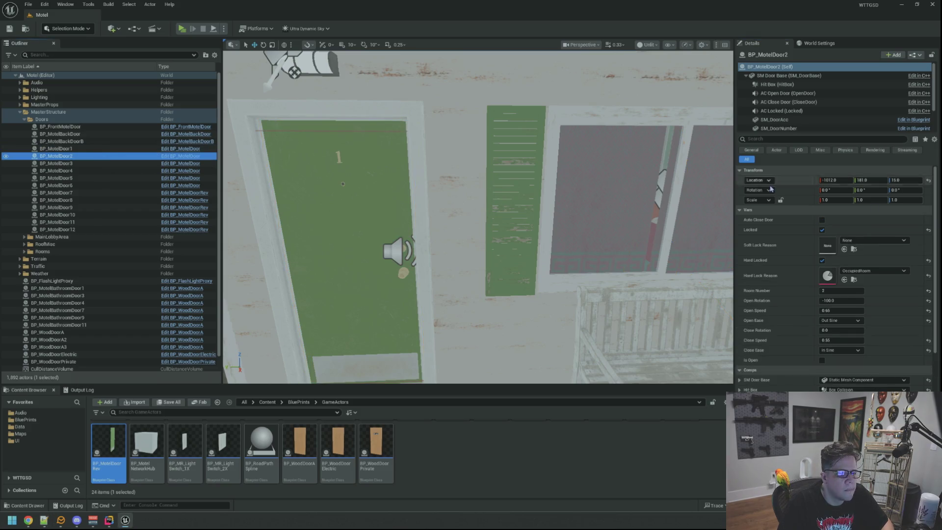
right_click(790, 184)
click(805, 198)
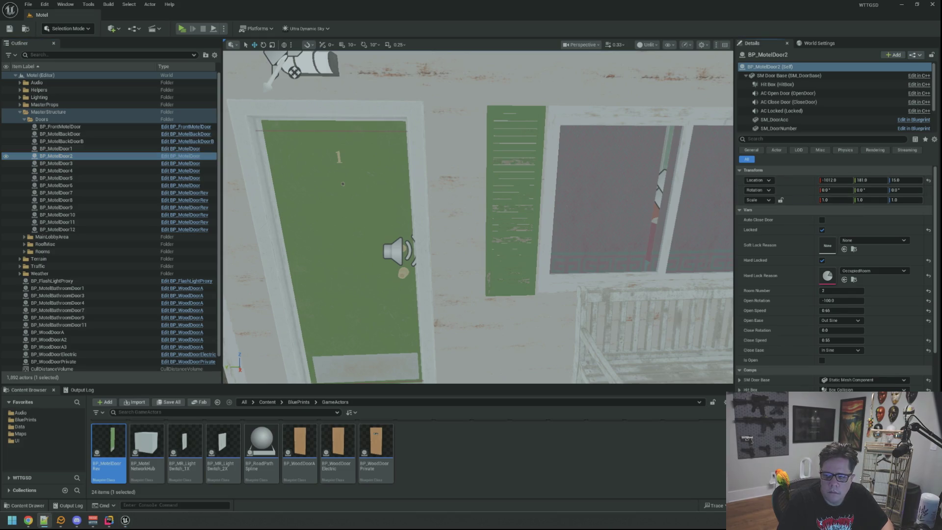
click(115, 162)
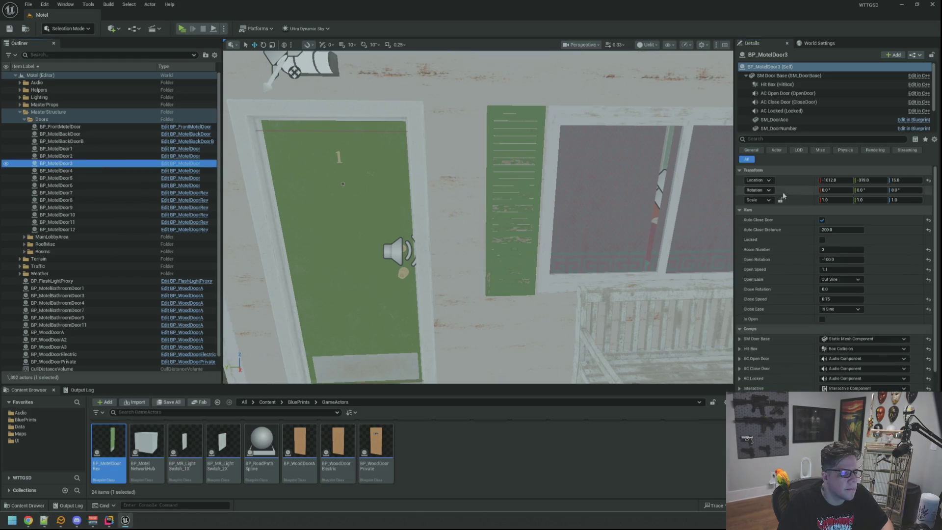
right_click(799, 182)
click(808, 195)
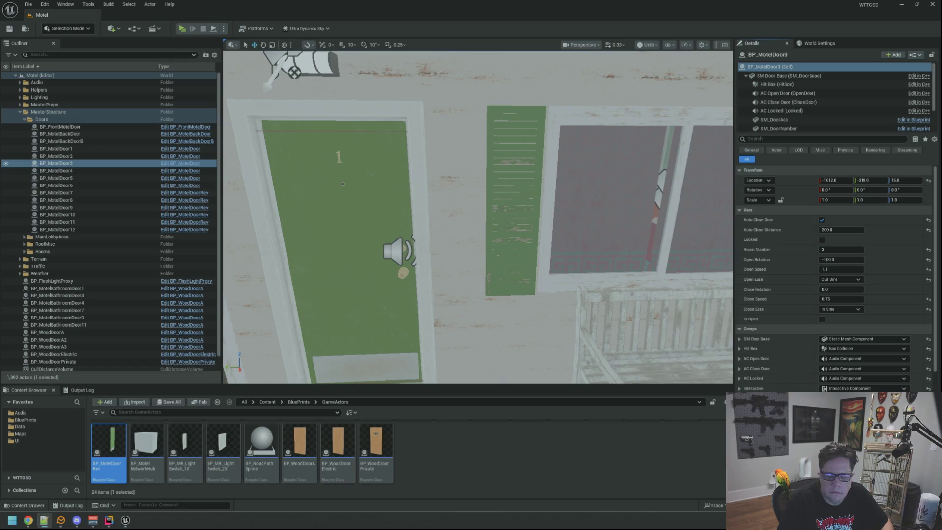
click(81, 171)
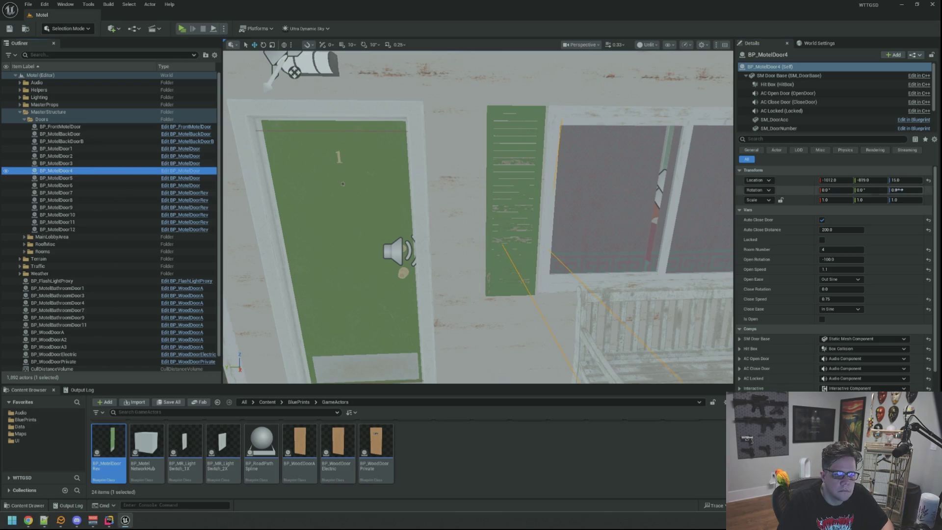
right_click(807, 184)
click(814, 196)
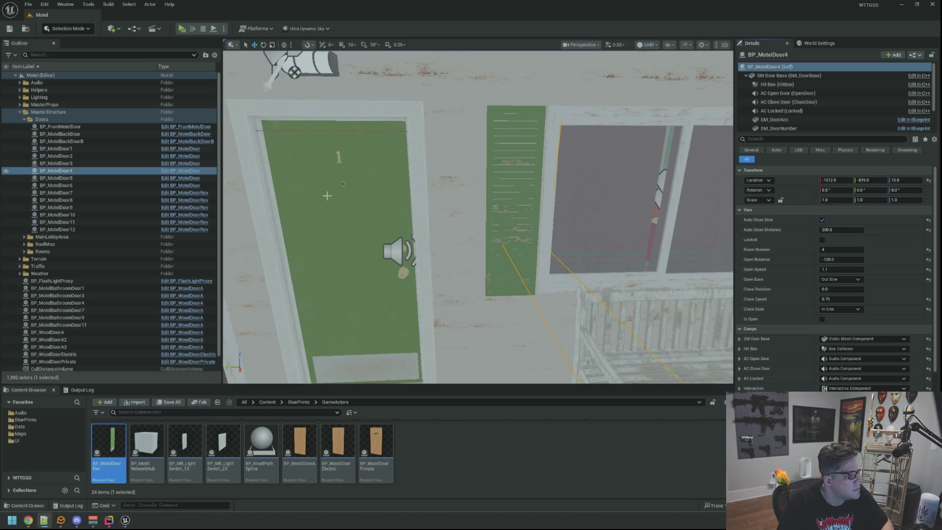
click(86, 179)
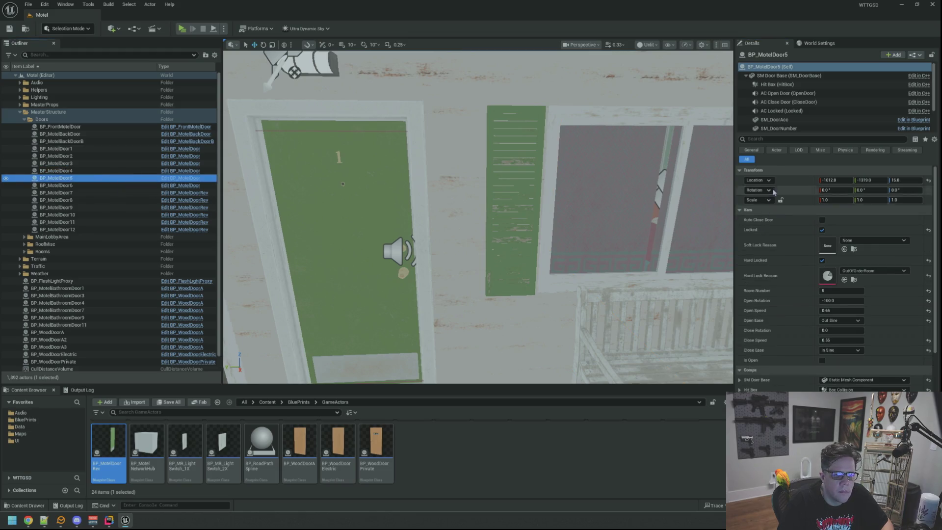
right_click(789, 181)
click(797, 193)
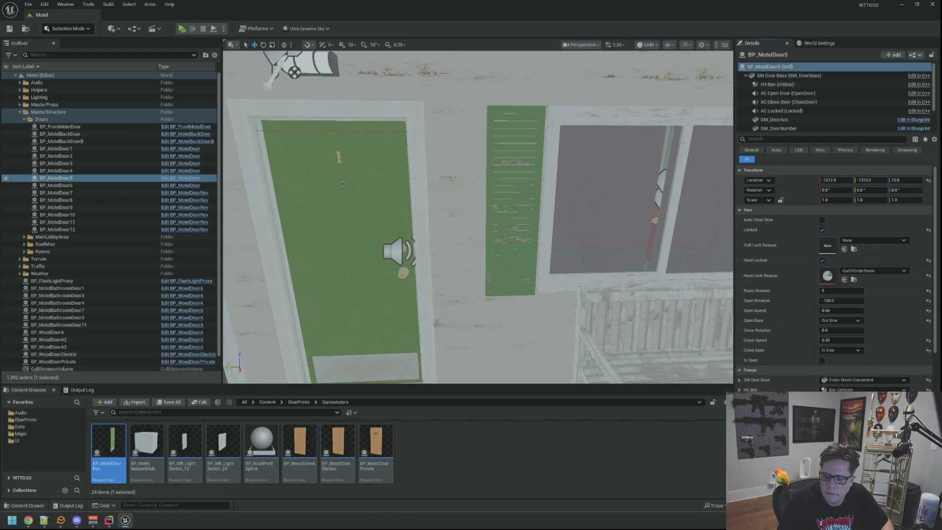
- Copy the location values of BP_MotelDoor6, BP_MotelDoor7, BP_MotelDoor8 and BP_MotelDoor9
click(127, 185)
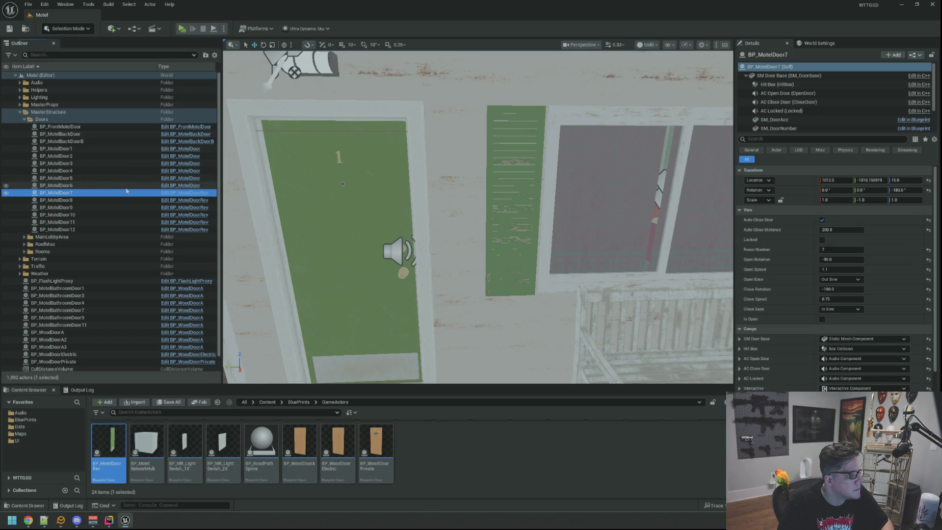
right_click(785, 180)
click(805, 196)
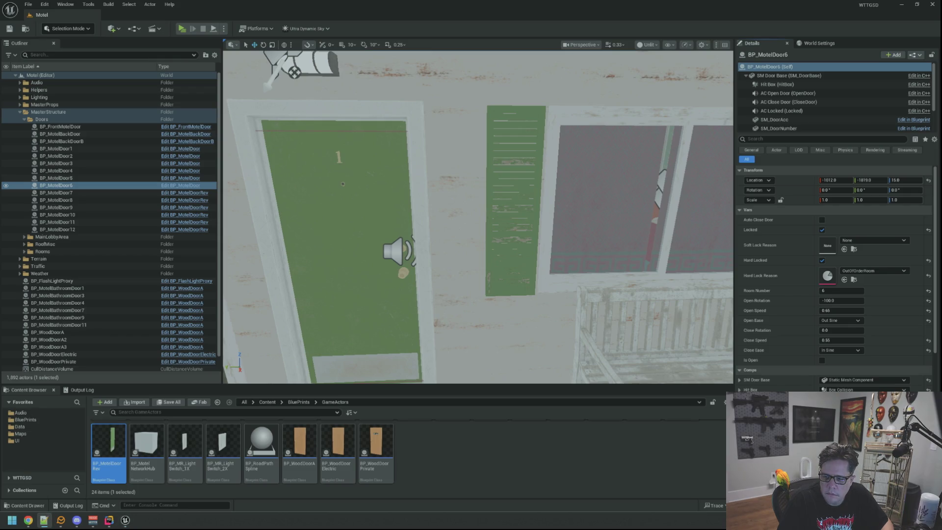
click(80, 193)
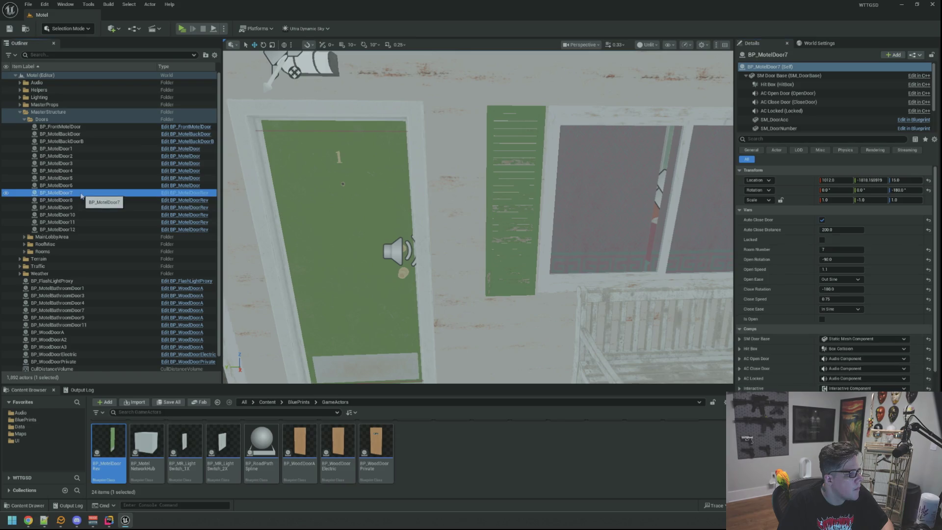
right_click(781, 180)
click(824, 195)
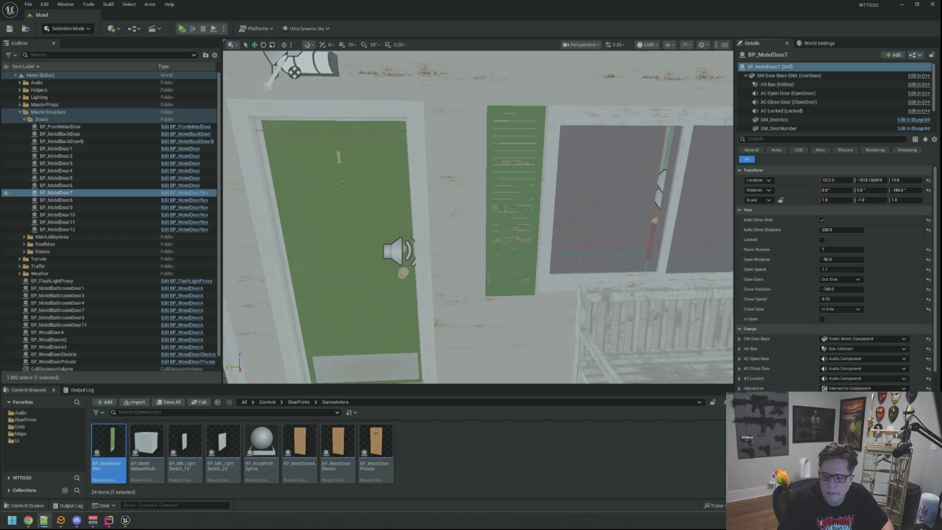
click(96, 207)
click(96, 201)
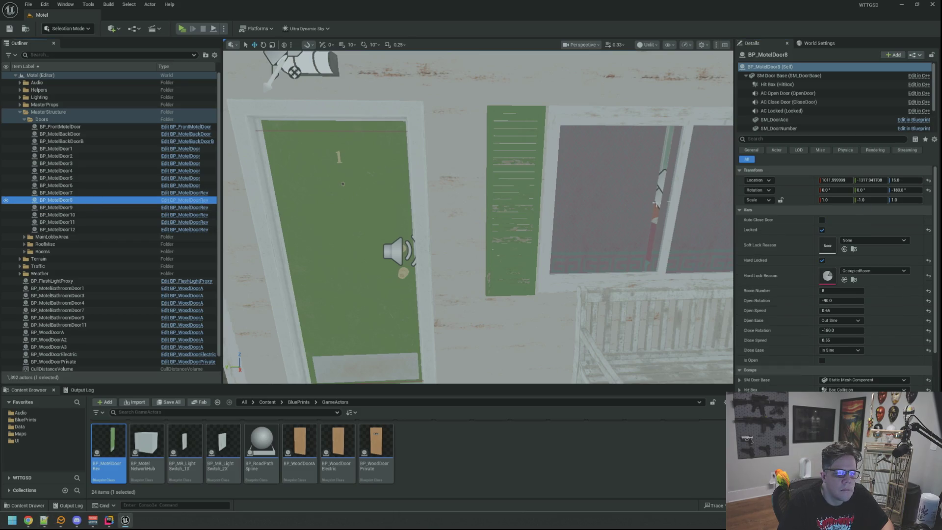
right_click(813, 186)
click(824, 196)
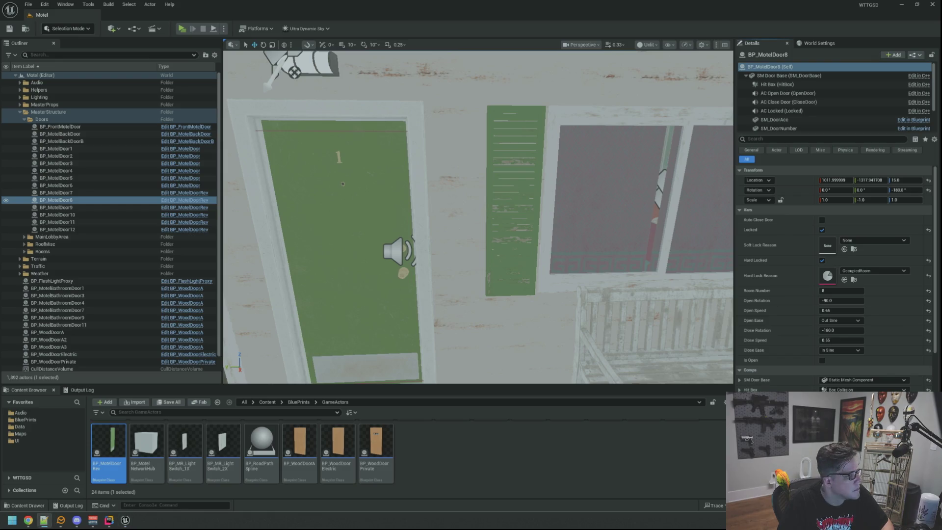
click(78, 207)
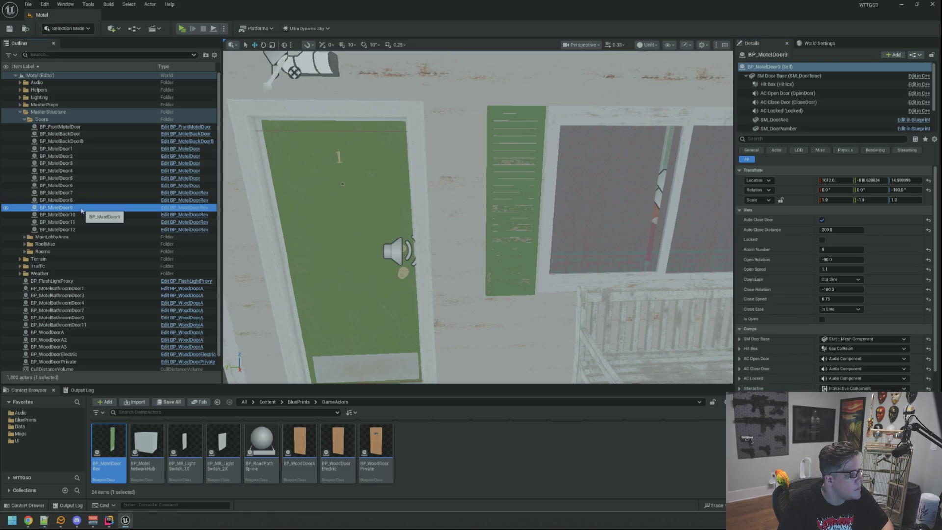
right_click(793, 184)
click(816, 204)
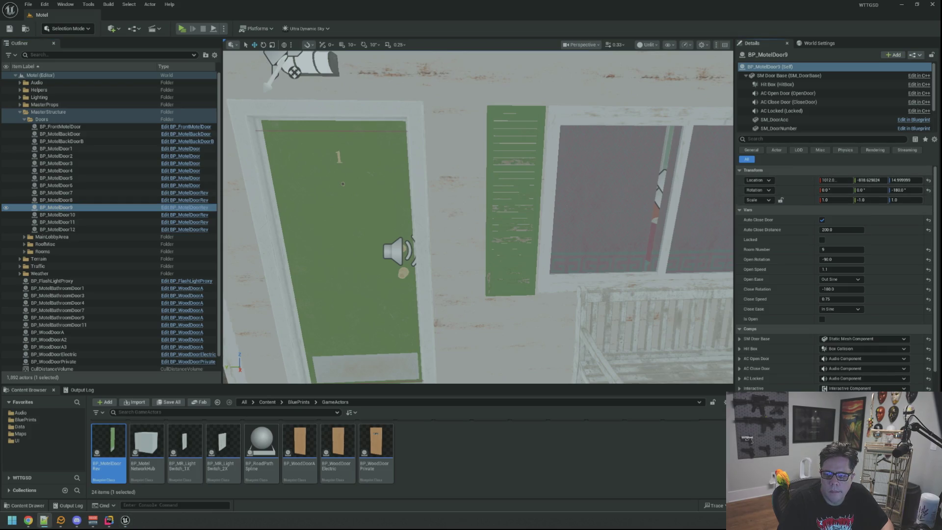
- Copy the location values of BP_MotelDoor10, BP_MotelDoor11 and BP_MotelDoor12, then reframe the view on the door
click(108, 214)
right_click(793, 184)
click(816, 203)
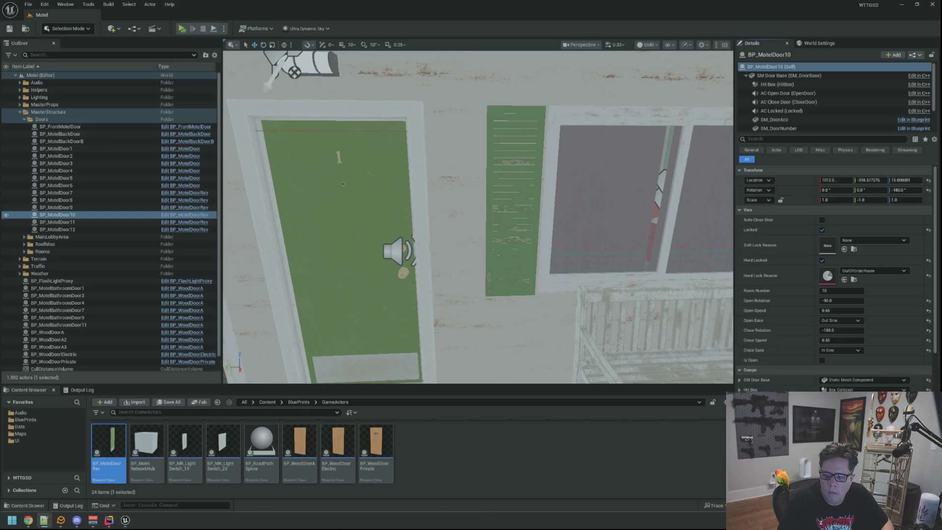
click(58, 221)
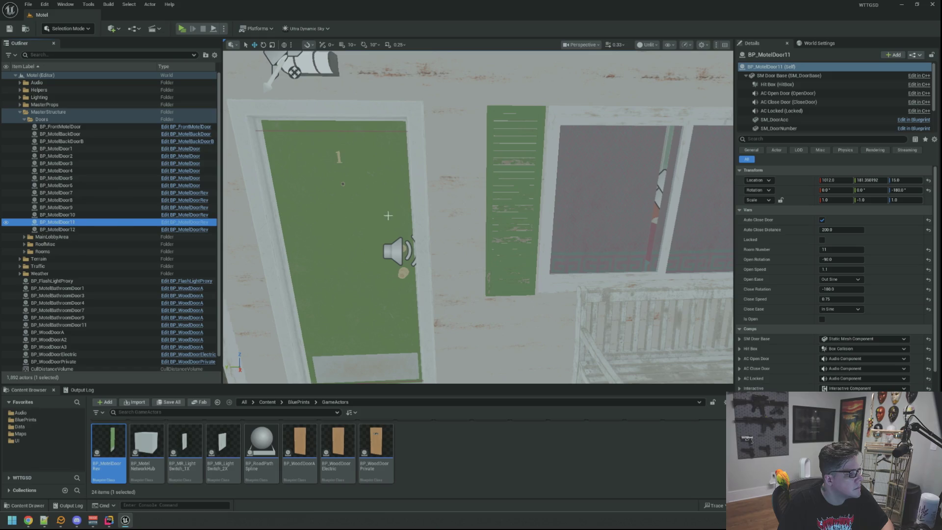
right_click(845, 179)
click(834, 191)
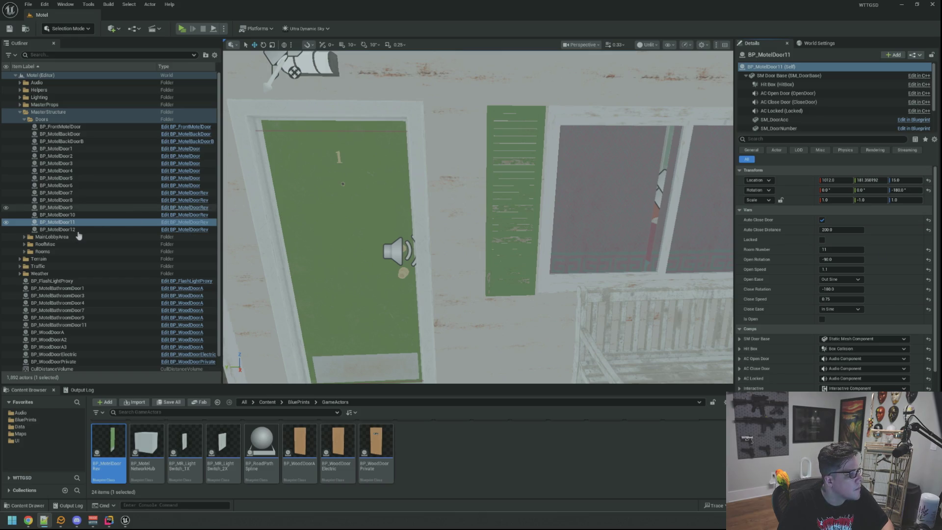
click(57, 229)
right_click(788, 181)
click(809, 191)
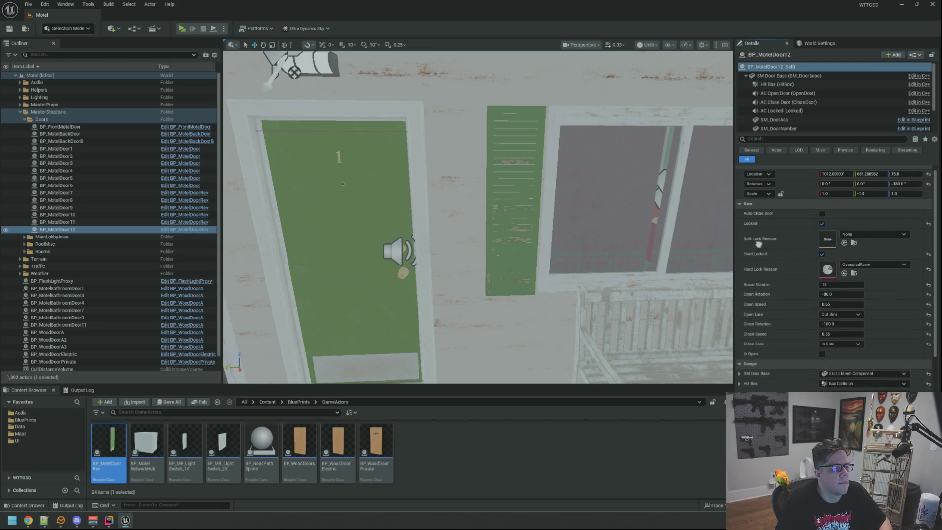
key(f)
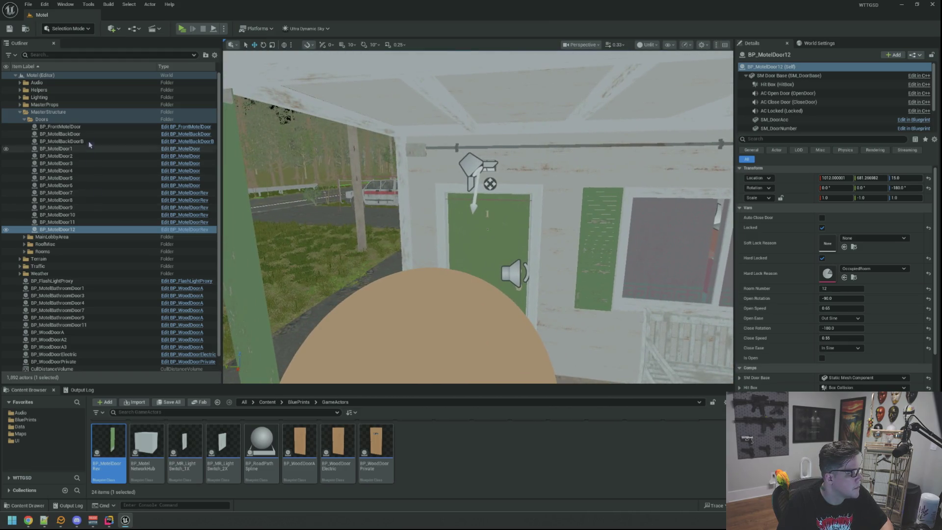
- Delete BP_MotelDoor1 through BP_MotelDoor12 from the Outliner, save the Motel map and close Unreal Editor
shift+click(68, 127)
click(84, 142)
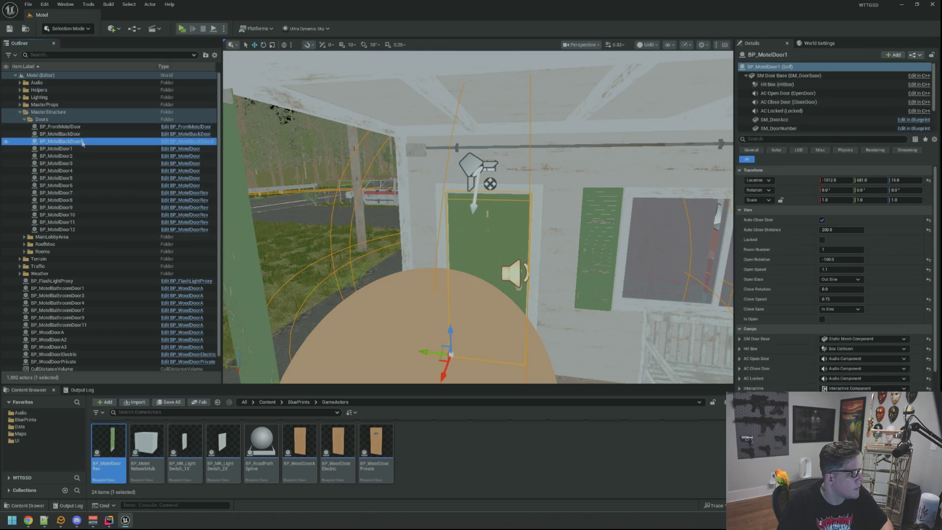
click(73, 149)
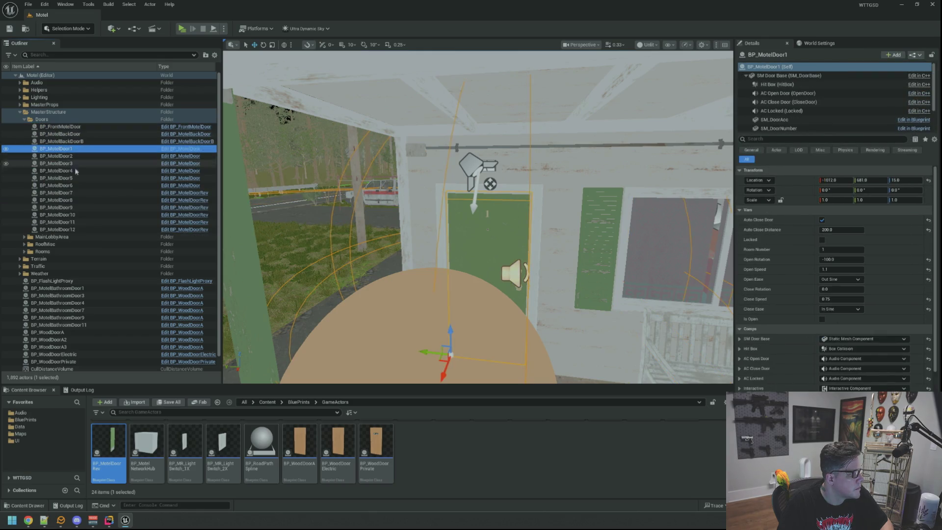
shift+click(78, 229)
key(Delete)
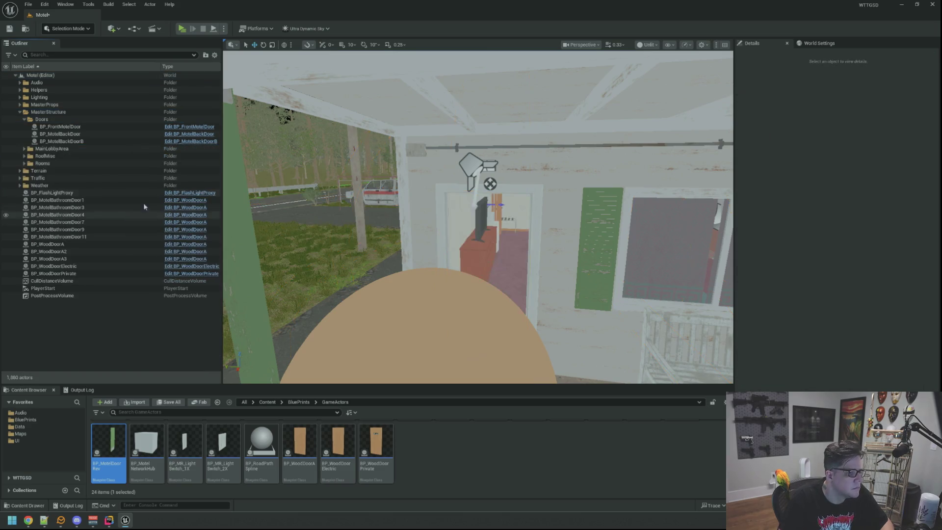
key(ctrl+s)
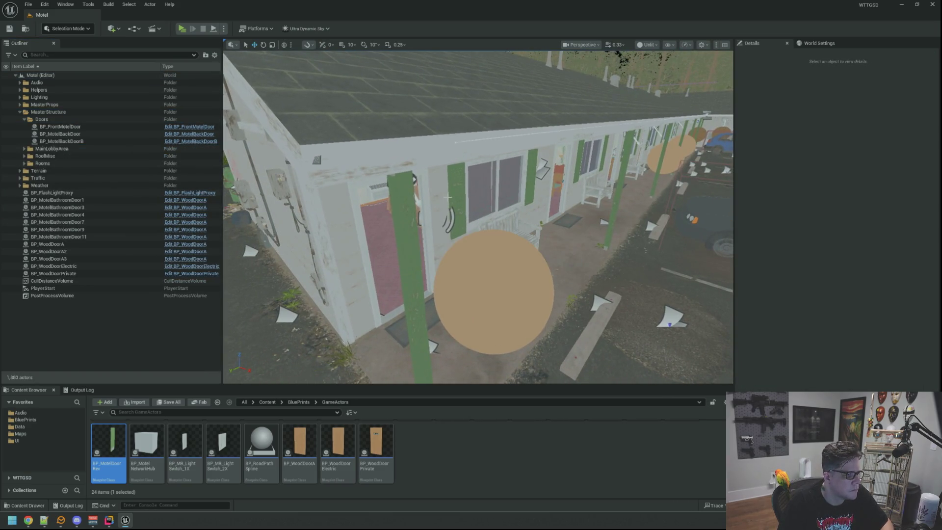
click(931, 6)
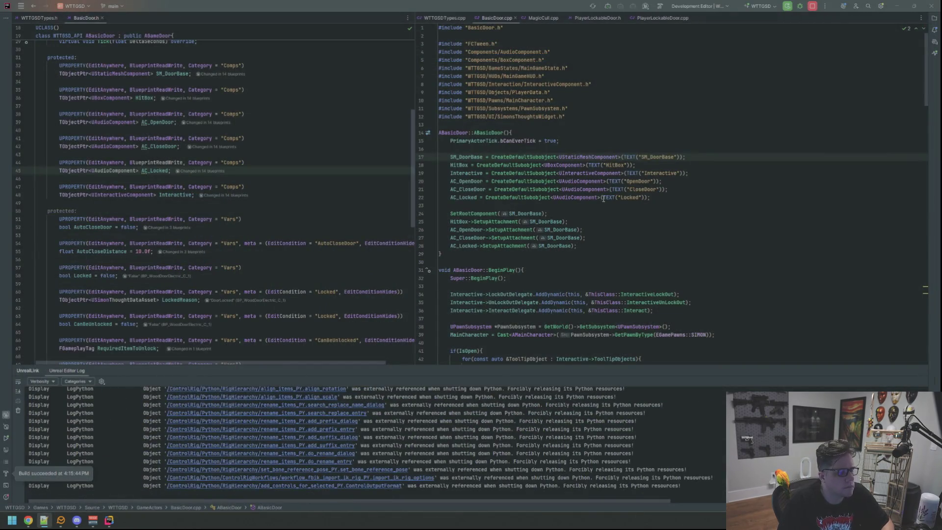
- Open MotelDoor.h and MotelDoor.cpp side by side in split editor panes
click(606, 116)
click(619, 76)
click(619, 96)
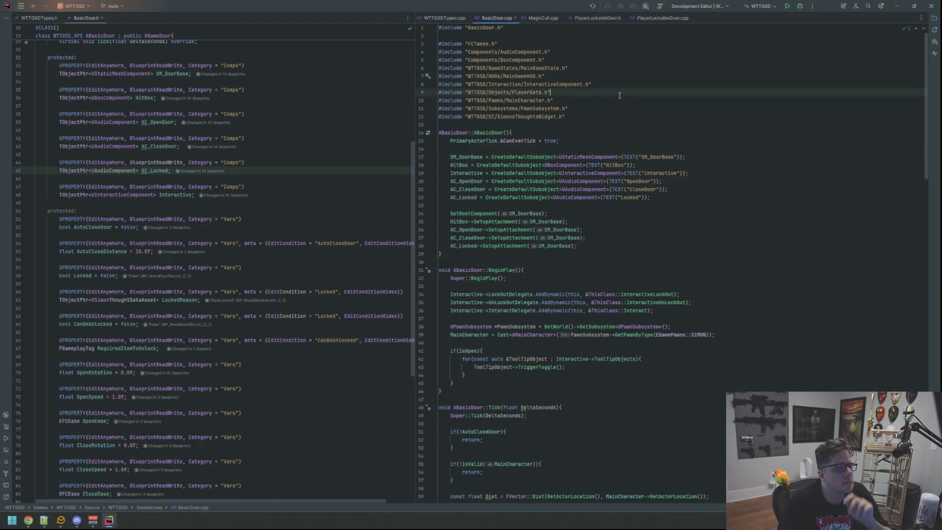
key(ctrl+t)
text(MotelDoor)
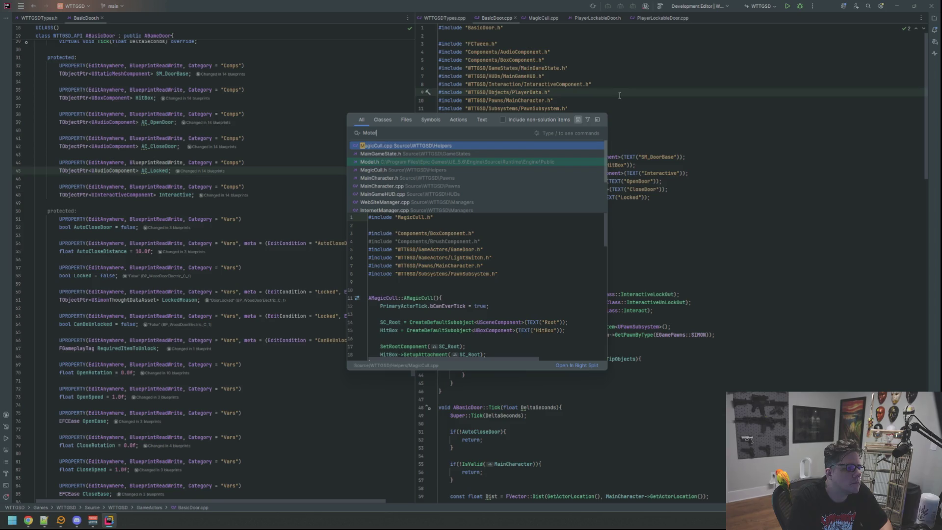
key(Down)
key(Return)
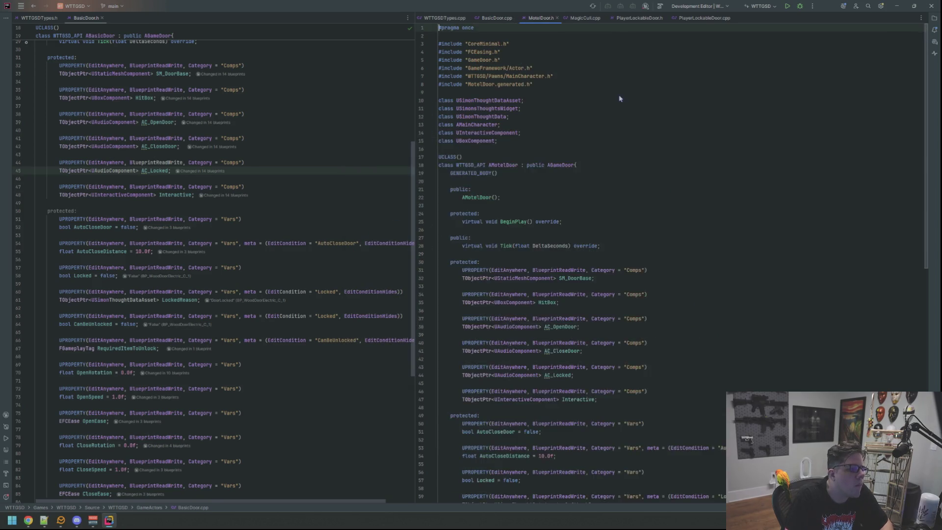
mouse_move(539, 24)
mouse_down()
mouse_move(185, 34)
mouse_move(147, 22)
mouse_up()
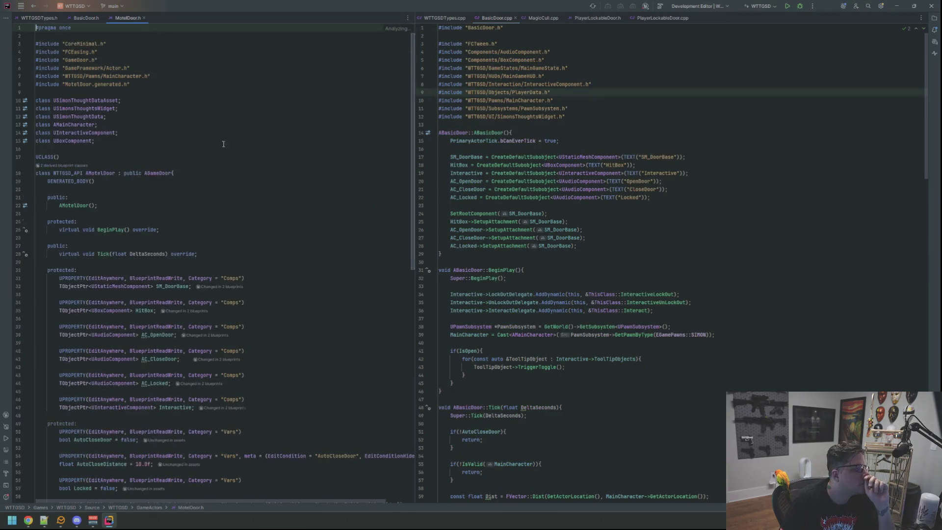
click(107, 164)
ctrl+click(108, 165)
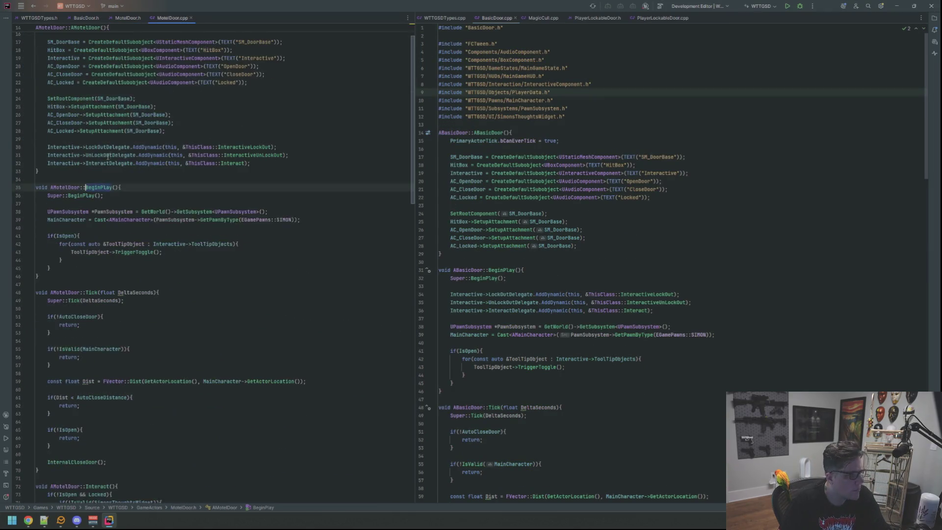
drag(169, 18, 702, 47)
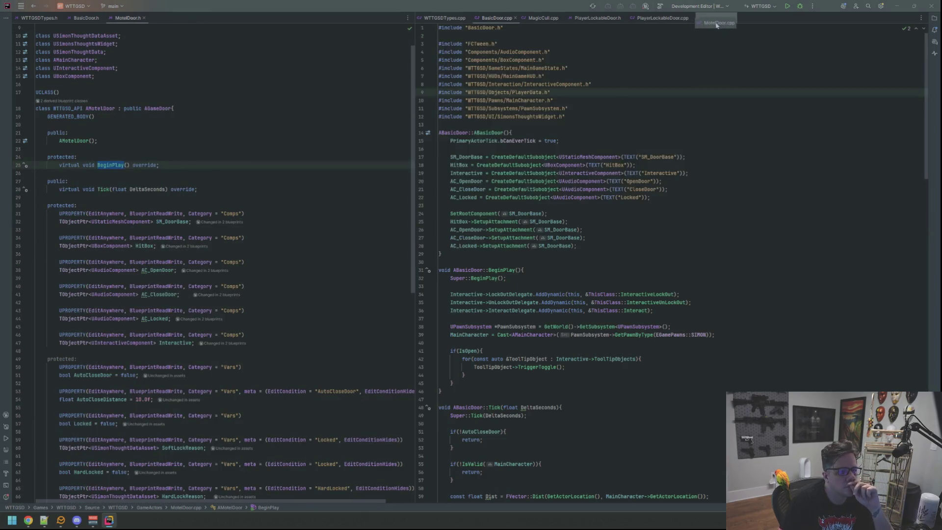
- Move the three Interactive delegate bindings from the constructor into BeginPlay after the MainCharacter line
mouse_move(685, 202)
mouse_down()
mouse_move(466, 199)
mouse_move(439, 182)
mouse_up()
key(BackSpace)
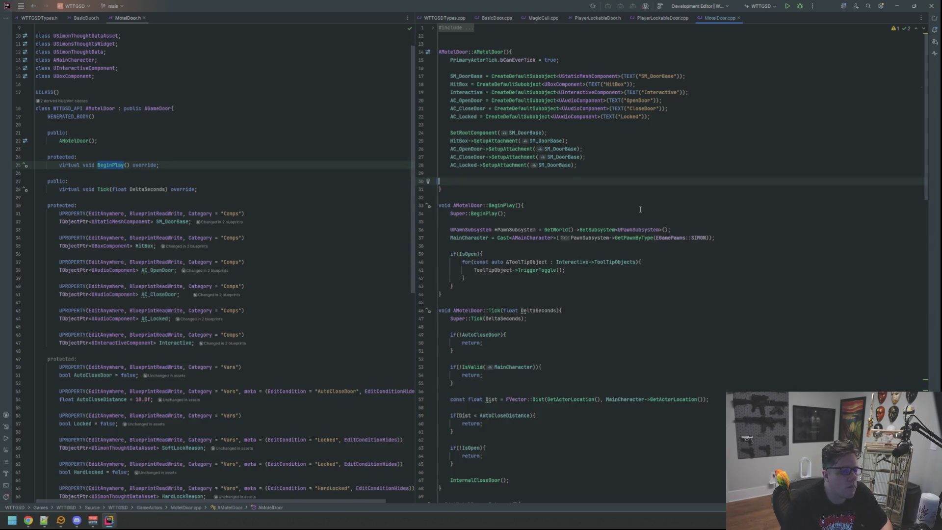
key(BackSpace)
key(BackSpace)
click(671, 222)
key(End)
key(Return)
key(Return)
key(Up)
key(Up)
key(Up)
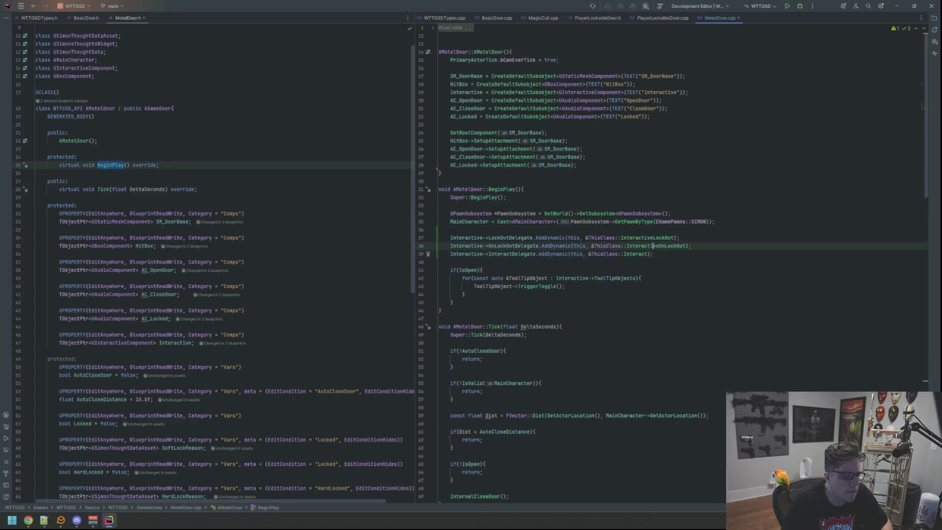
key(Up)
key(Up)
key(Up)
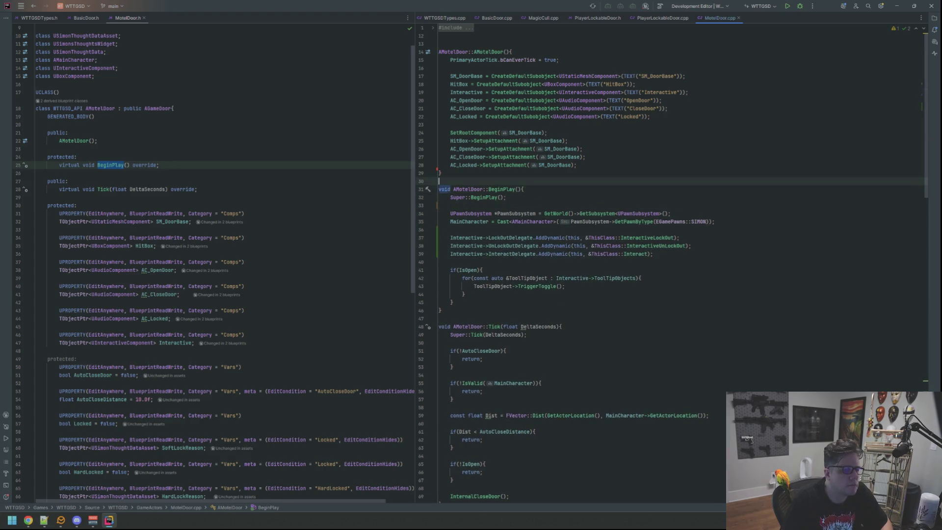
- Rebuild the project and bring the relaunched Unreal Editor forward
click(323, 146)
click(630, 163)
click(382, 134)
click(601, 126)
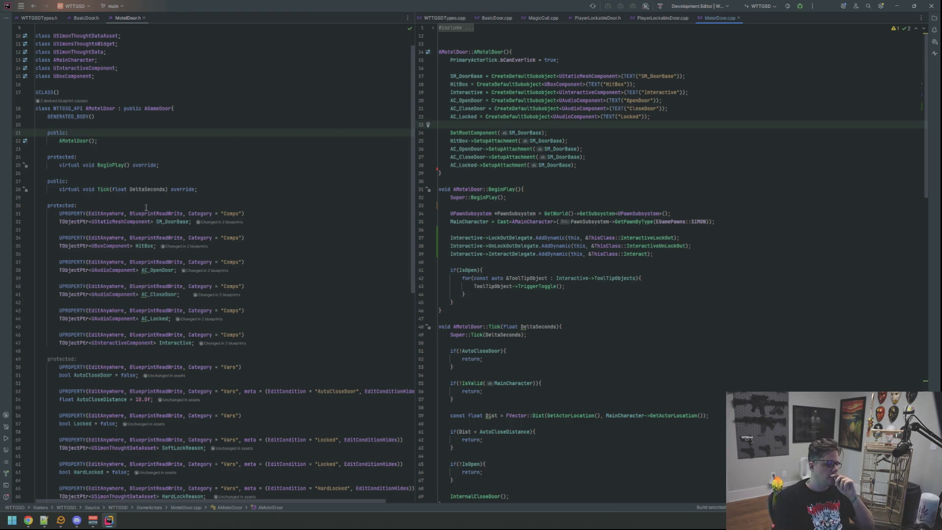
key(alt+Tab)
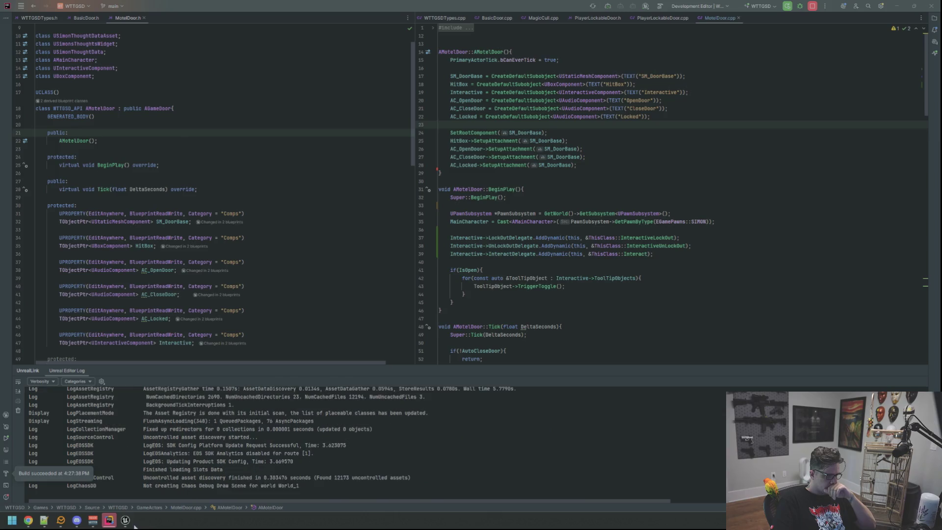
click(126, 521)
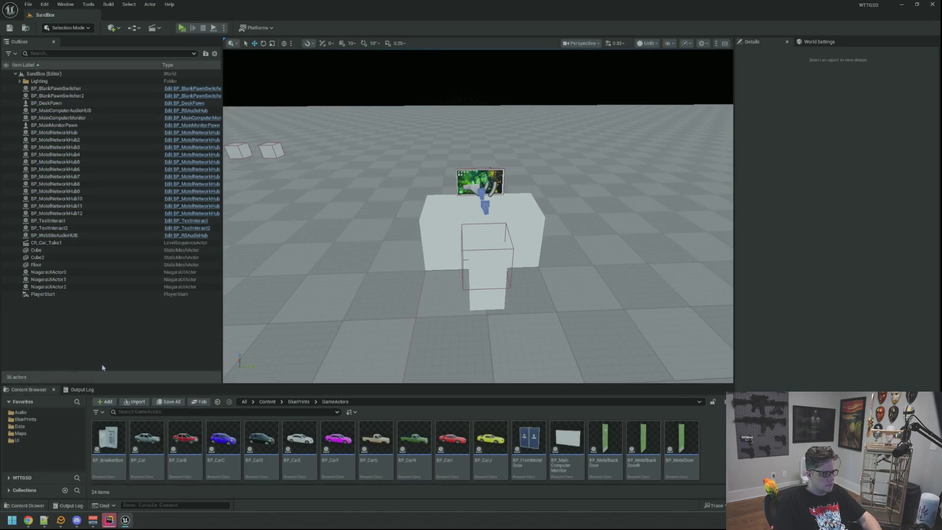
- Load the Motel level from the Maps folder and fly the camera toward the doors
click(20, 434)
double_click(223, 441)
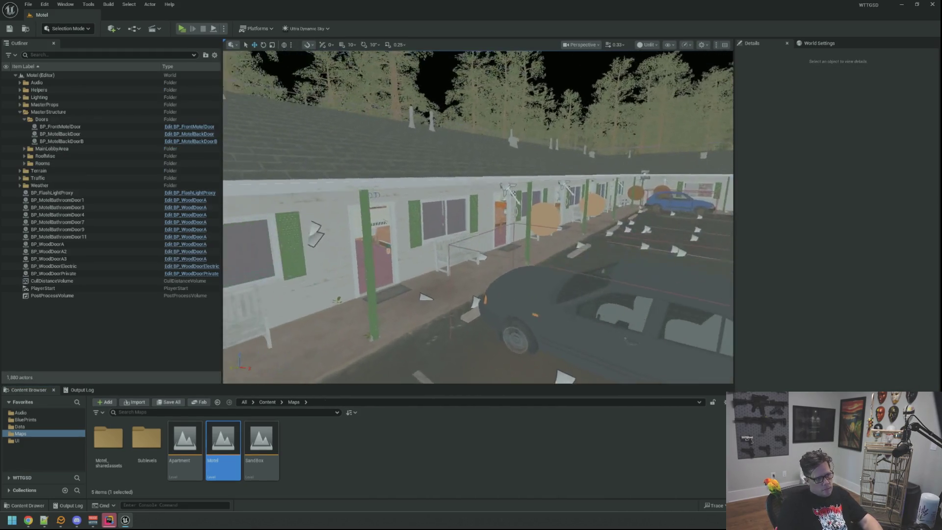
mouse_move(478, 216)
mouse_down()
mouse_move(439, 196)
mouse_move(342, 338)
mouse_up()
- Browse to BluePrints > GameActors and select the BP_MotelDoor blueprint
click(25, 420)
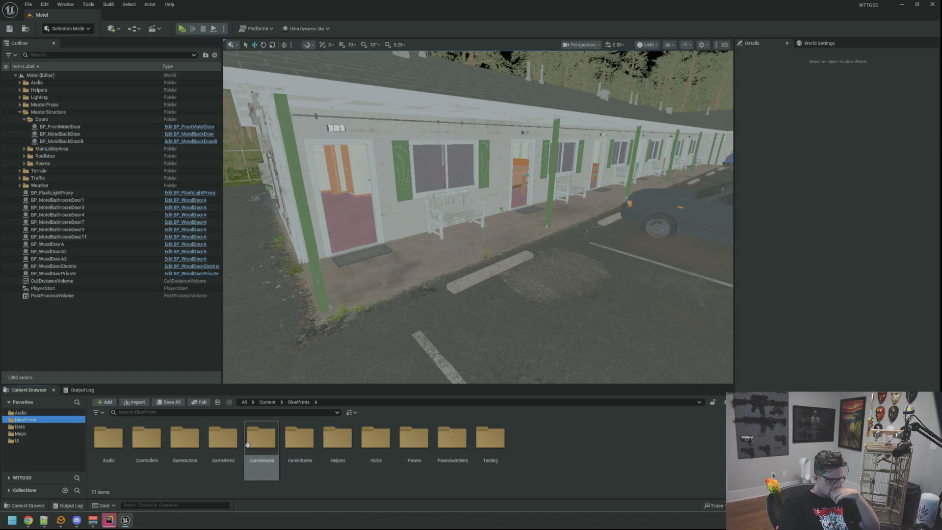
double_click(220, 440)
click(299, 402)
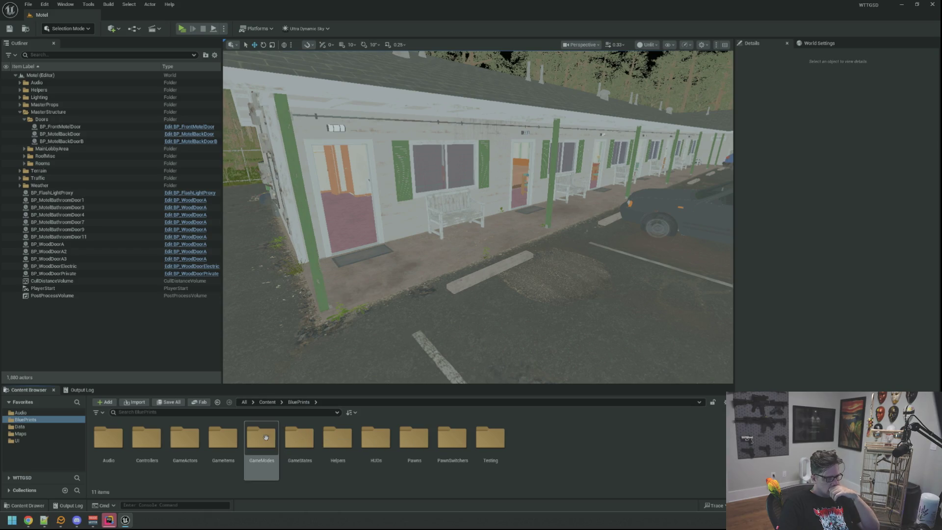
double_click(185, 437)
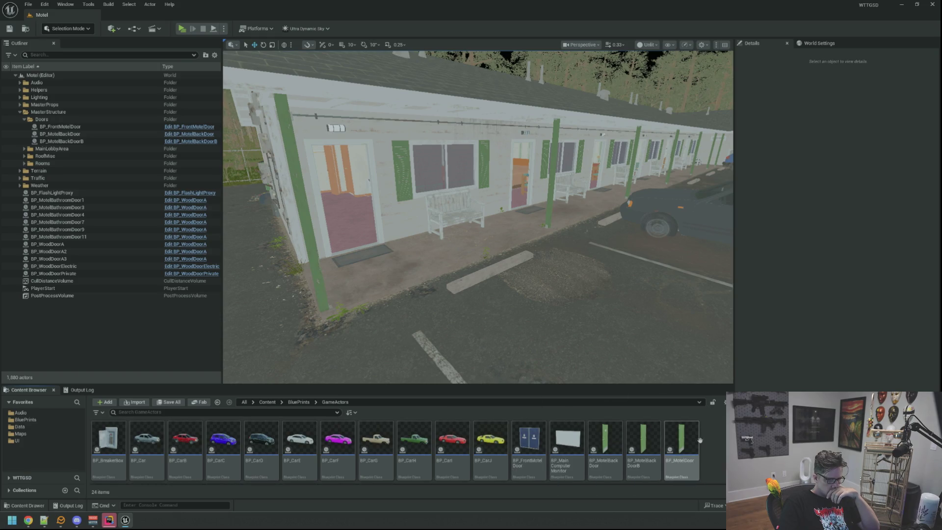
scroll(682, 447, down, 3)
scroll(466, 446, up, 3)
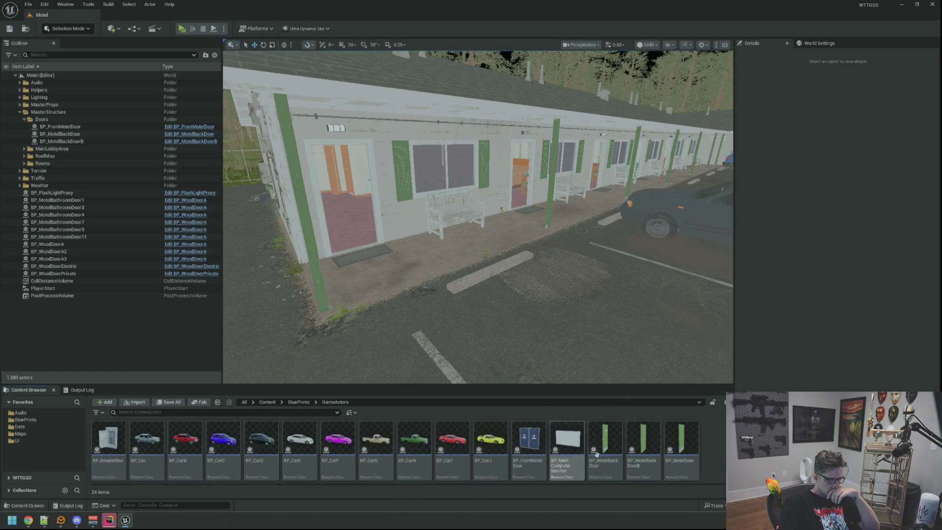
click(668, 437)
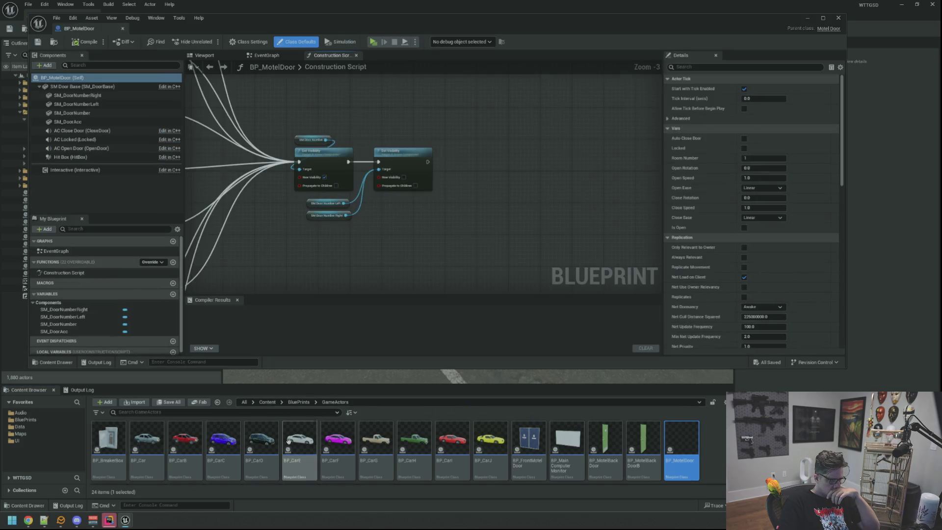
- Open BP_MotelDoorRev and compare its construction script with BP_MotelDoor's
scroll(294, 447, down, 3)
double_click(108, 441)
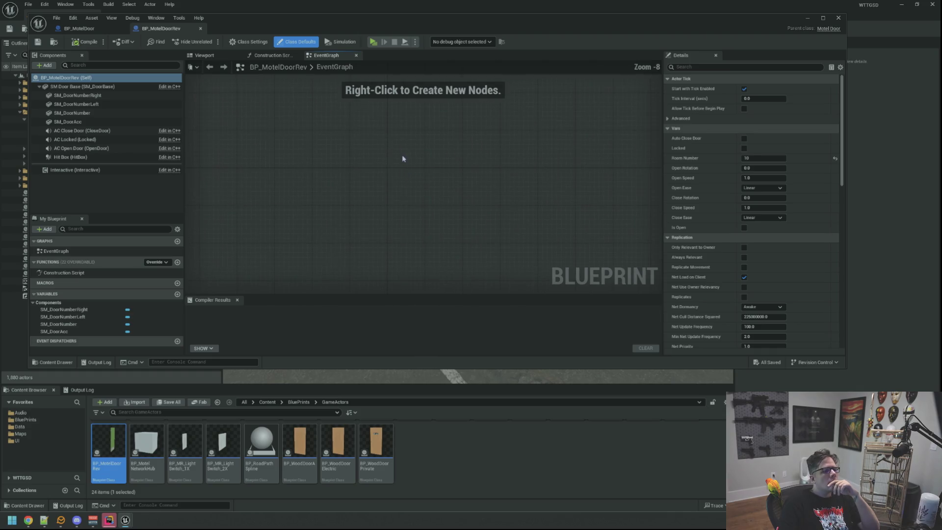
click(272, 55)
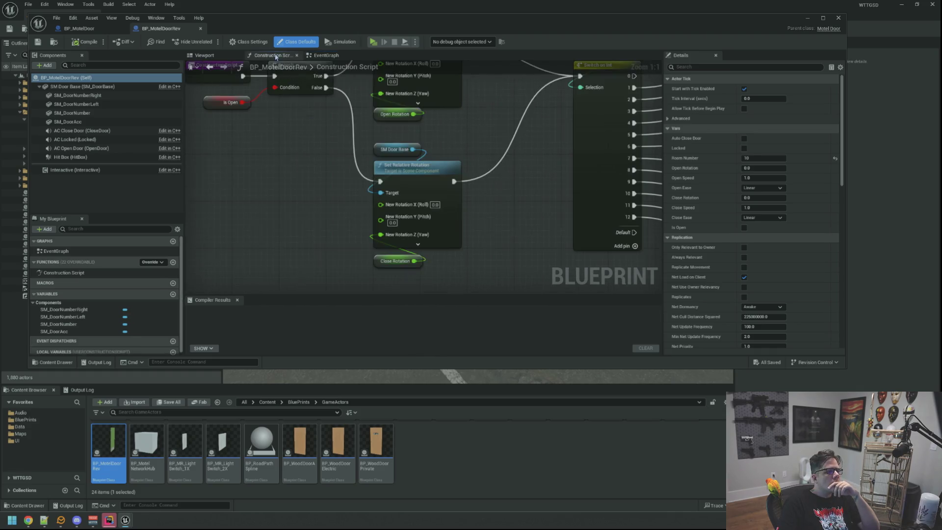
scroll(450, 215, down, 5)
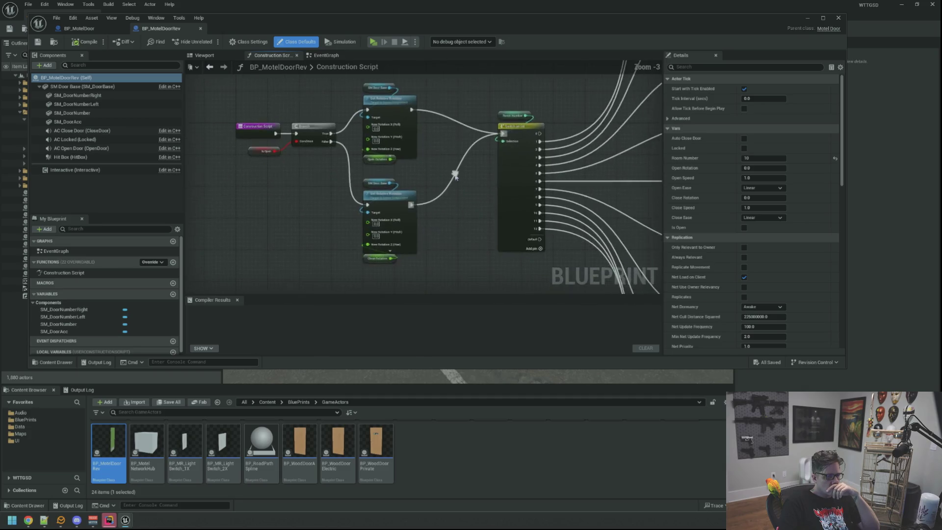
click(109, 29)
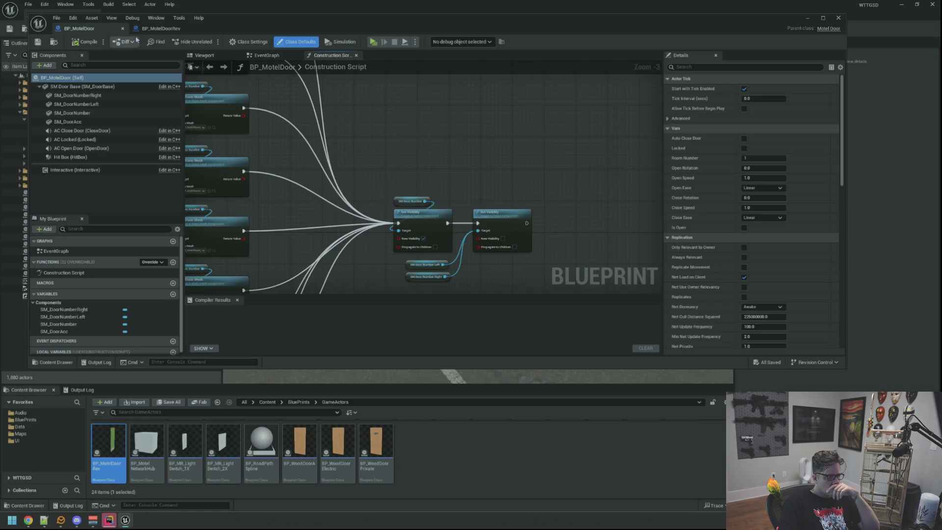
click(160, 29)
click(81, 28)
- Put BP_MotelDoor's Construction Script tab before Event Graph and view the door in the 3D Viewport
drag(321, 59, 271, 55)
scroll(207, 106, down, 5)
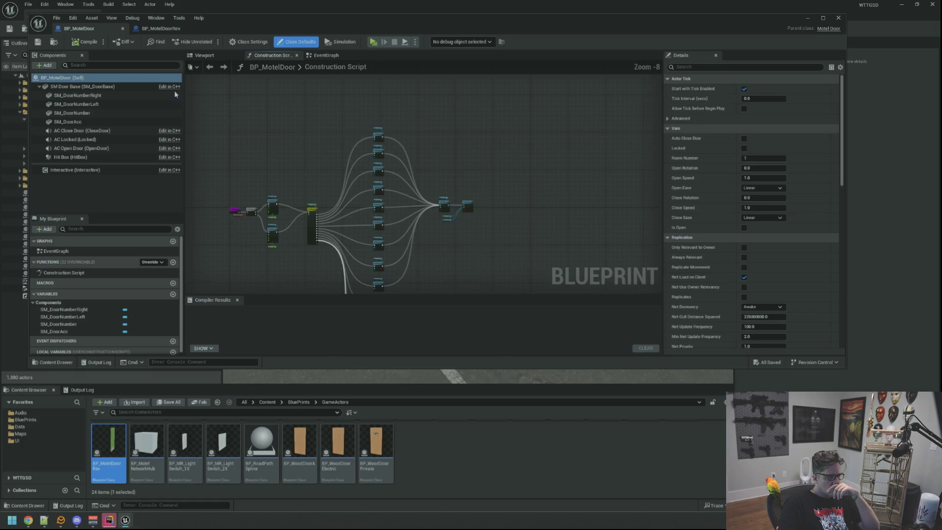
click(201, 55)
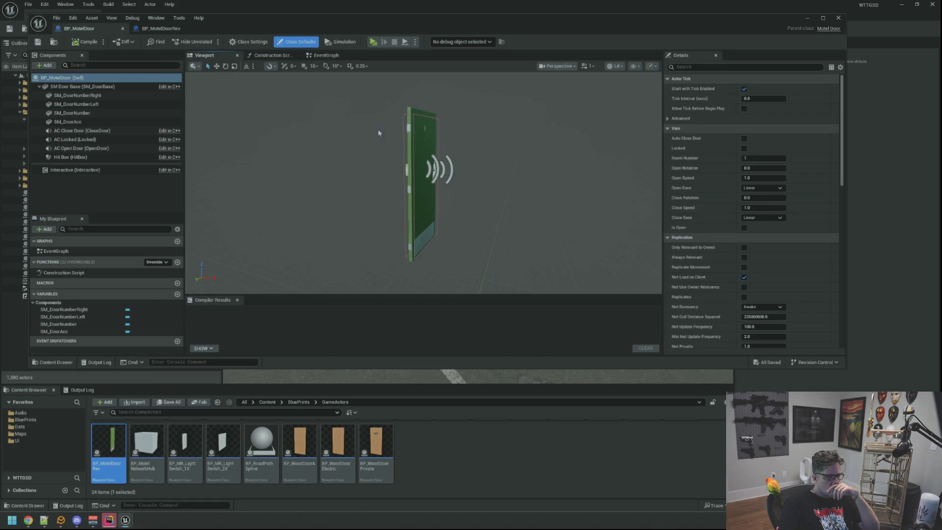
drag(439, 160, 440, 160)
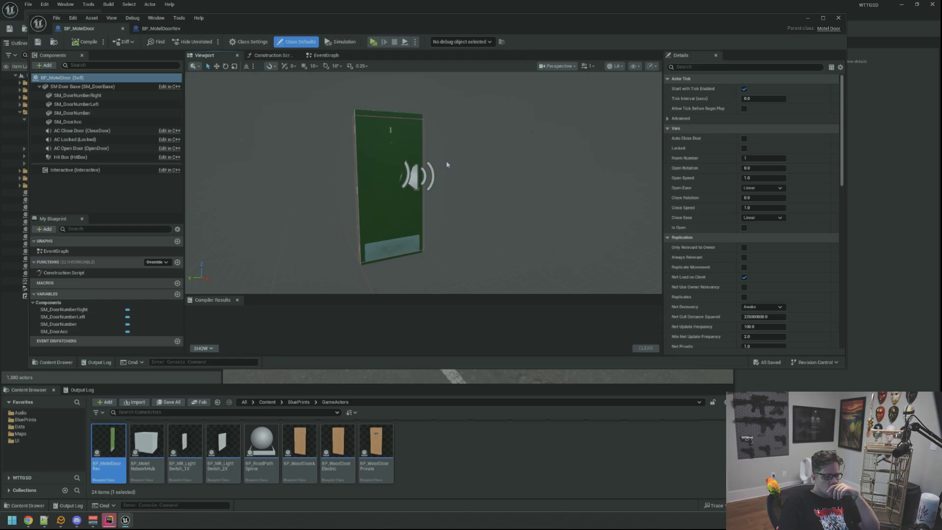
click(249, 42)
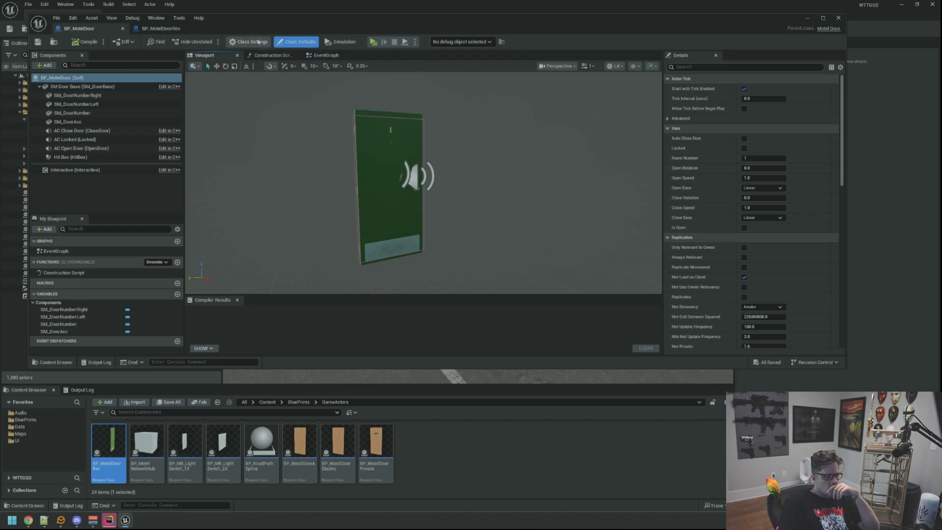
- Change BP_MotelDoor's Parent Class to Motel Door, confirming the reparent, then switch to BP_MotelDoorRev
click(765, 89)
click(756, 112)
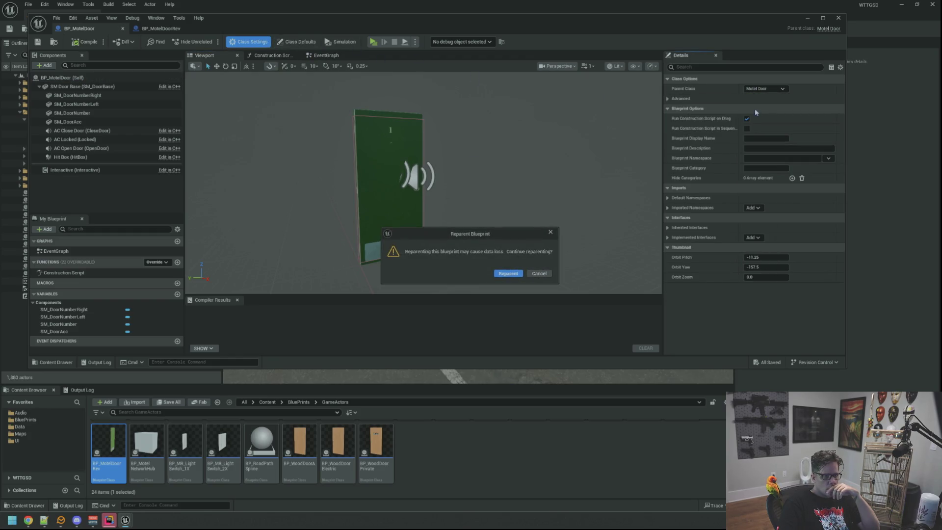
click(508, 273)
click(764, 88)
text(Motyel)
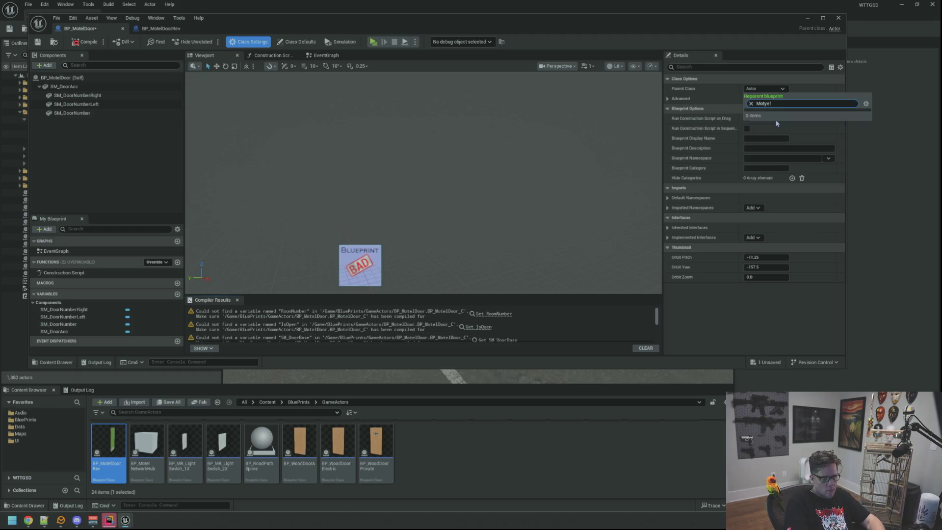
key(BackSpace)
key(BackSpace)
text(elDoor)
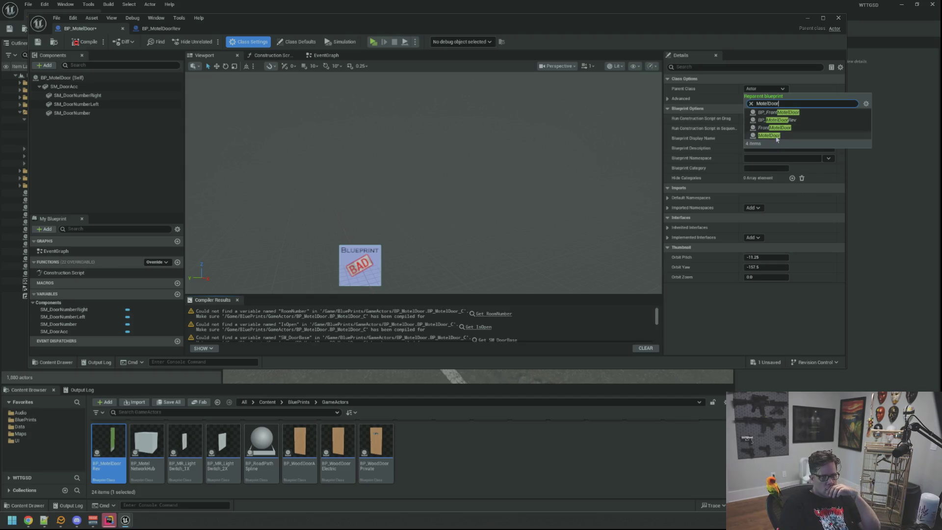
click(769, 135)
drag(440, 151, 422, 147)
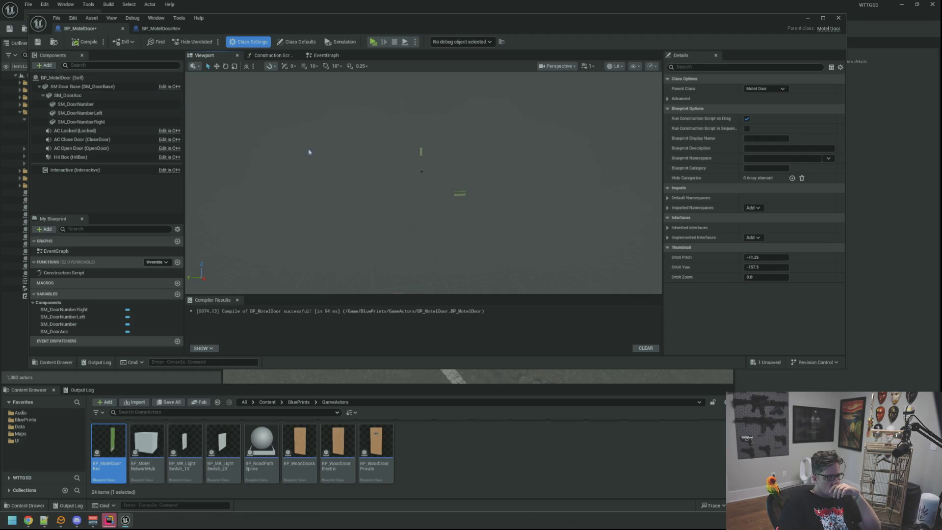
click(159, 30)
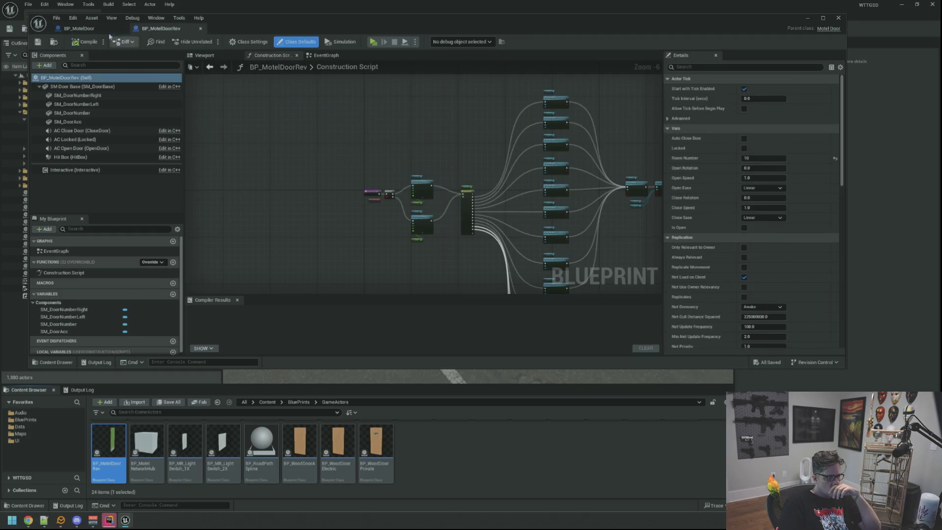
- Give BP_MotelDoor's SM Door Base the SM_MotelRoom_Door mesh, matching BP_MotelDoorRev's door base
click(116, 30)
scroll(343, 167, up, 3)
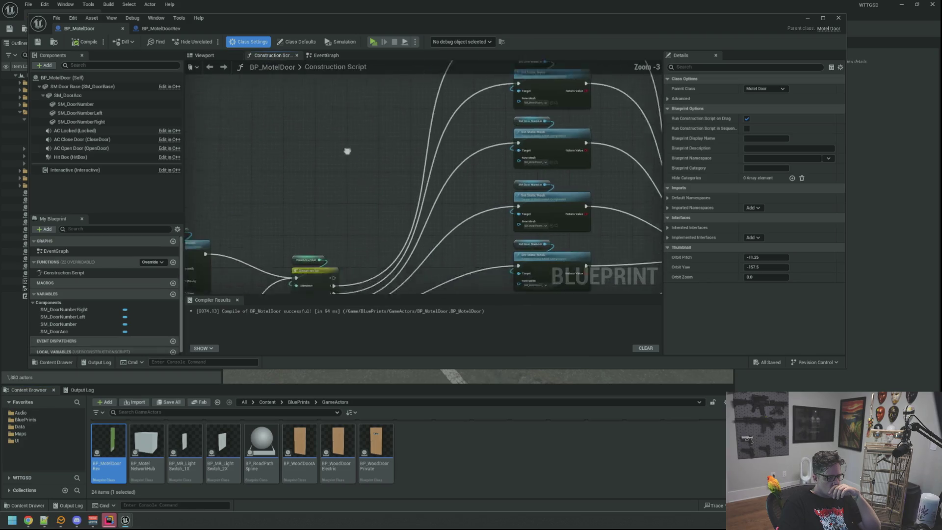
click(203, 55)
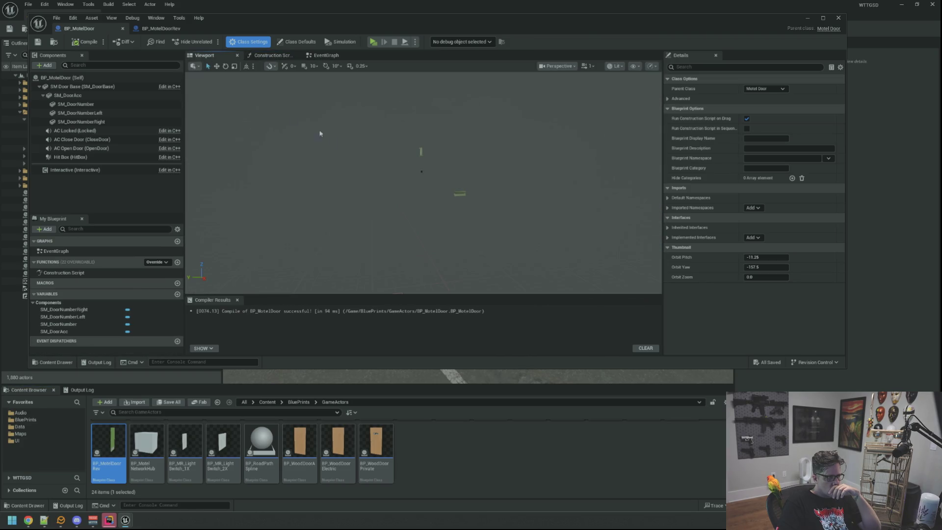
click(162, 29)
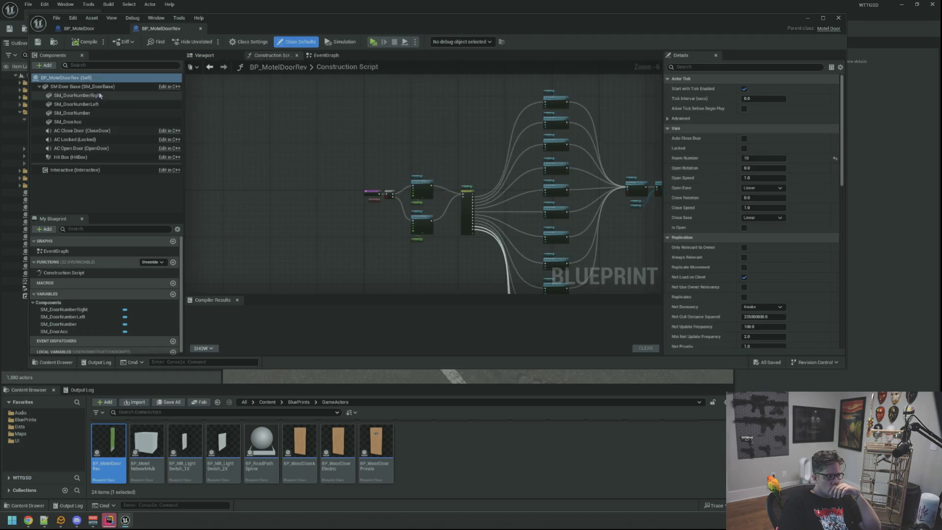
click(81, 86)
click(776, 208)
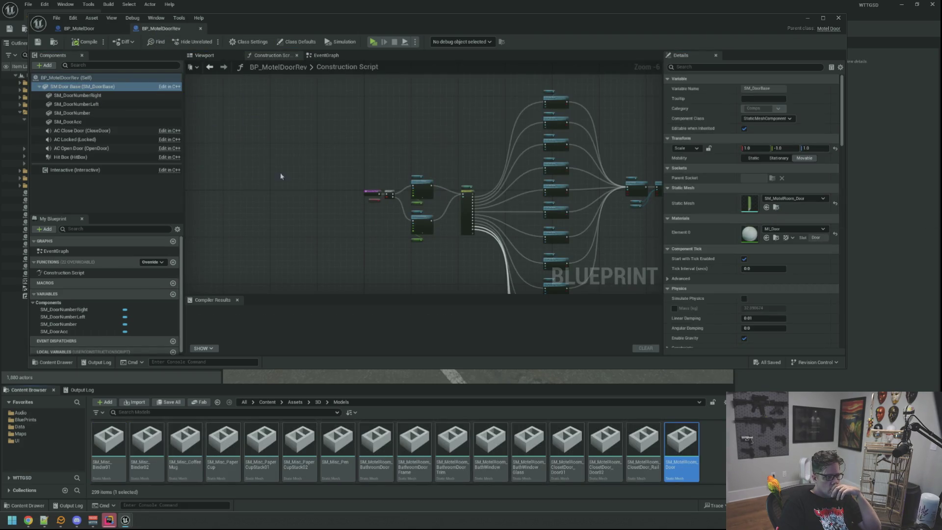
click(87, 29)
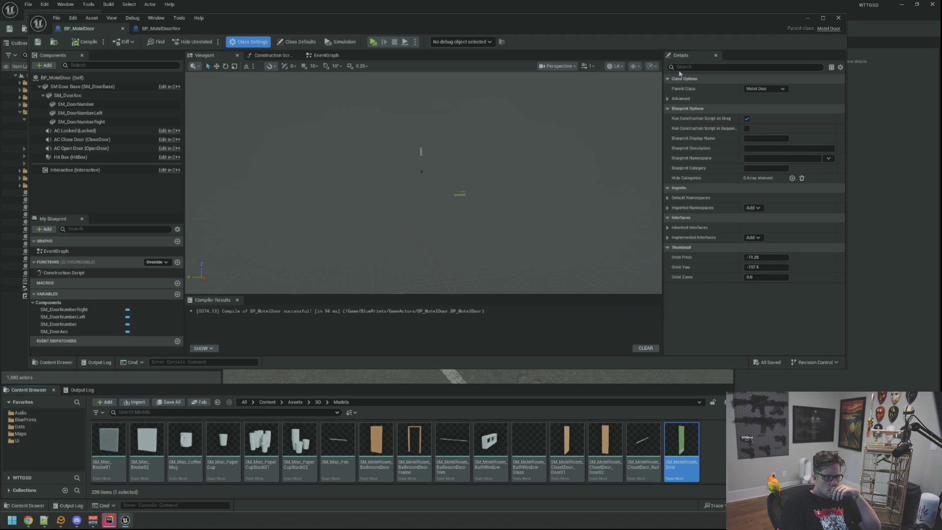
click(112, 88)
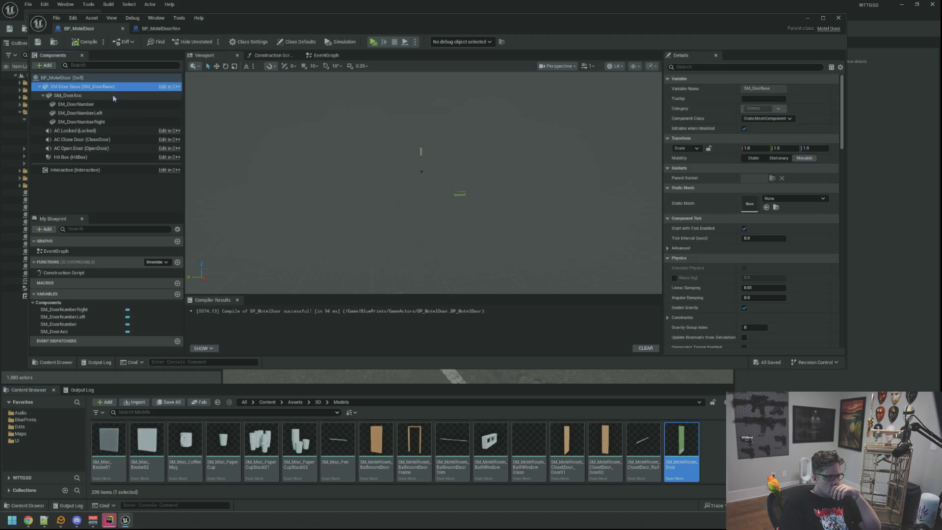
drag(663, 424, 749, 207)
- Inspect the door accessories and knobs around the newly assigned door mesh
mouse_move(342, 176)
mouse_down()
mouse_move(358, 191)
mouse_move(343, 176)
mouse_up()
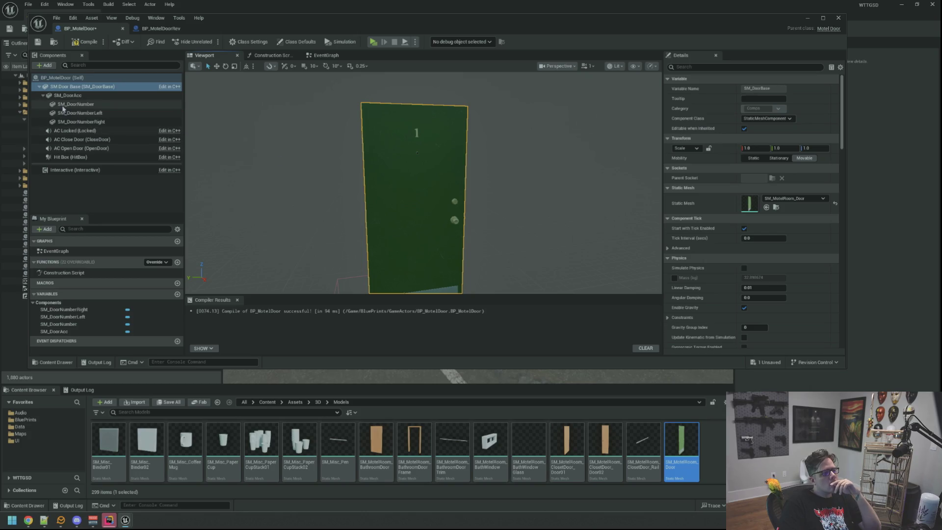
click(49, 95)
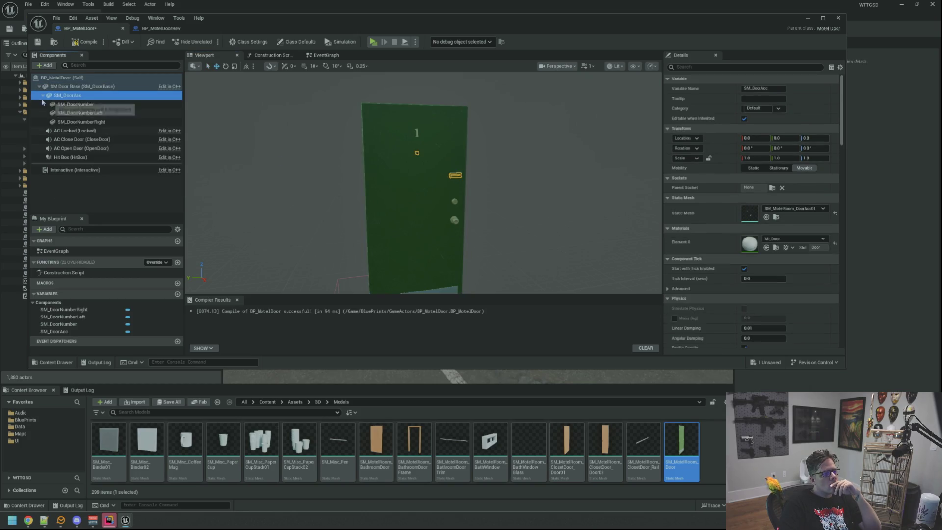
click(43, 96)
scroll(404, 190, up, 2)
mouse_move(393, 192)
mouse_down()
mouse_move(407, 189)
mouse_move(343, 213)
mouse_move(481, 212)
mouse_move(447, 215)
mouse_move(456, 215)
mouse_up()
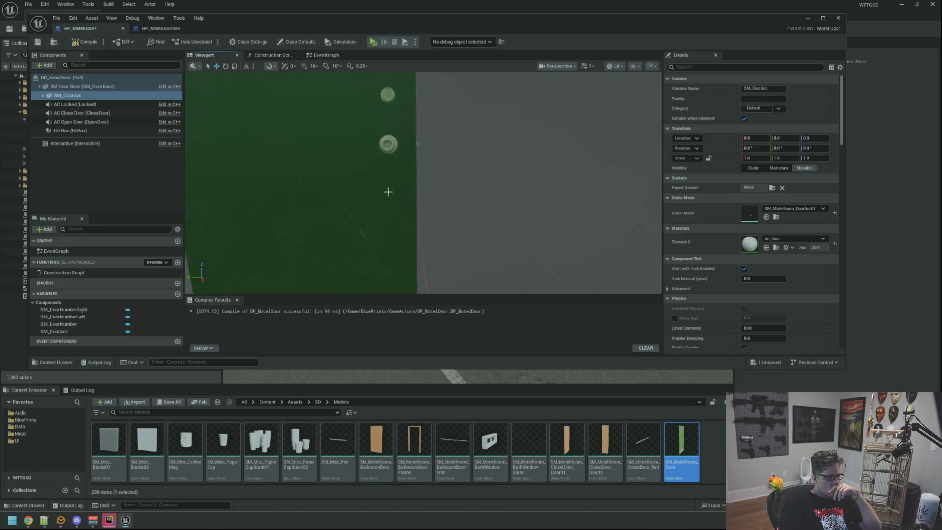
scroll(388, 192, down, 4)
click(269, 186)
scroll(357, 213, up, 3)
- Give Hit Box Custom collision: no overlap events or step-up, all ignored except Interactable Block
click(120, 131)
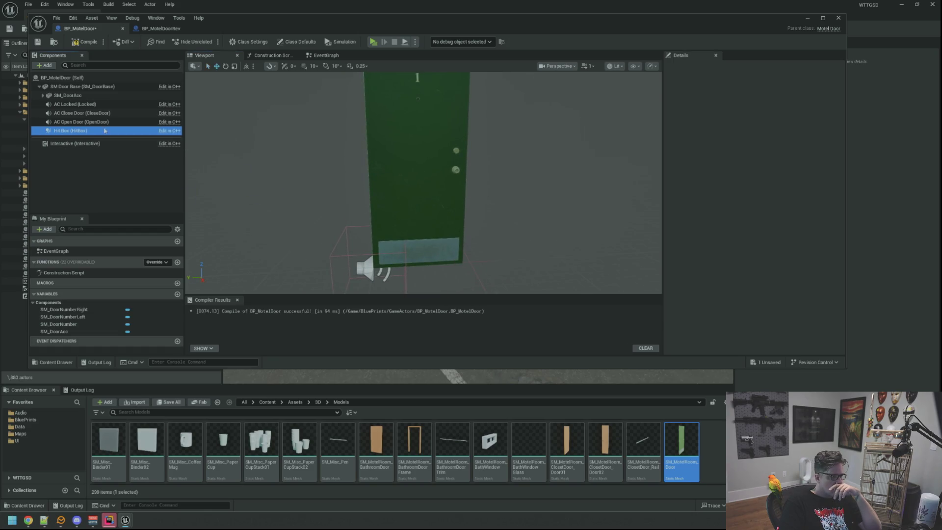
scroll(717, 208, down, 6)
scroll(717, 208, down, 5)
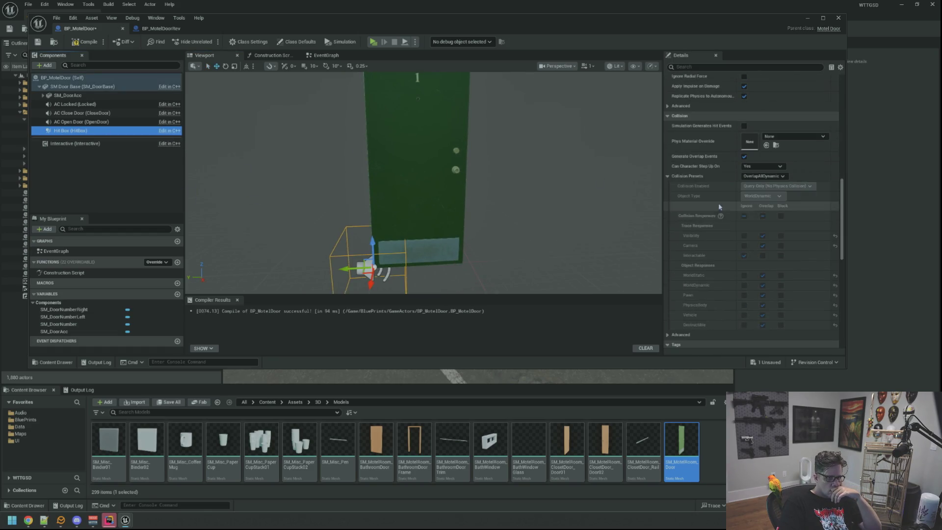
click(744, 156)
click(762, 166)
click(753, 183)
click(763, 175)
click(757, 188)
click(744, 216)
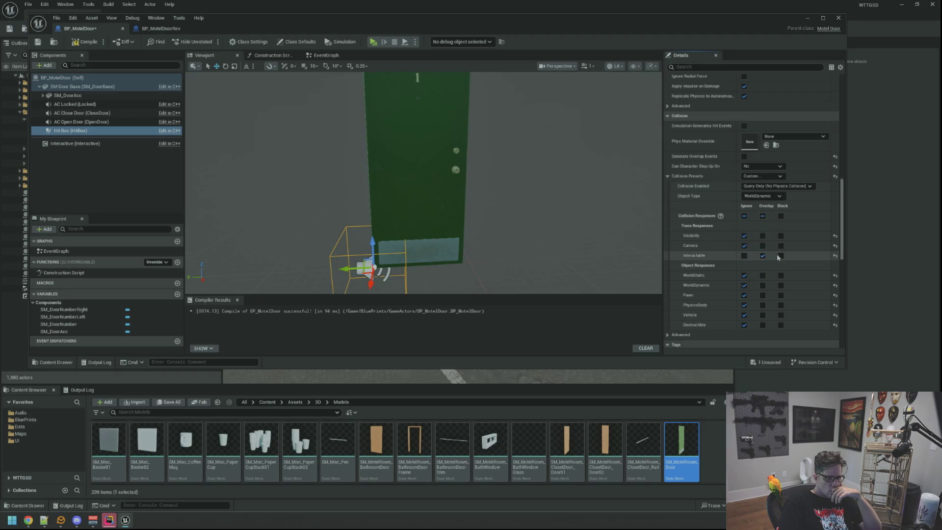
- Compile BP_MotelDoor and select BP_MotelDoorRev's Hit Box for reference
drag(459, 169, 465, 162)
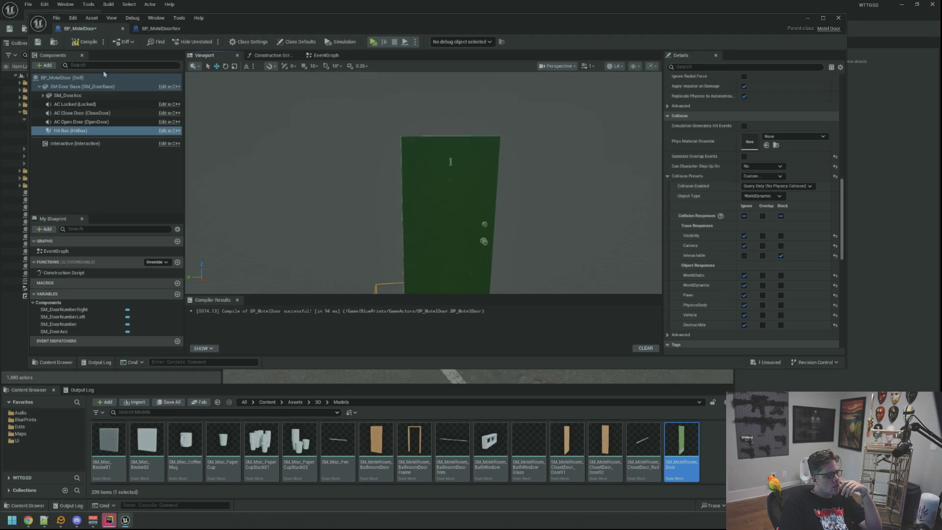
click(76, 44)
click(167, 30)
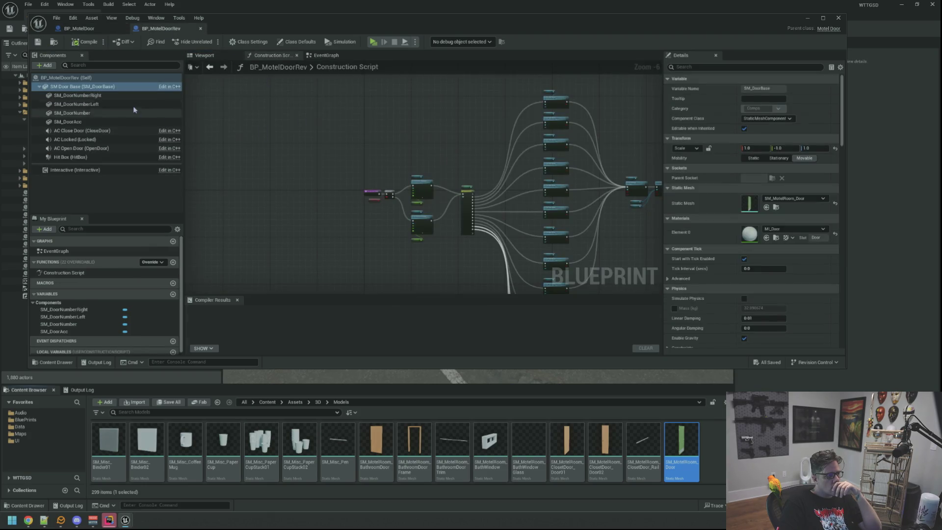
click(110, 158)
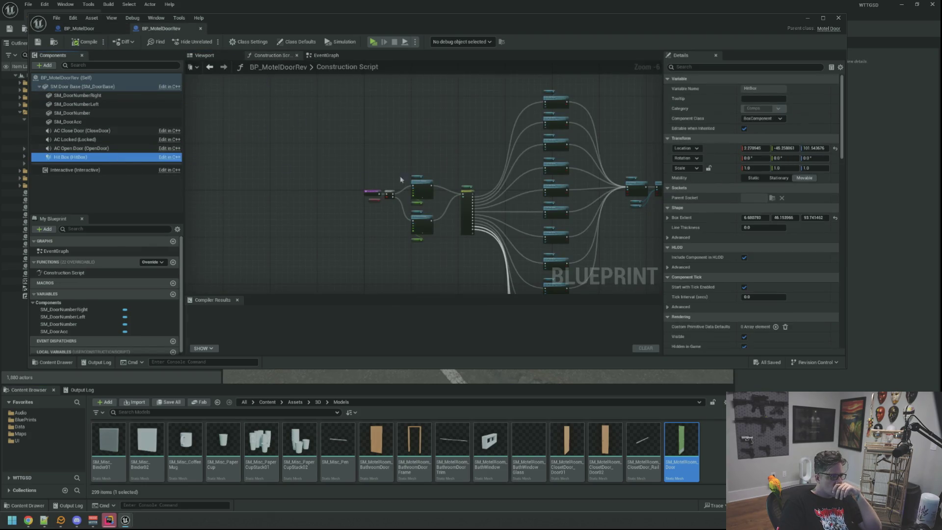
- Copy the reference Hit Box's Box Extent and paste it onto BP_MotelDoor's Hit Box
right_click(719, 219)
click(736, 255)
click(79, 29)
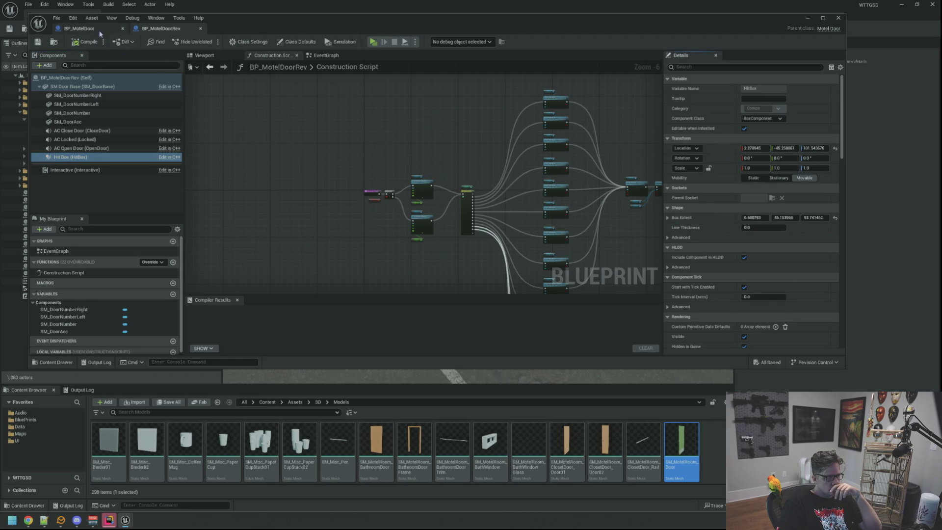
scroll(712, 216, up, 2)
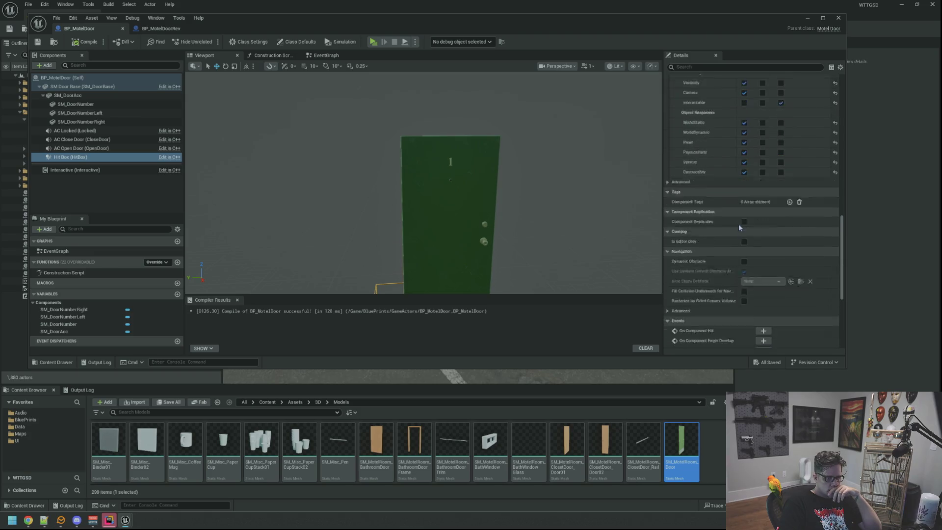
scroll(705, 231, up, 10)
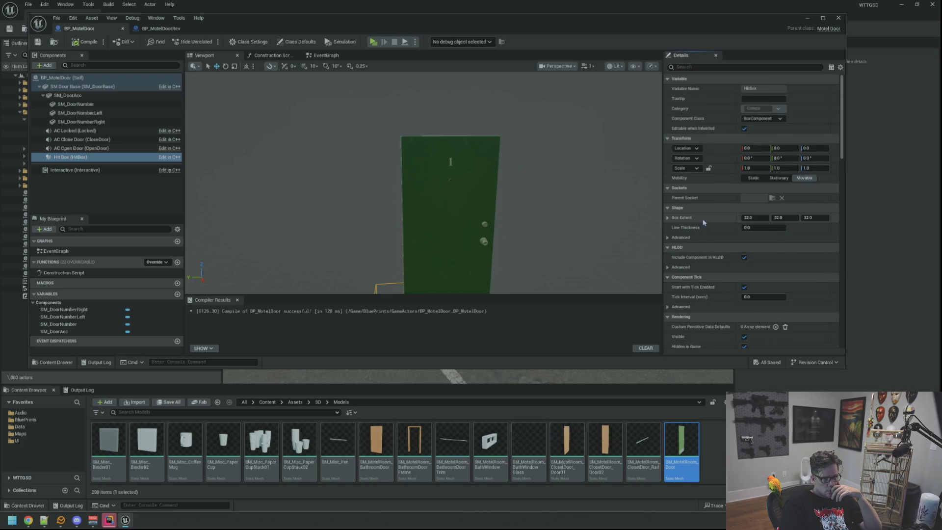
right_click(701, 218)
click(726, 266)
- Move the hit box to 3.066712, -46.552581, 104.304004, centred over the green door
mouse_move(396, 250)
mouse_down()
mouse_move(417, 230)
mouse_move(396, 250)
mouse_move(443, 231)
mouse_up()
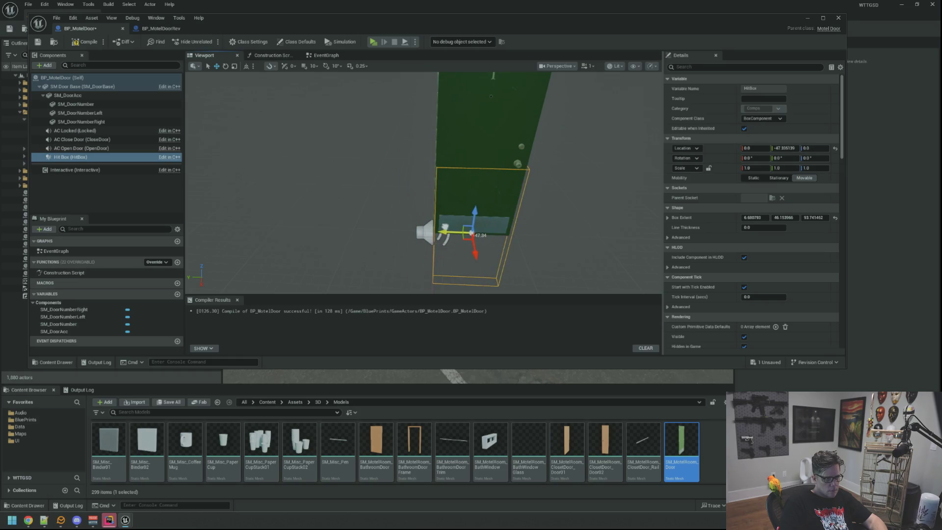
mouse_move(387, 210)
mouse_down()
mouse_move(358, 212)
mouse_move(387, 210)
mouse_move(468, 265)
mouse_move(501, 268)
mouse_move(461, 268)
mouse_move(540, 178)
mouse_move(473, 184)
mouse_up()
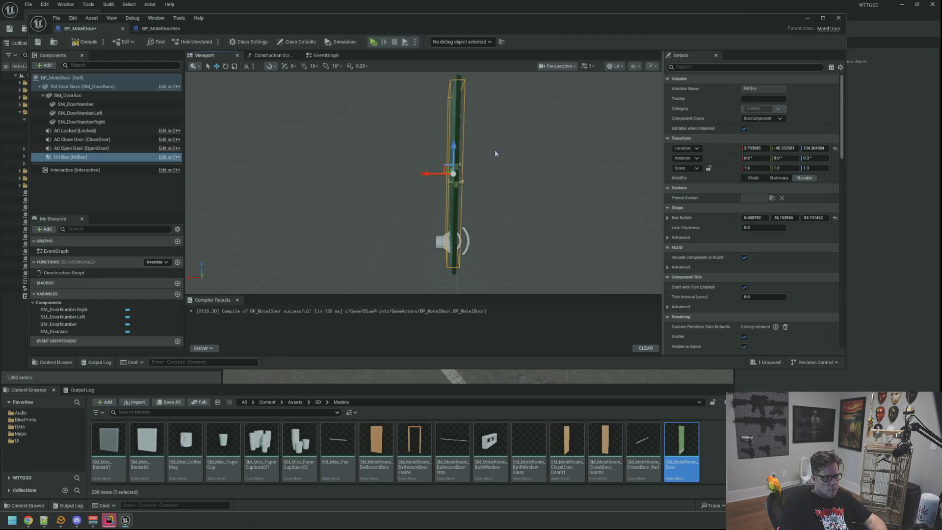
key(f)
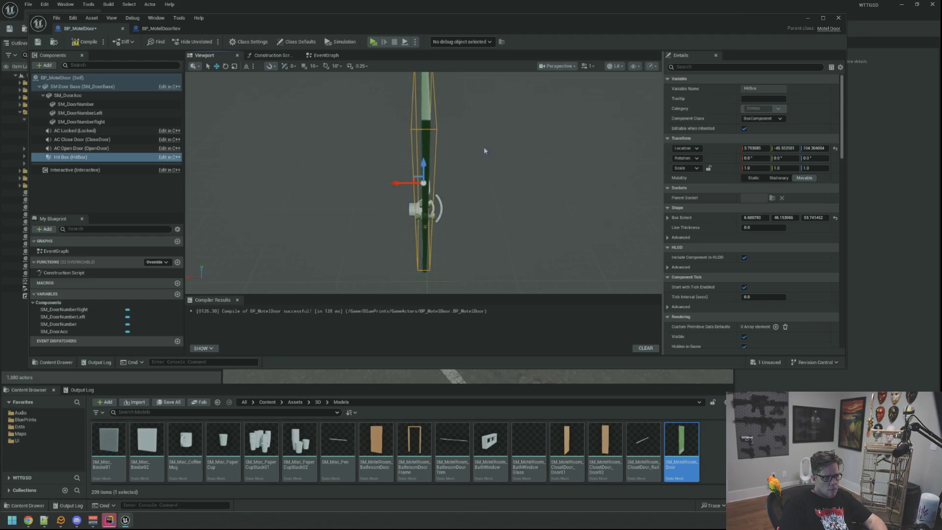
drag(400, 182, 326, 184)
click(260, 185)
scroll(261, 185, down, 5)
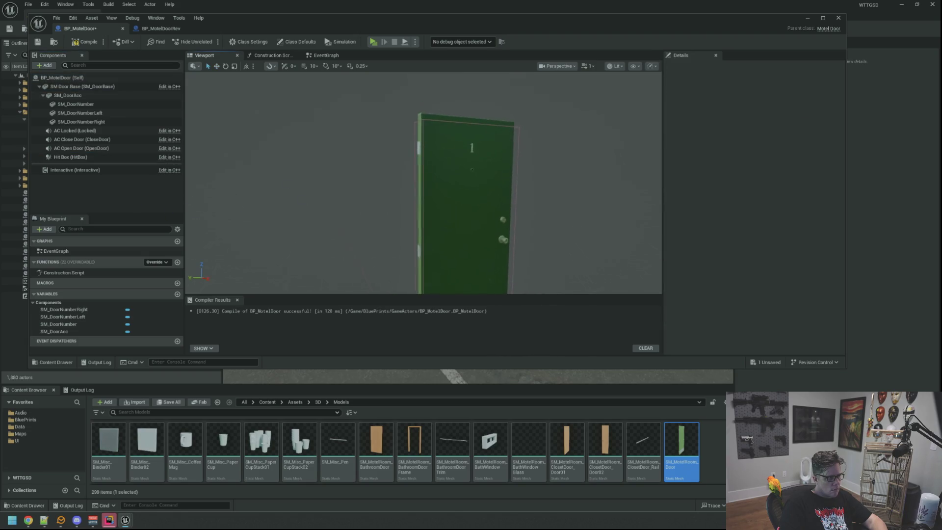
- Check BP_MotelDoorRev's AC Locked sound, then search 'LockDoor' for BP_MotelDoor's AC Locked
drag(260, 185, 268, 185)
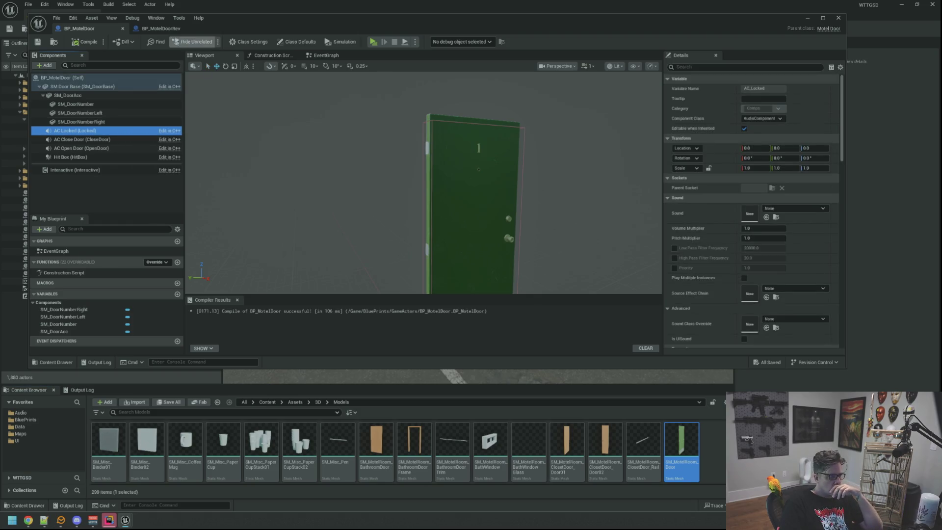
click(162, 28)
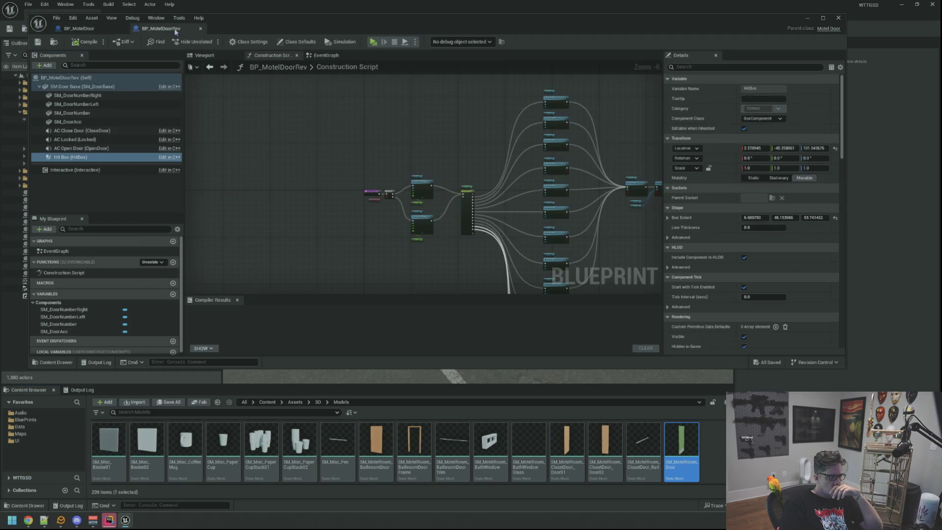
click(98, 140)
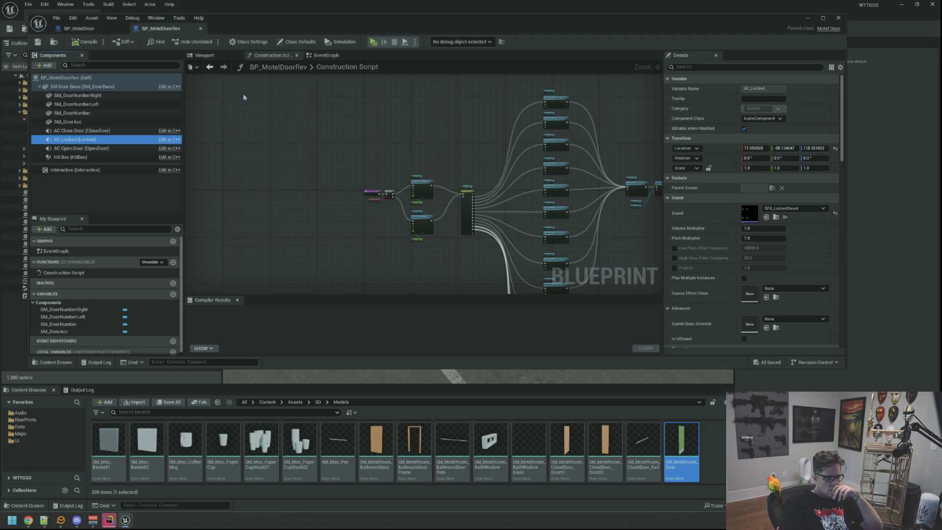
click(89, 30)
click(770, 210)
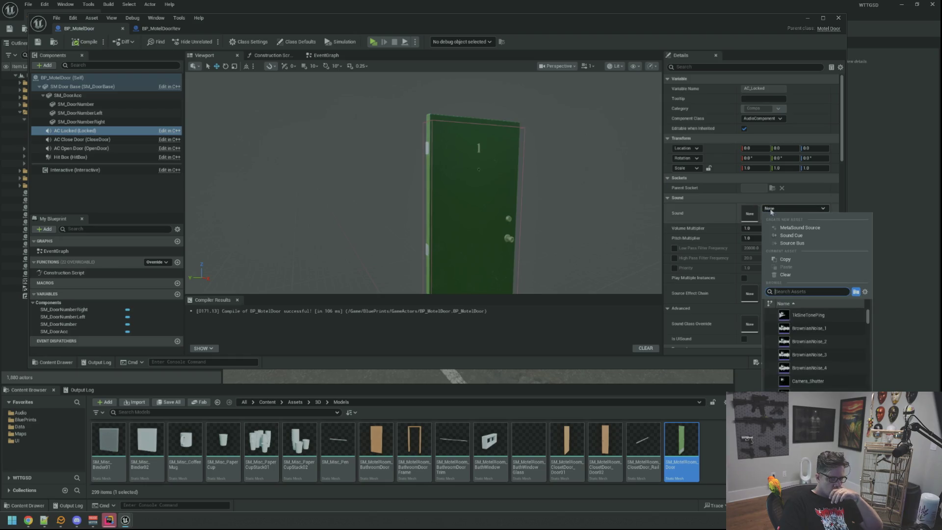
text(SFX_LockD)
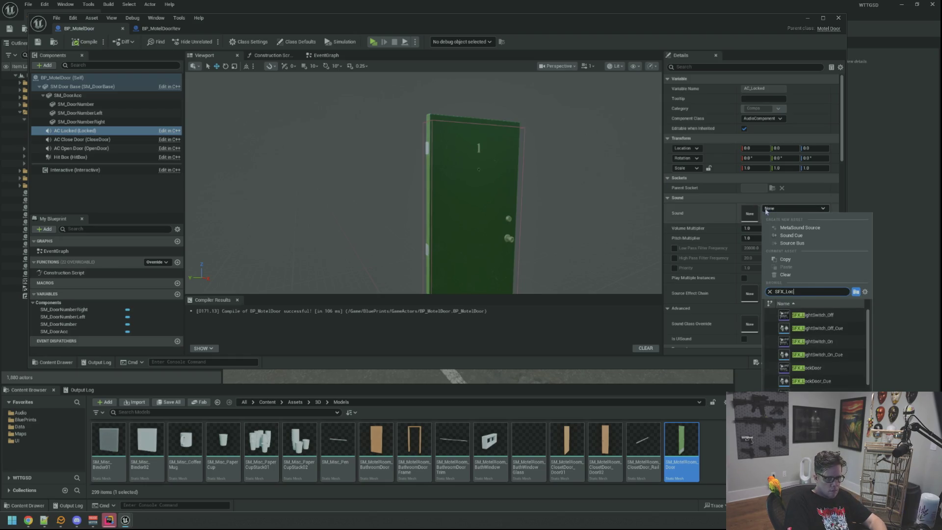
text(oor)
key(BackSpace)
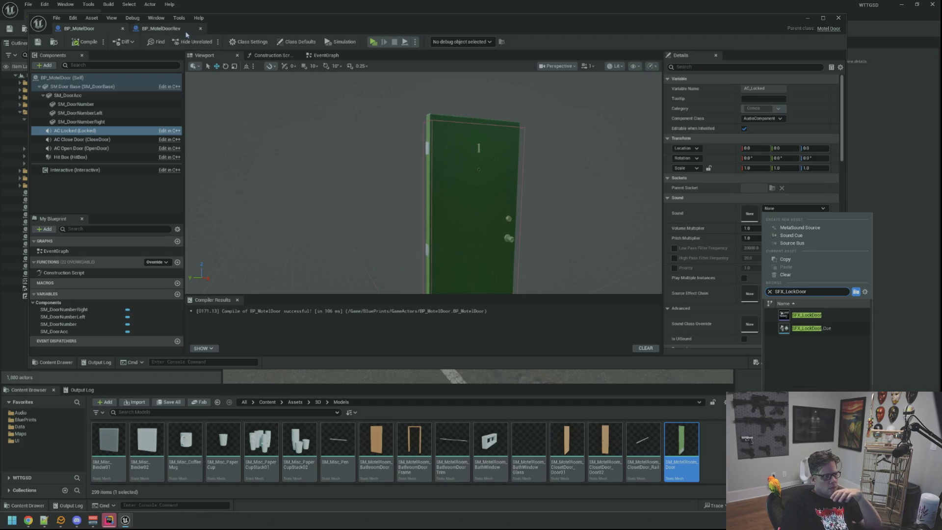
- Browse to SFX_LockedDoorA in Audio/SFXS/Env from BP_MotelDoorRev's AC Locked sound
click(161, 28)
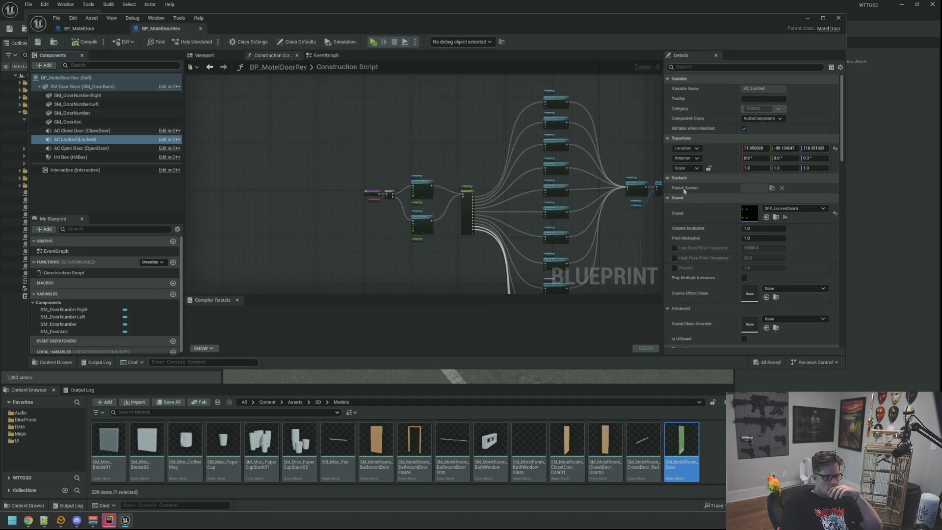
click(775, 217)
scroll(708, 234, down, 3)
scroll(704, 243, down, 10)
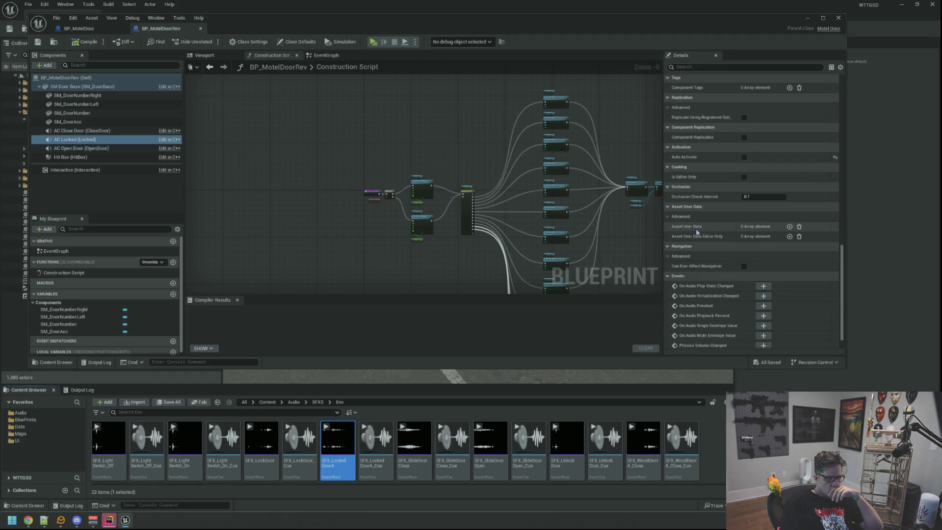
click(78, 28)
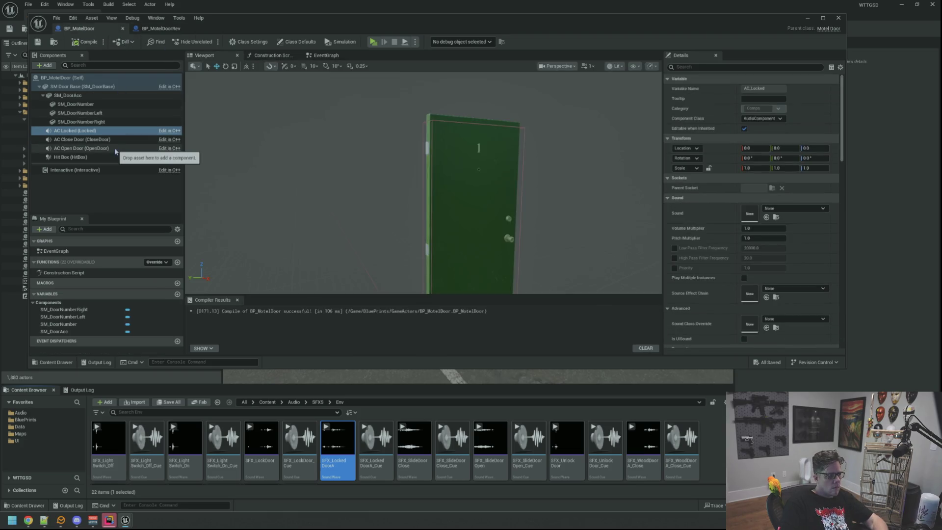
- Uncheck Auto Activate on AC Locked, AC Close Door and AC Open Door
shift+click(116, 149)
click(704, 81)
text(uto)
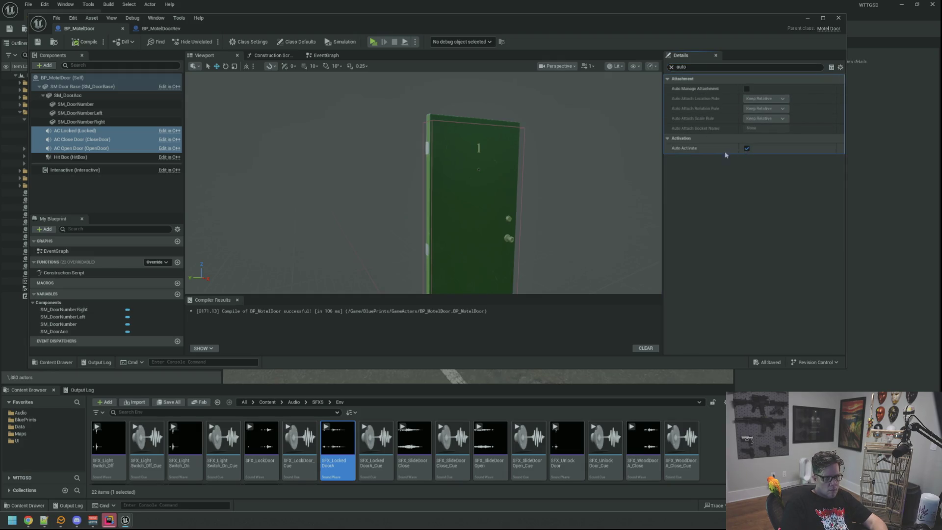
click(747, 148)
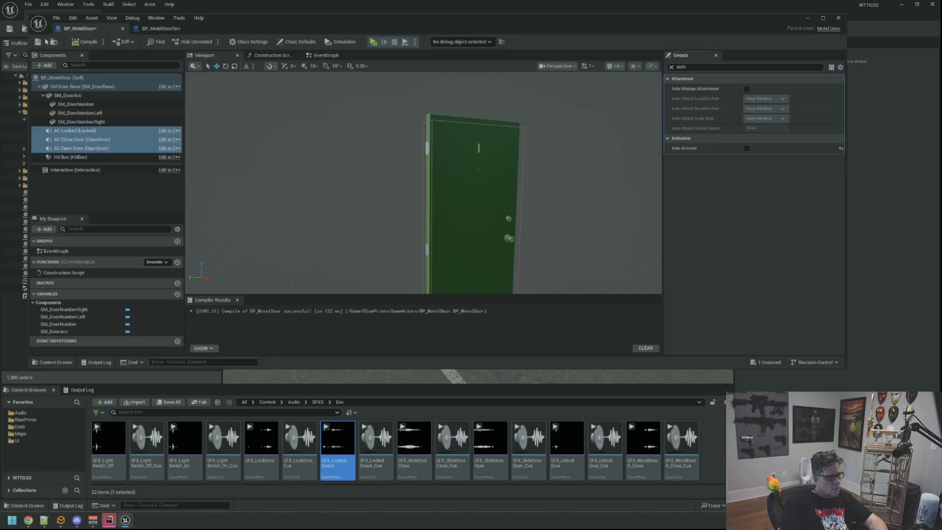
drag(317, 128, 275, 177)
click(270, 177)
- Set AC Locked's Sound to SFX_LockedDoorA
click(121, 131)
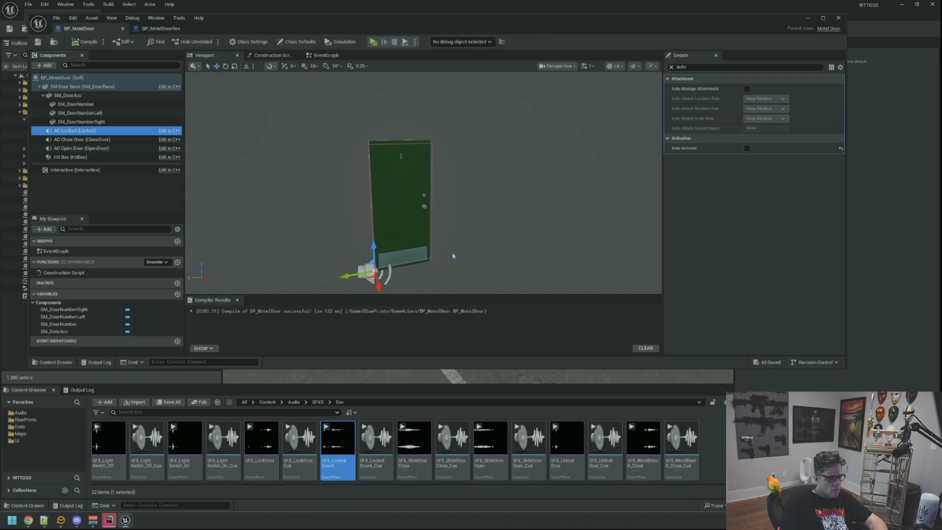
mouse_move(349, 437)
mouse_down()
mouse_move(739, 259)
mouse_move(559, 359)
mouse_move(733, 273)
mouse_up()
click(671, 67)
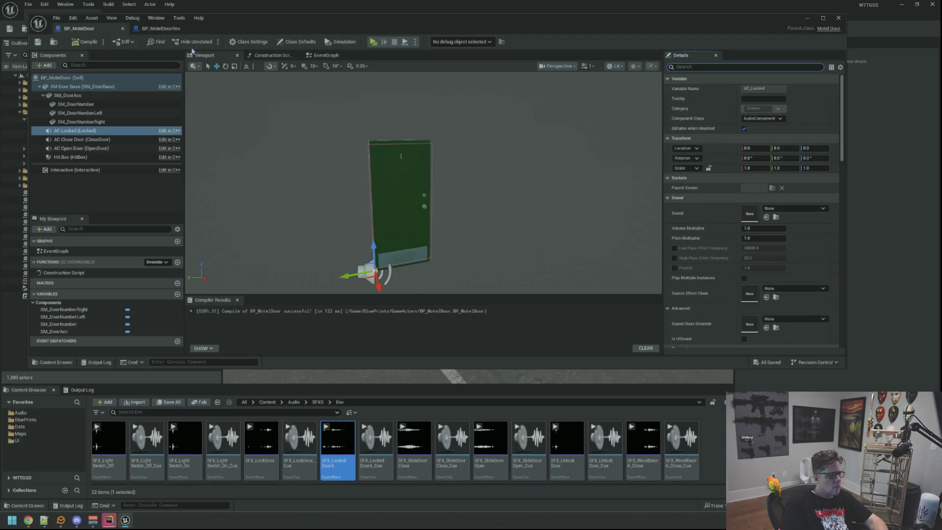
click(176, 29)
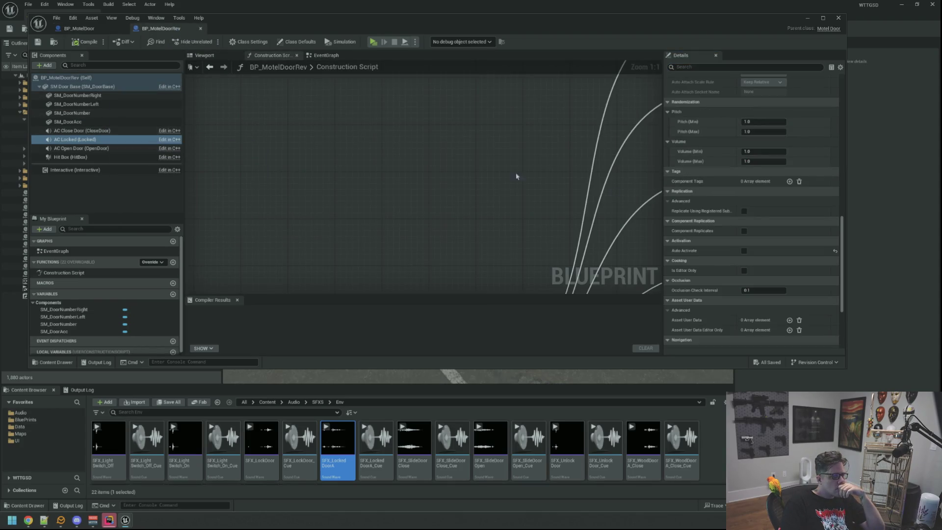
scroll(735, 231, up, 15)
scroll(735, 231, up, 3)
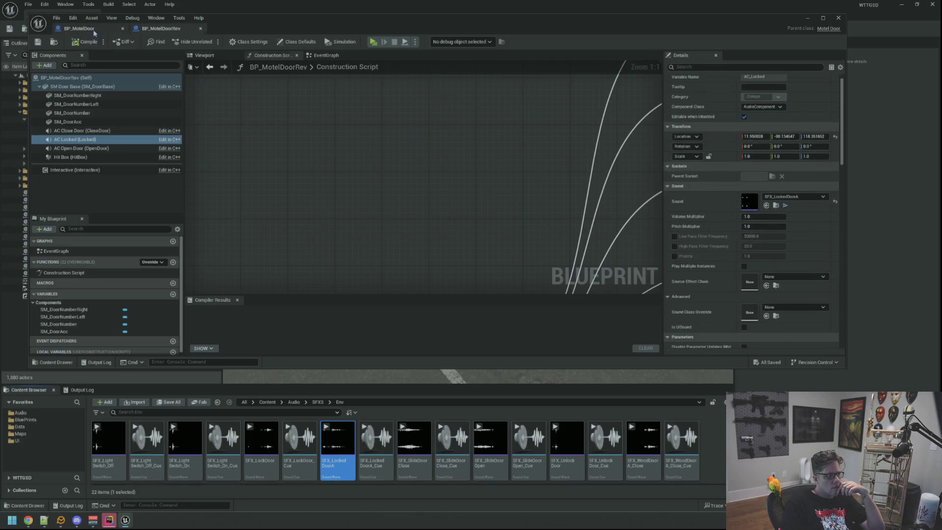
click(95, 31)
mouse_move(338, 444)
mouse_down()
mouse_move(377, 461)
mouse_move(751, 226)
mouse_up()
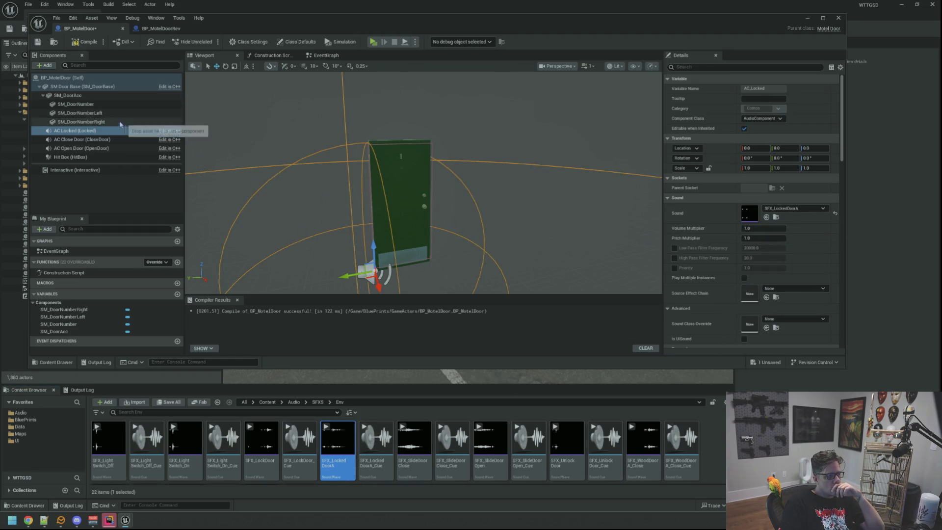
- Compare the Hit Box and the locked, open and close audio sounds in BP_MotelDoorRev
click(160, 29)
click(204, 56)
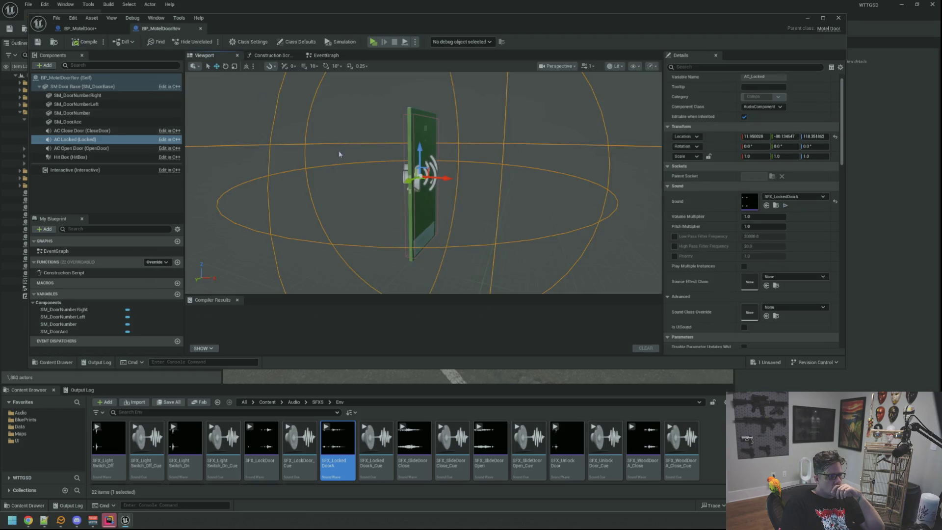
click(99, 157)
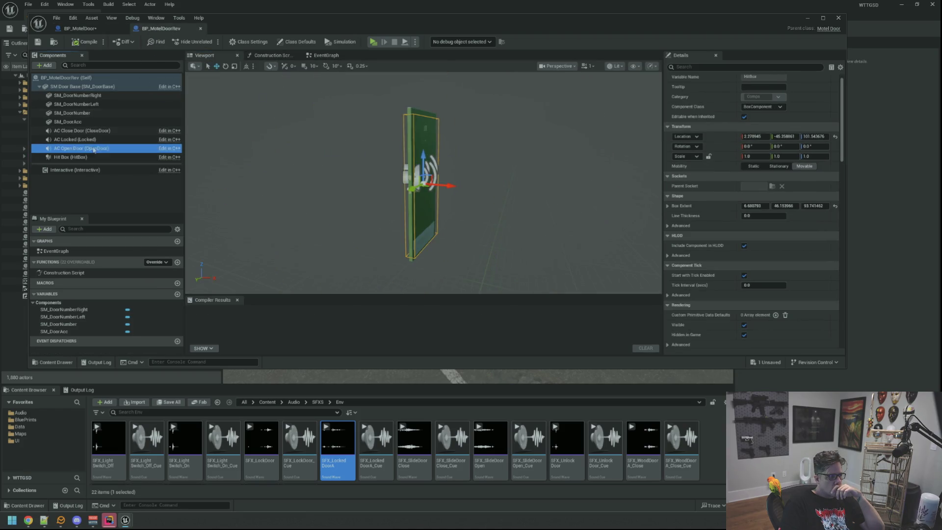
click(96, 137)
click(96, 133)
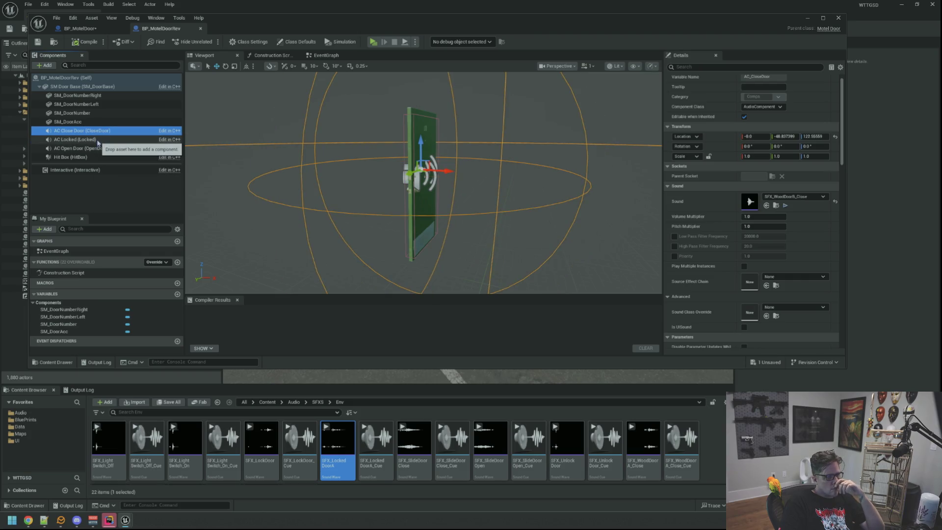
click(98, 148)
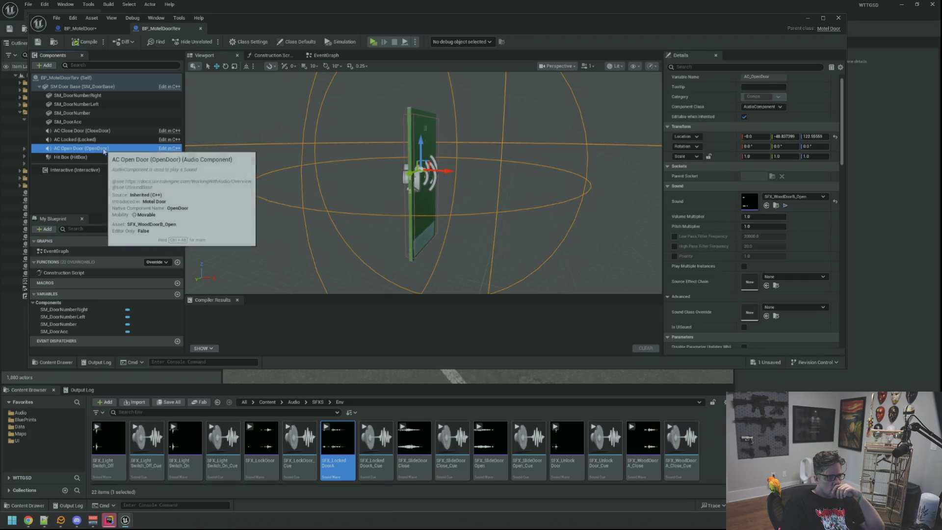
click(101, 141)
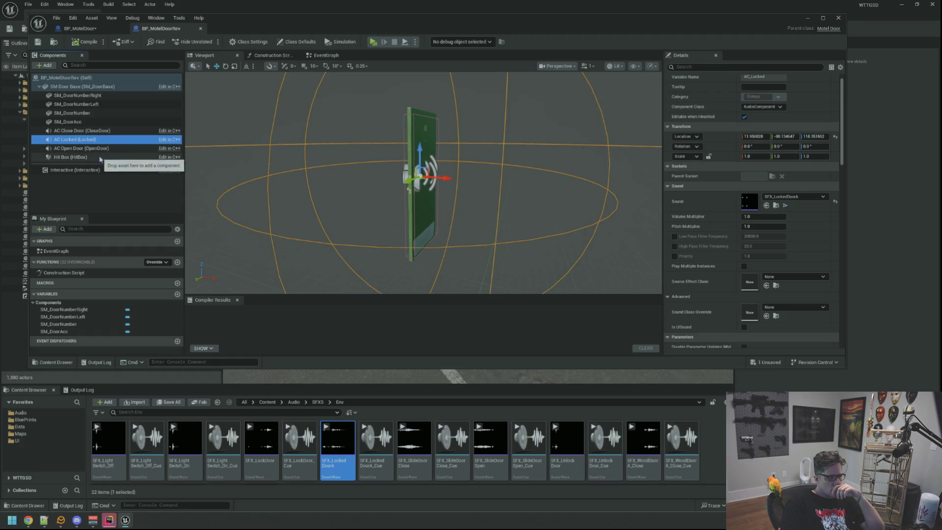
drag(242, 179, 306, 197)
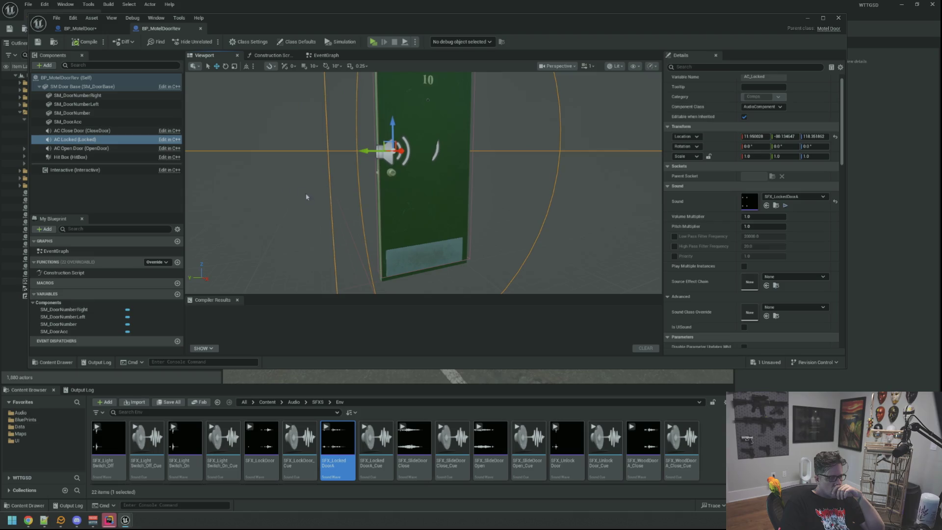
- Recheck AC Open Door's SFX_WoodDoorB sound and show the class defaults with Room Number 10
click(116, 146)
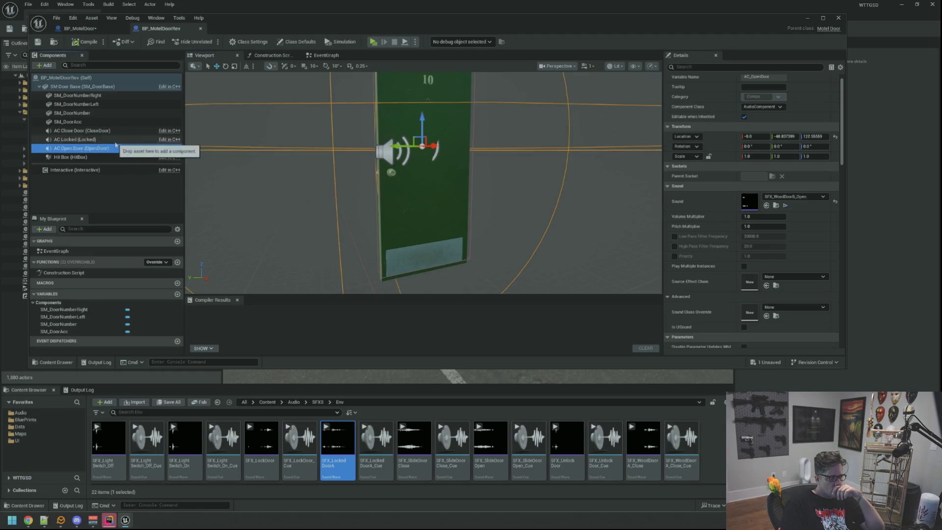
click(117, 149)
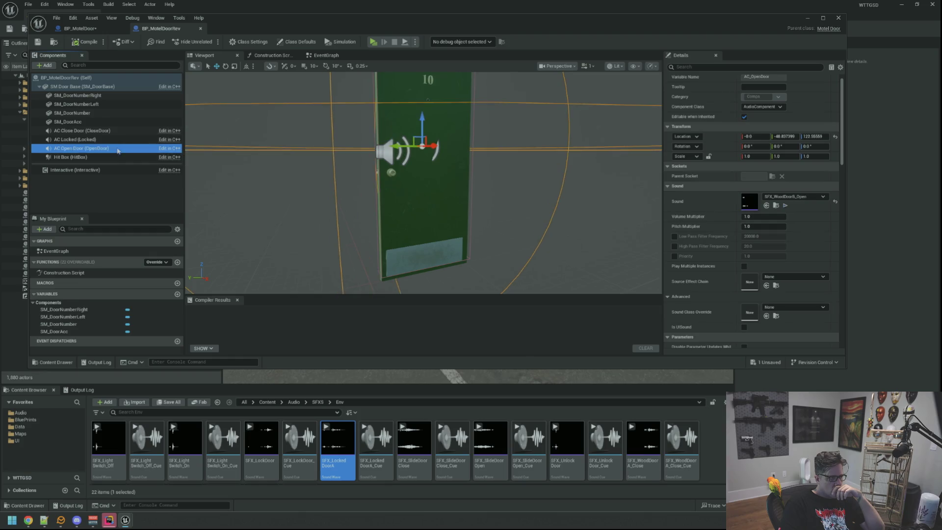
click(113, 78)
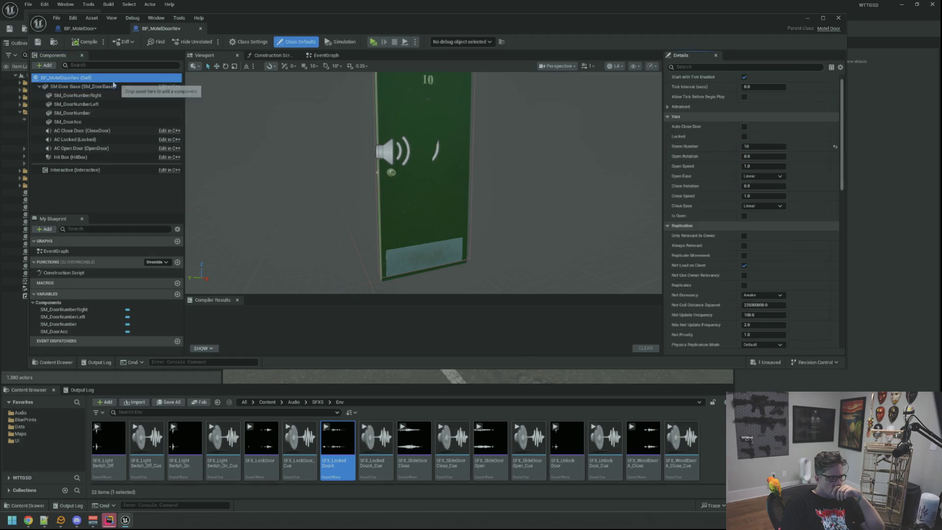
scroll(767, 235, down, 15)
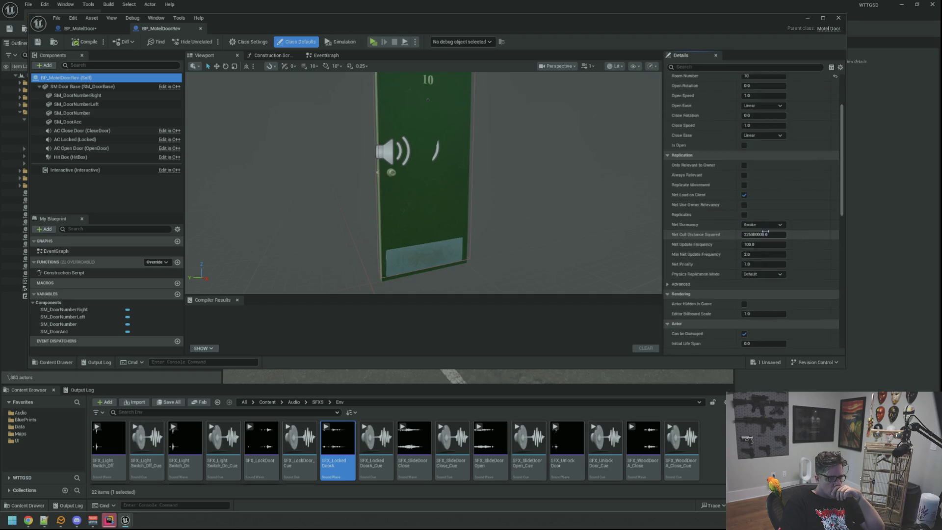
scroll(766, 235, up, 15)
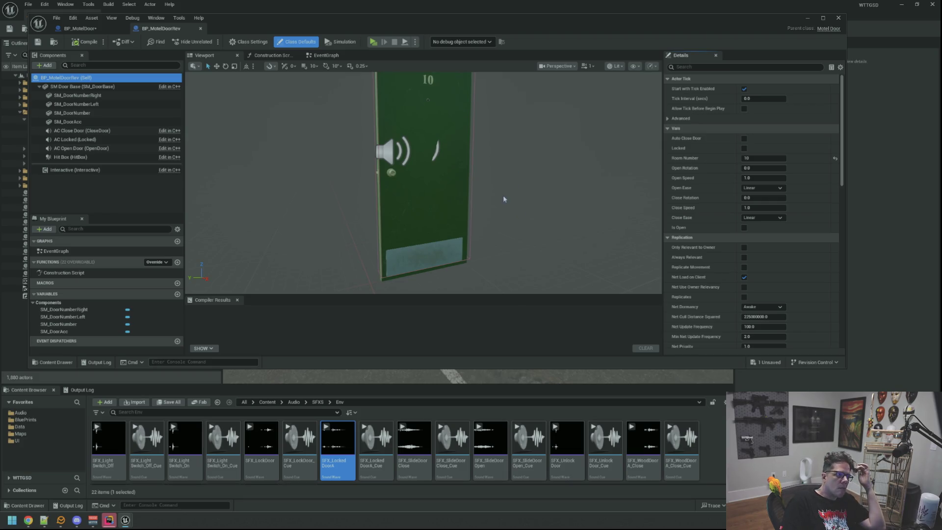
drag(509, 200, 512, 200)
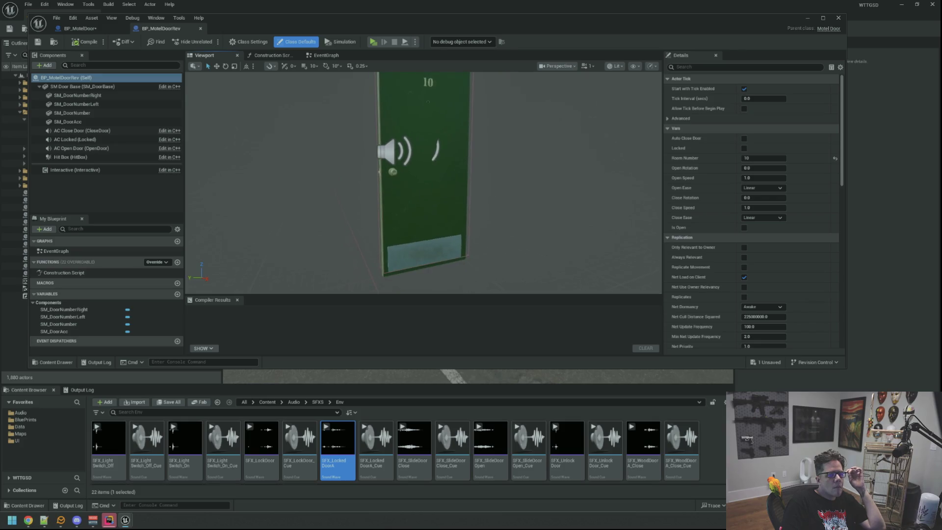